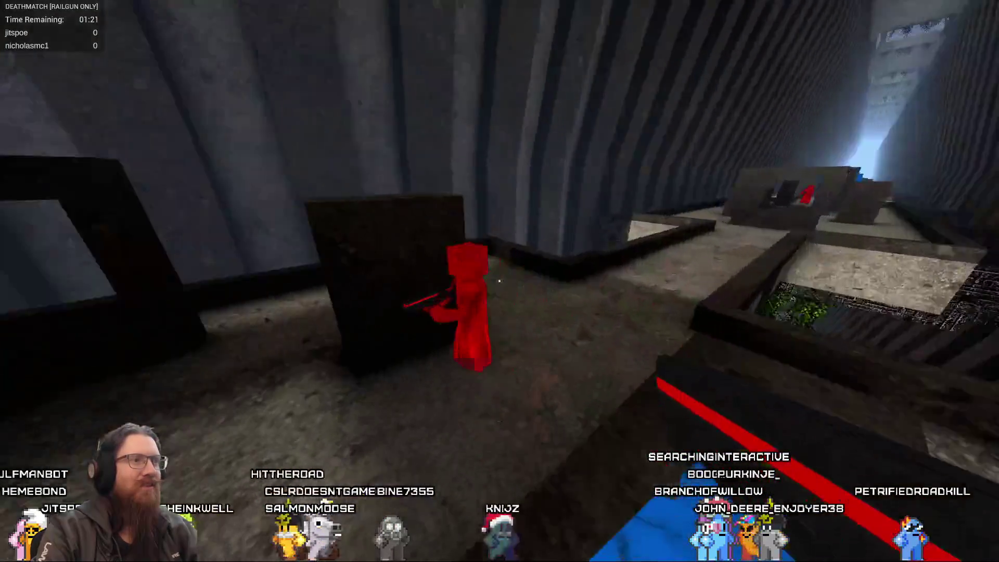
Fire the railgun at opponents down the corridor, killing the red enemy.
left_click(499, 281)
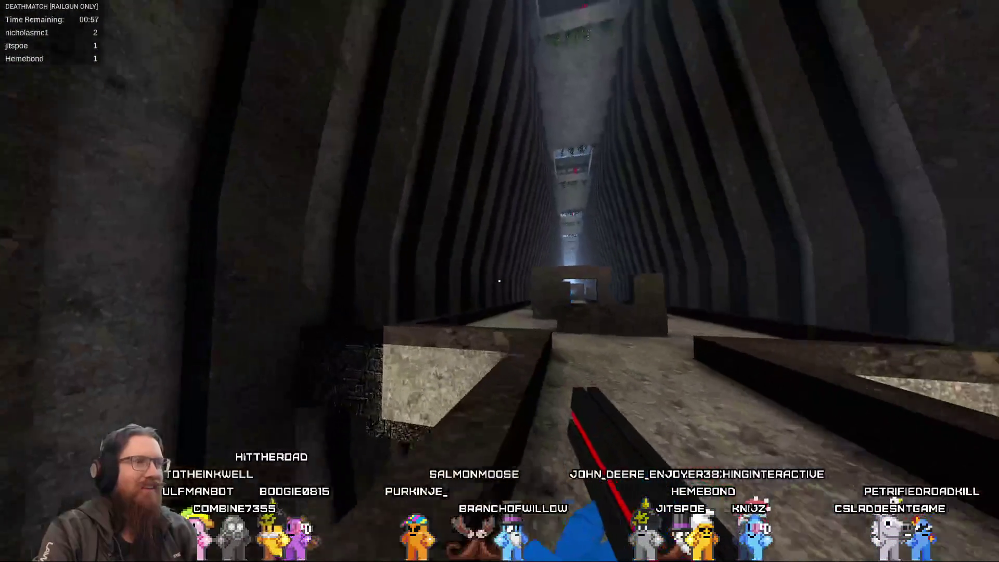
left_click(499, 281)
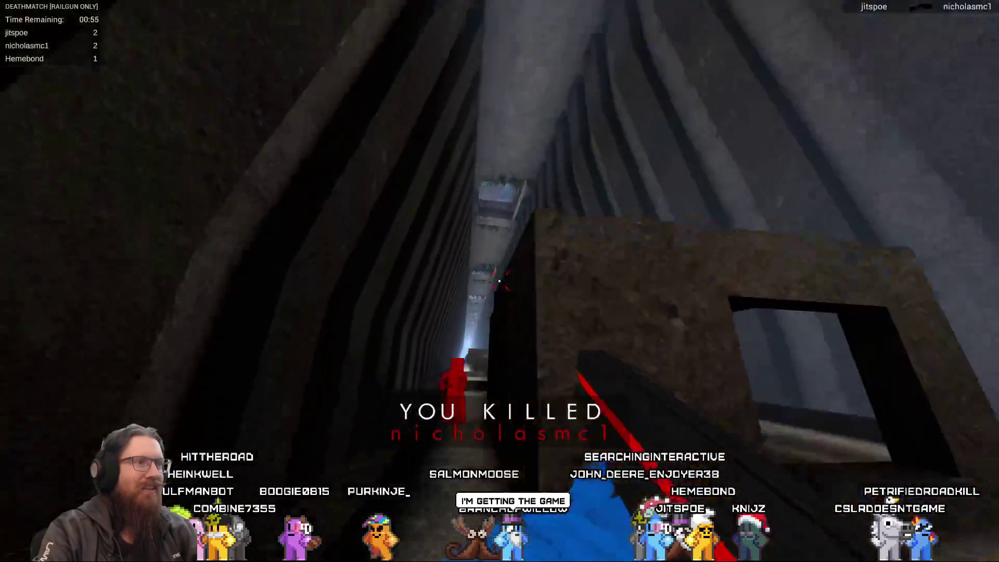
left_click(499, 281)
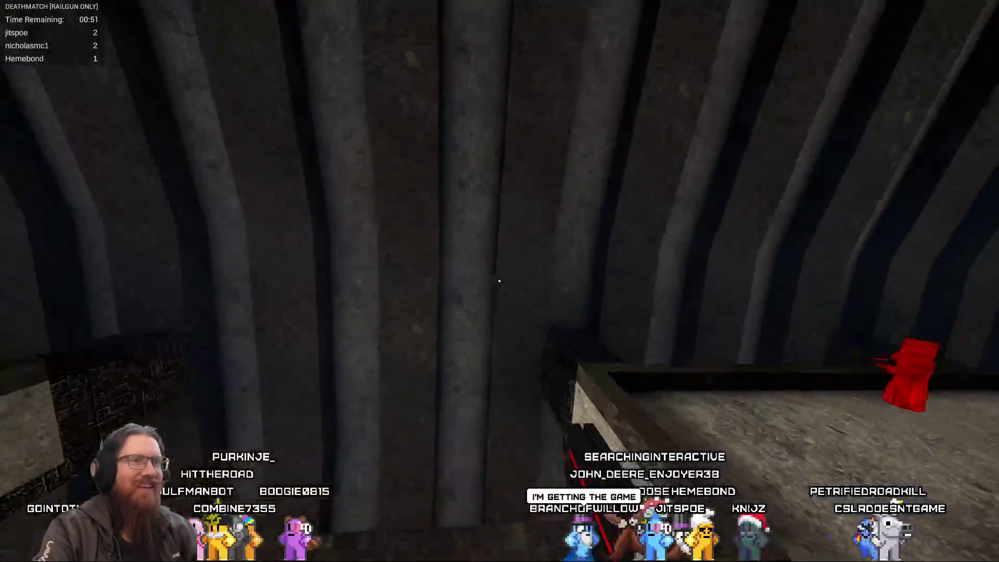
left_click(498, 281)
left_click(499, 281)
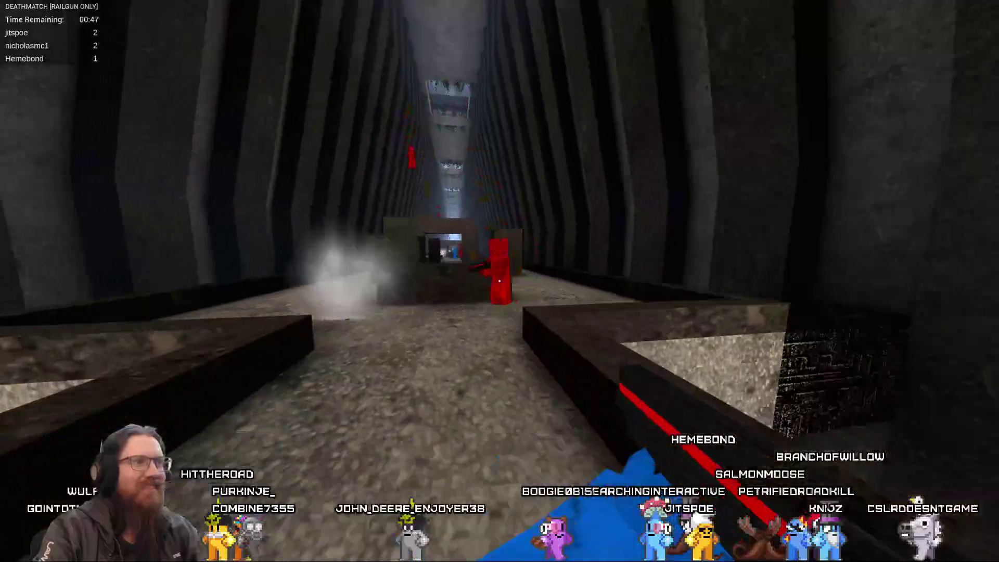
left_click(498, 281)
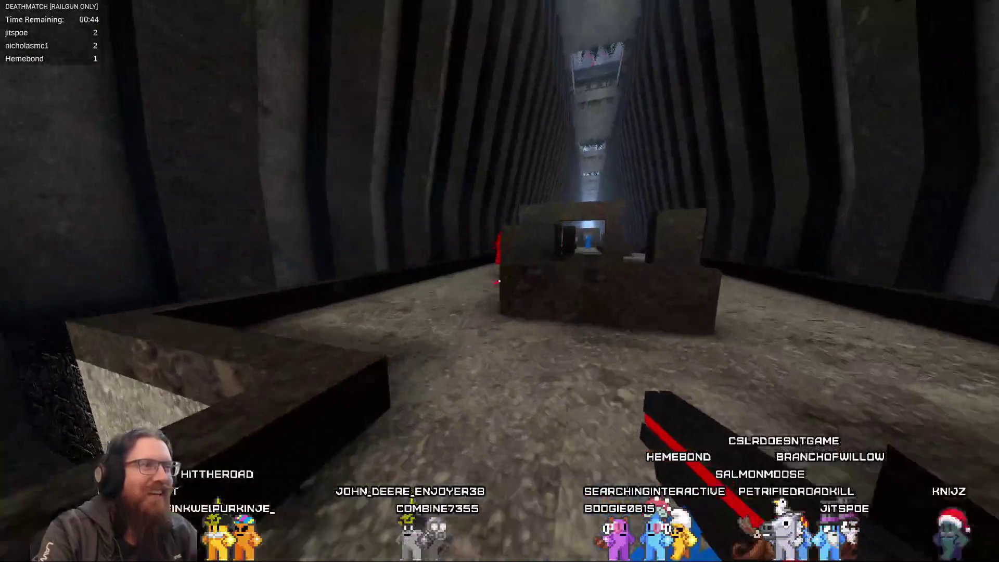
left_click(499, 281)
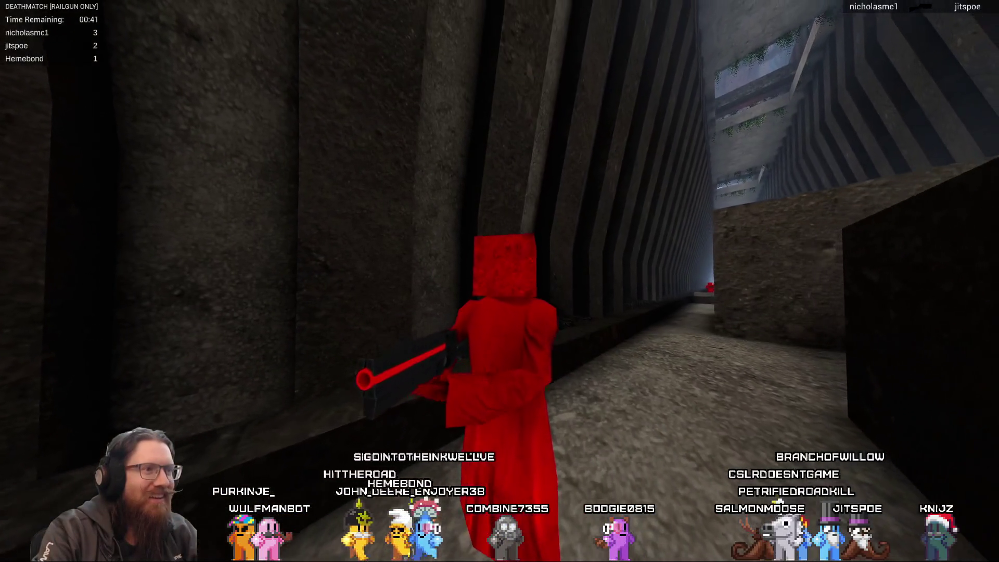
Respawn, shoot another opponent dead, and climb onto the blocks ledge.
left_click(498, 281)
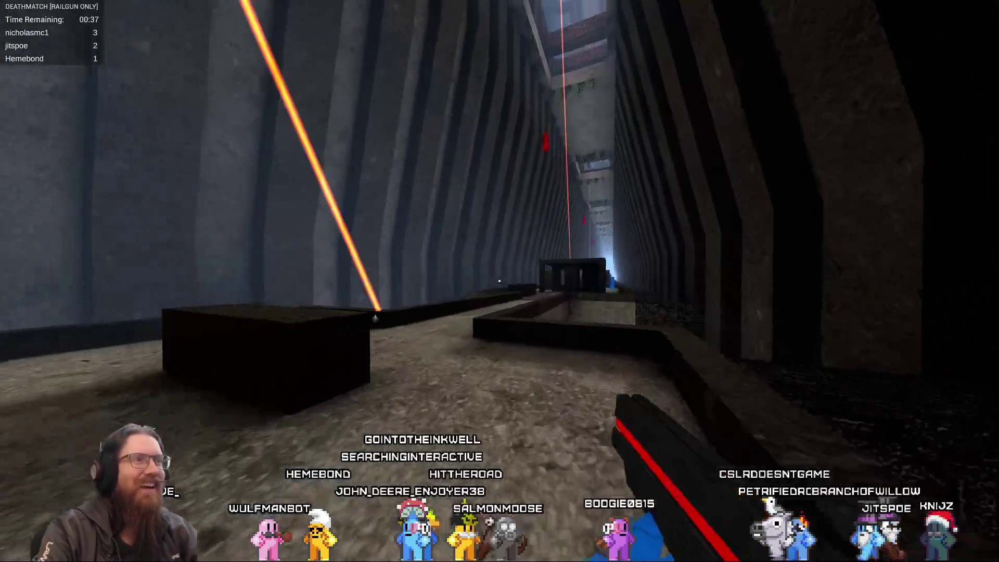
left_click(499, 281)
left_click(499, 281)
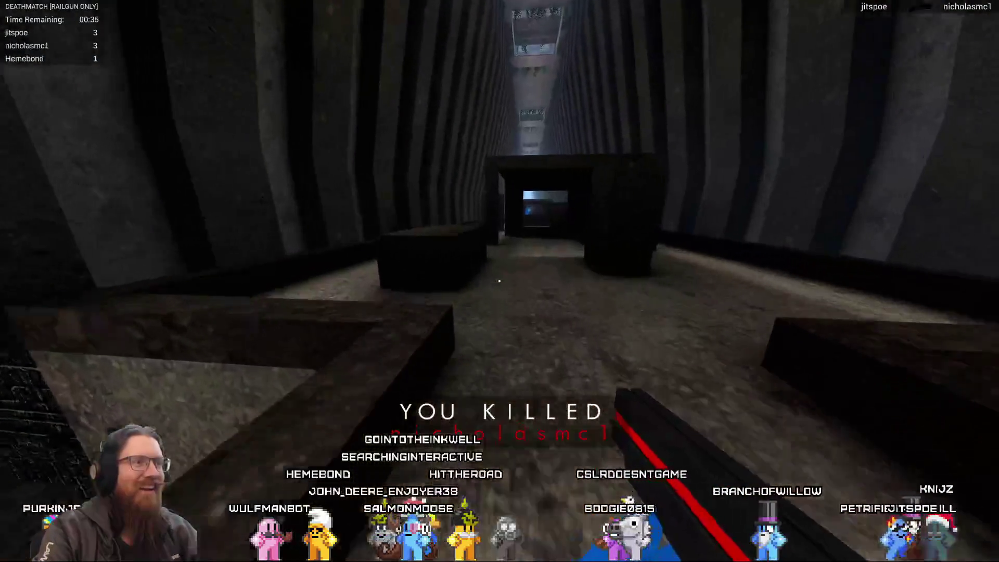
key("w")
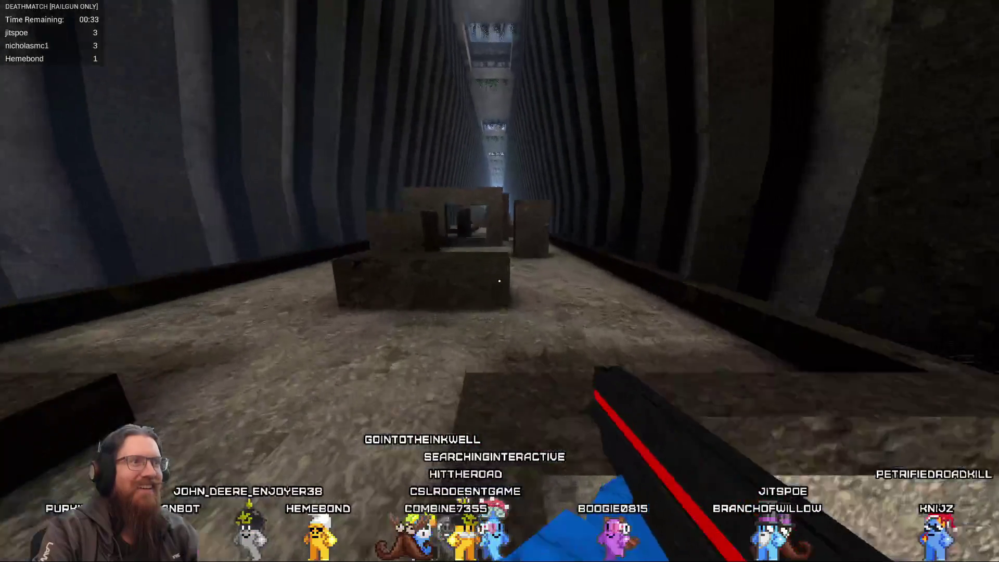
key("space")
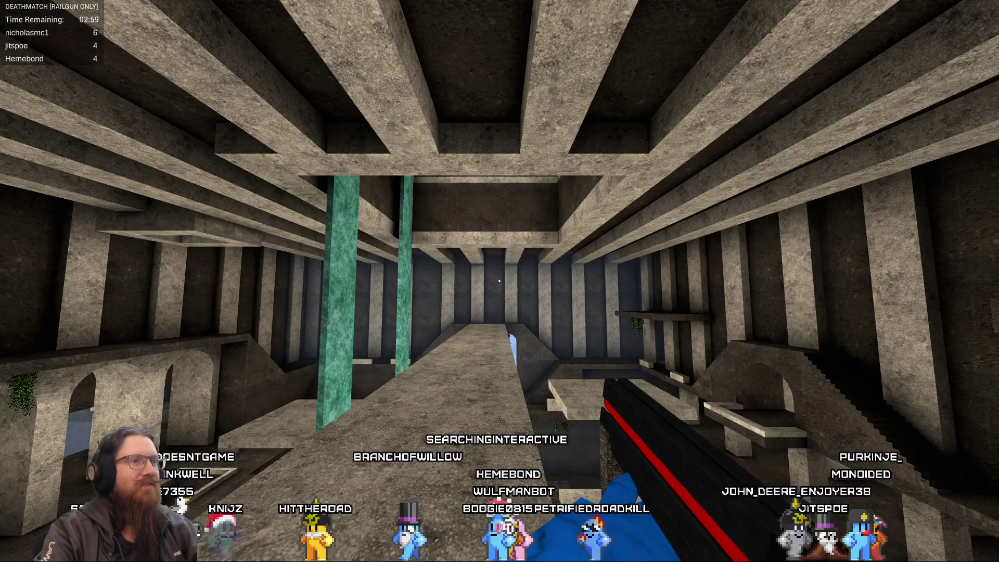
Cross the bridge into the lower pit, heading for the green pillars while firing.
key("w")
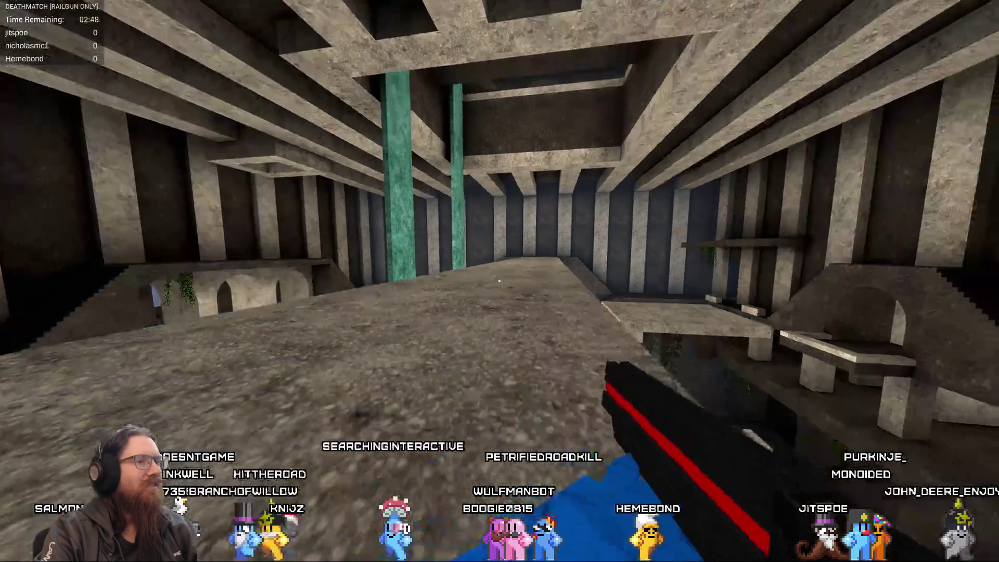
key("w")
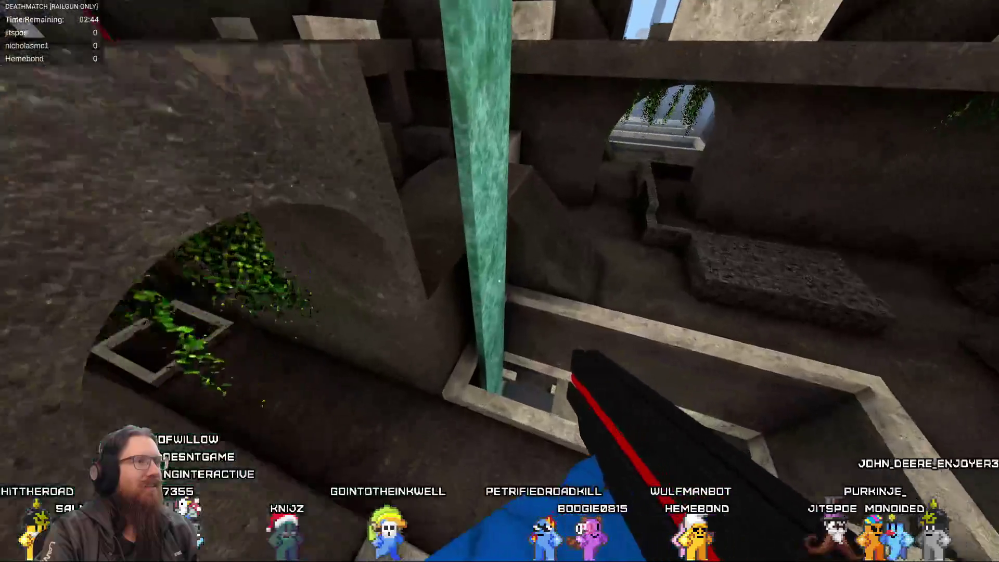
left_click(499, 281)
key("w")
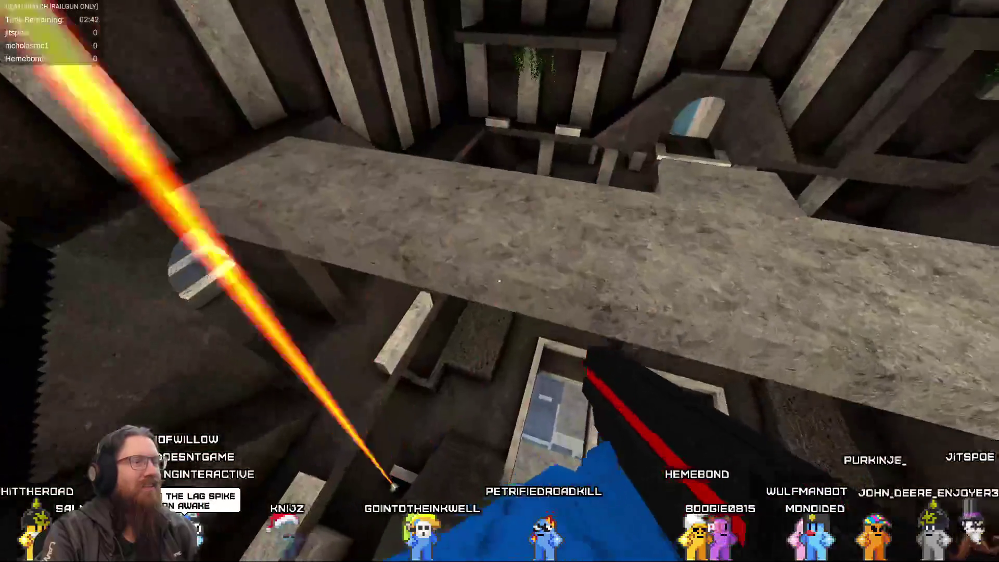
key("w")
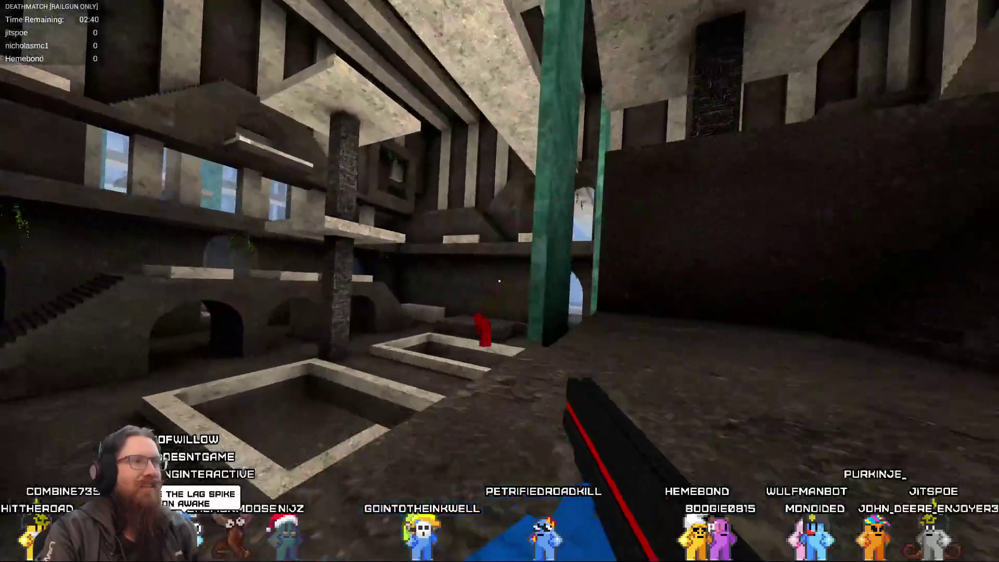
key("w")
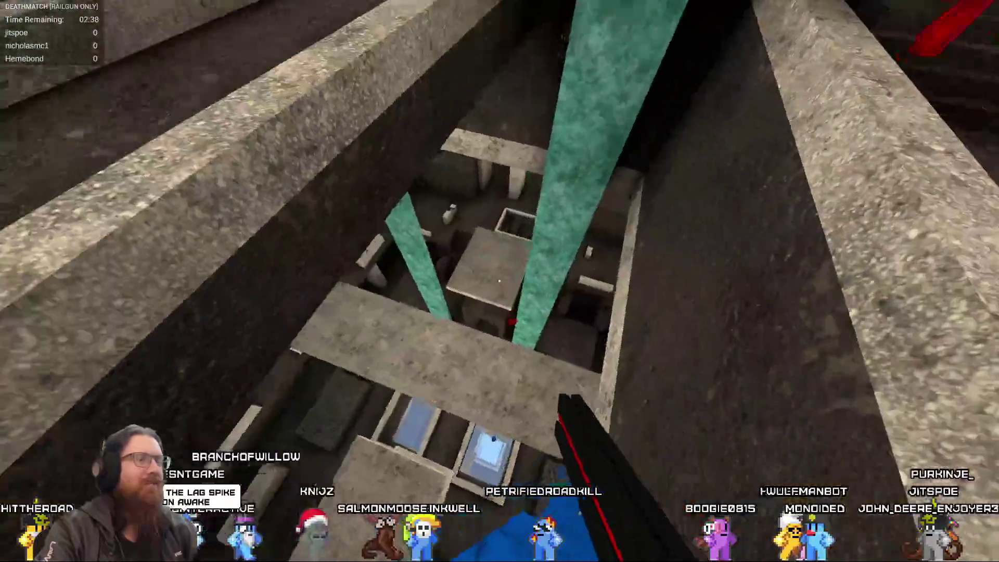
key("w")
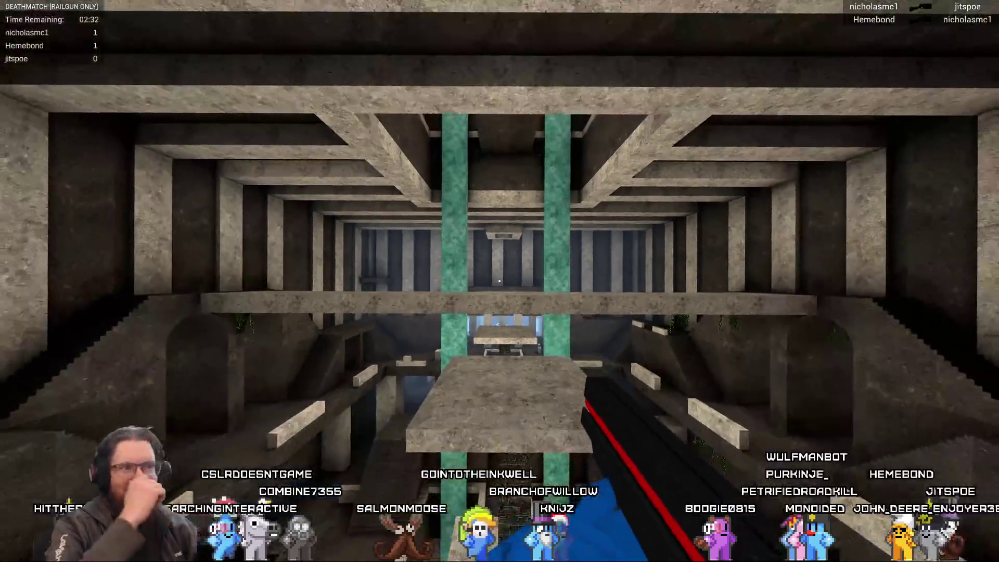
Respawn, move into the dark archway room and kill the red enemy.
left_click(499, 281)
key("w")
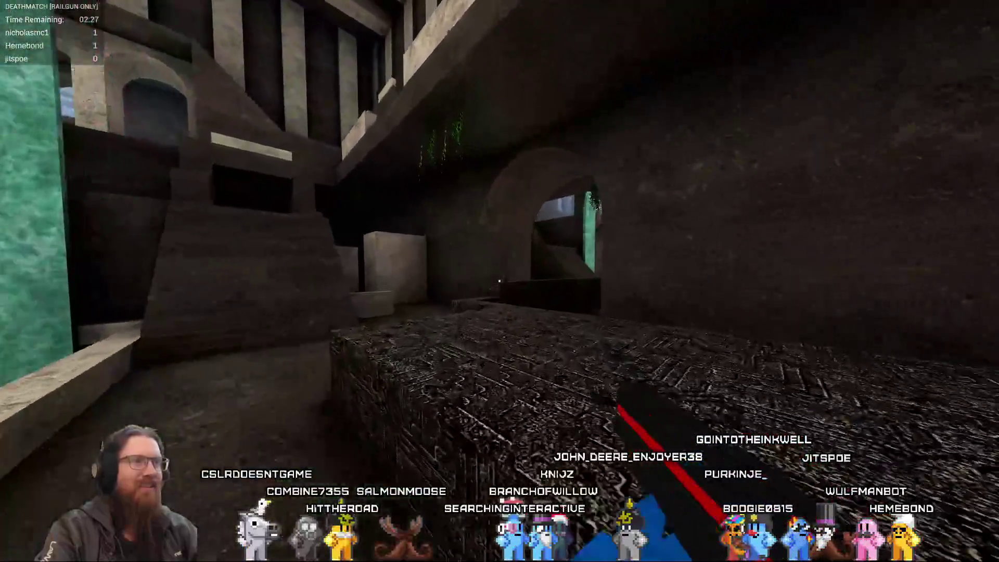
left_click(499, 281)
key("w")
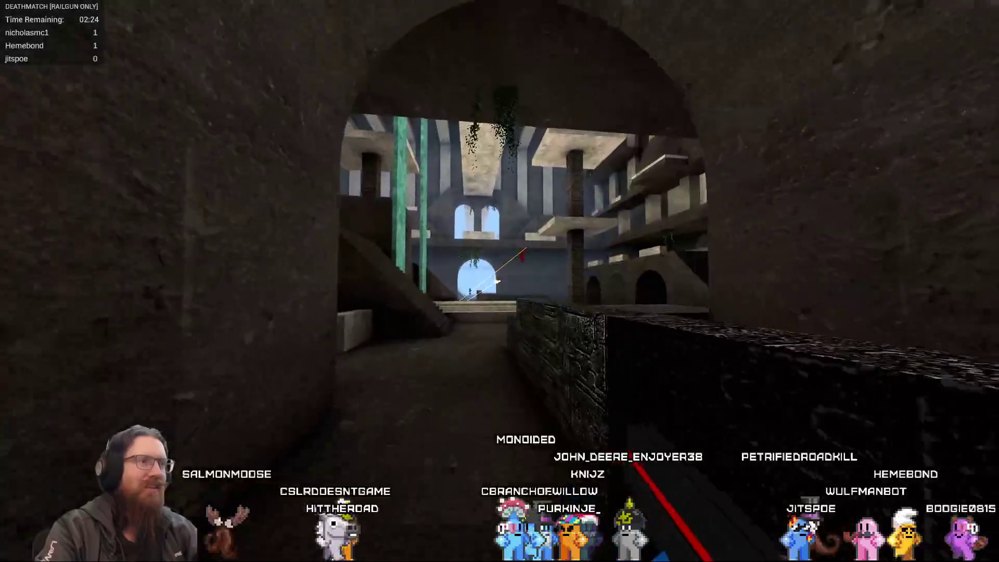
key("w")
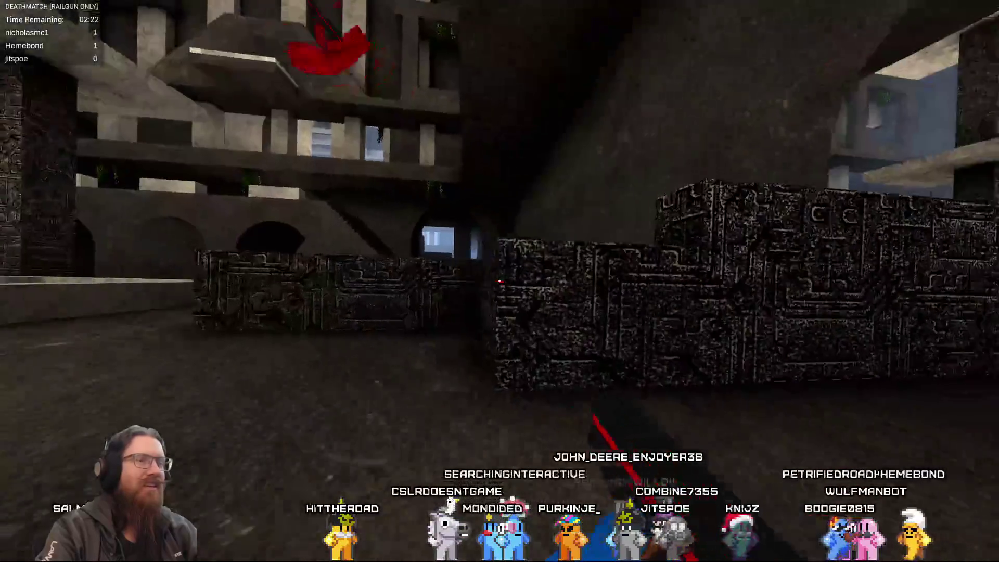
key("w")
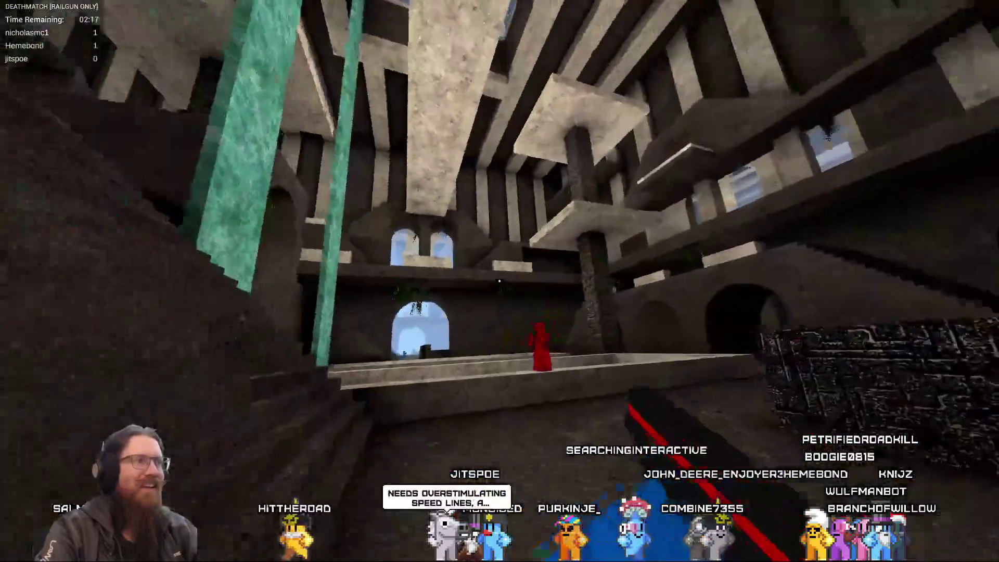
left_click(499, 281)
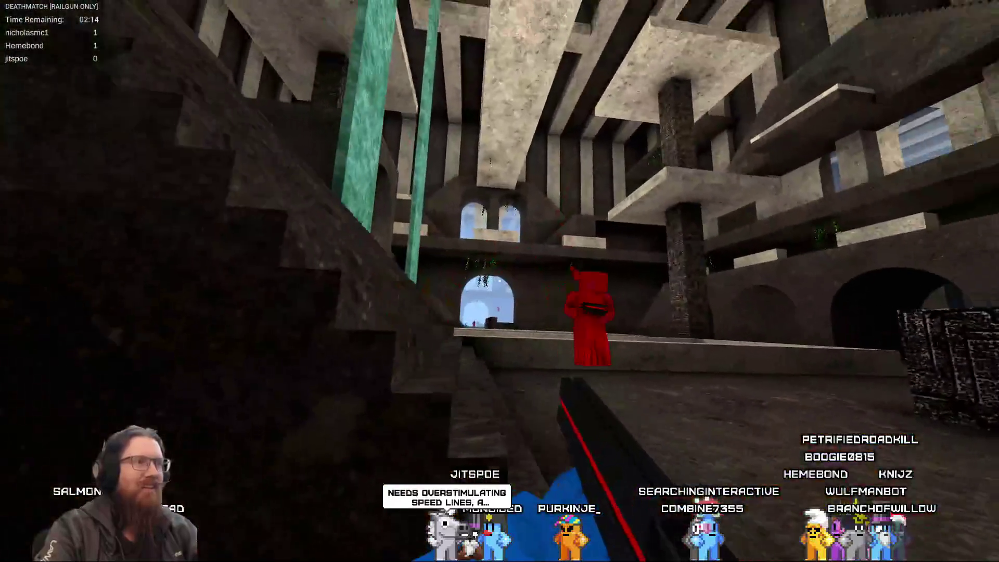
left_click(499, 281)
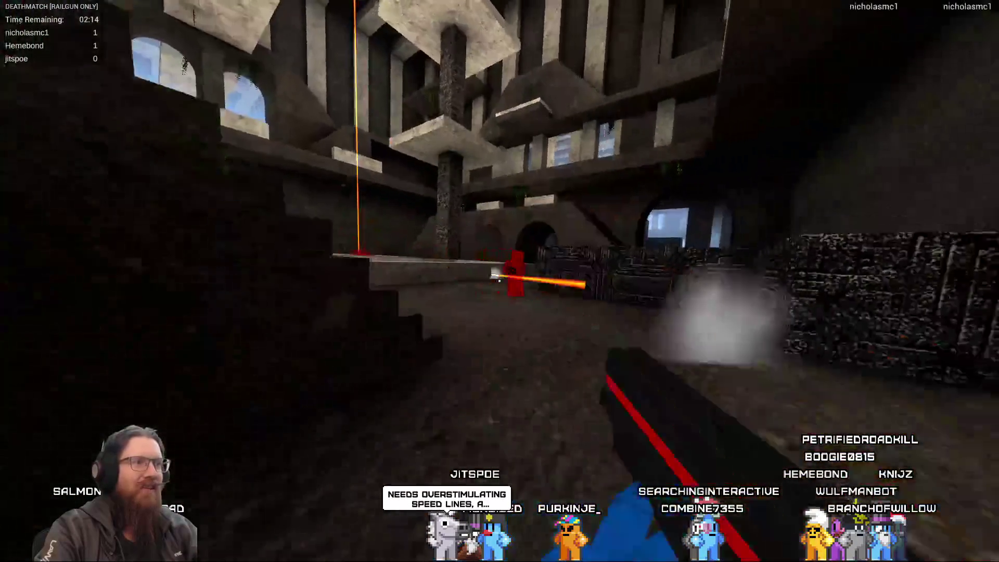
left_click(499, 281)
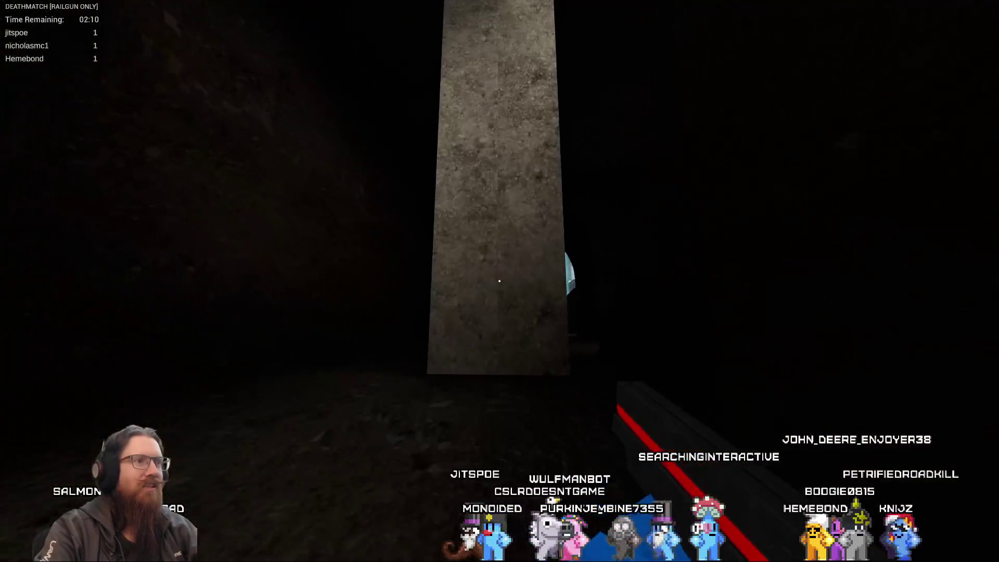
Keep firing the railgun to kill opponents, then respawn after dying.
left_click(499, 281)
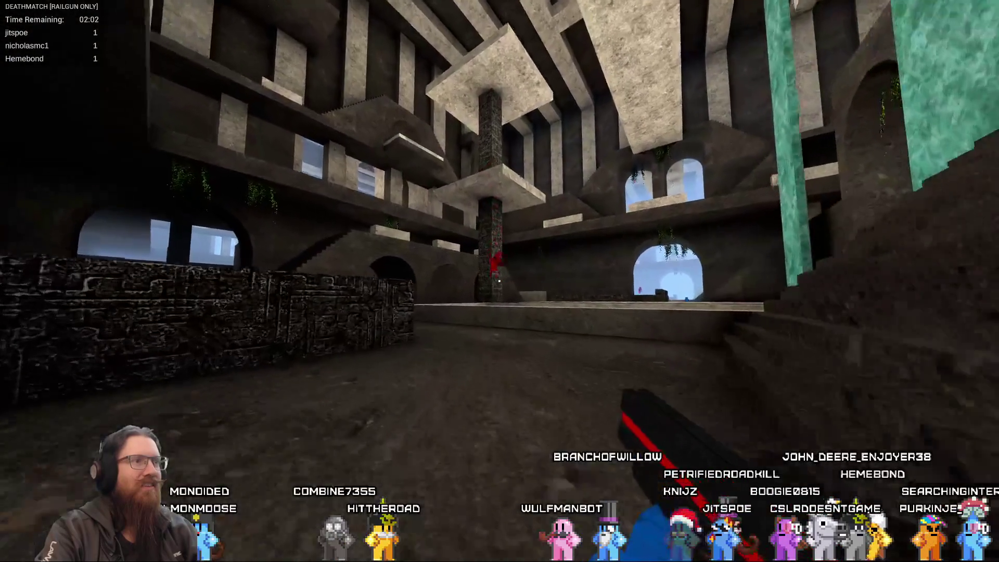
left_click(499, 281)
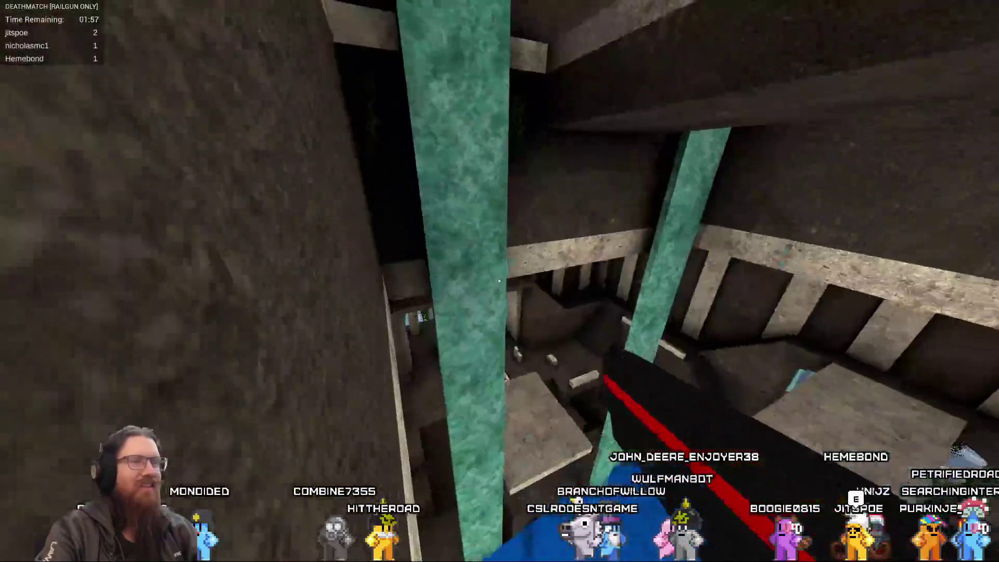
left_click(500, 281)
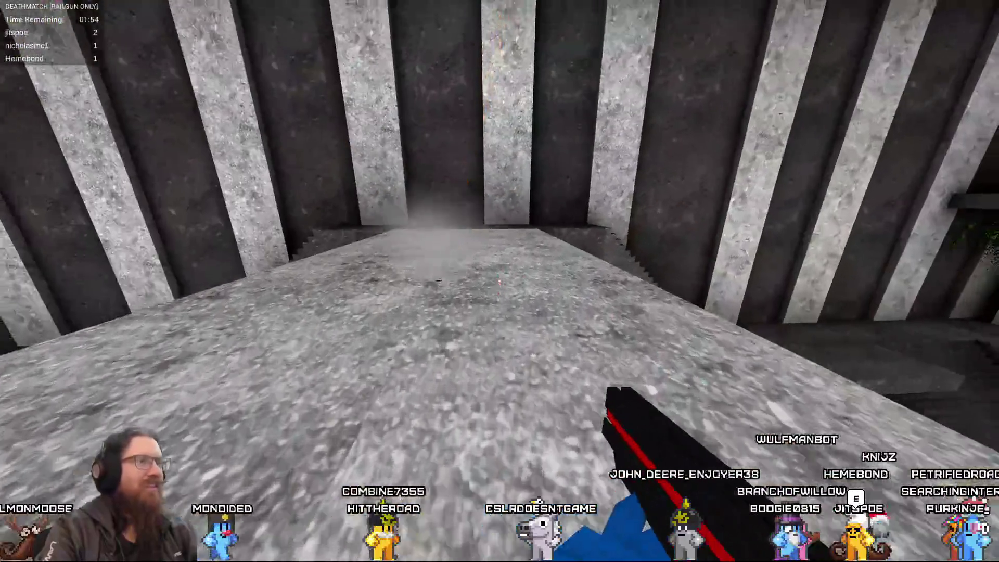
left_click(500, 280)
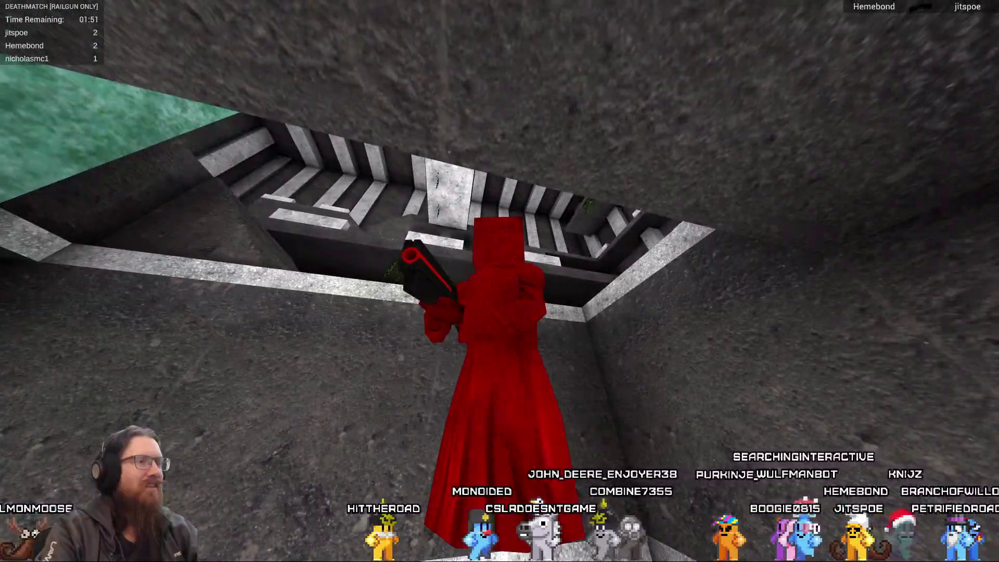
left_click(499, 281)
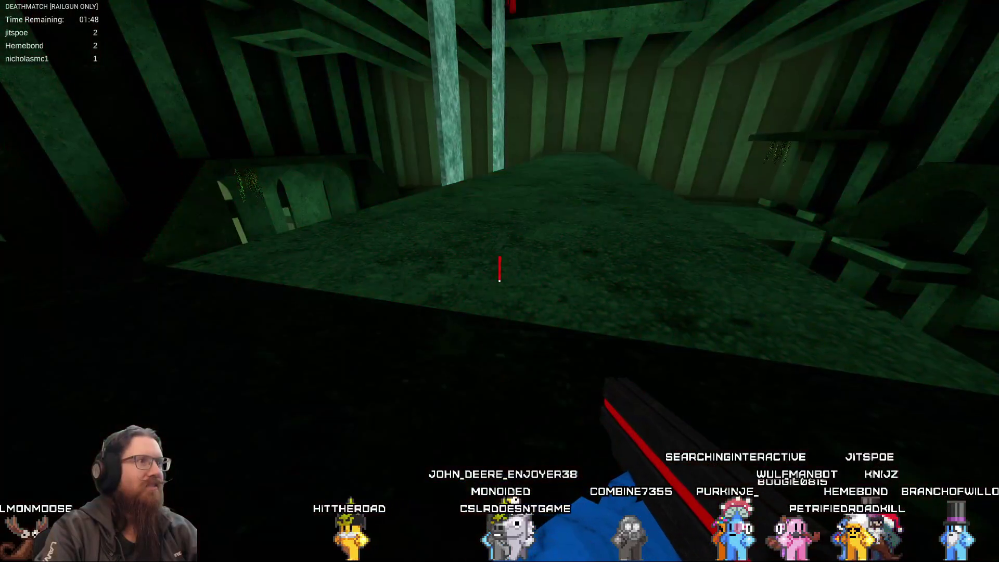
Sidestep right, advance toward the teal pillar, and pause the match.
key("d")
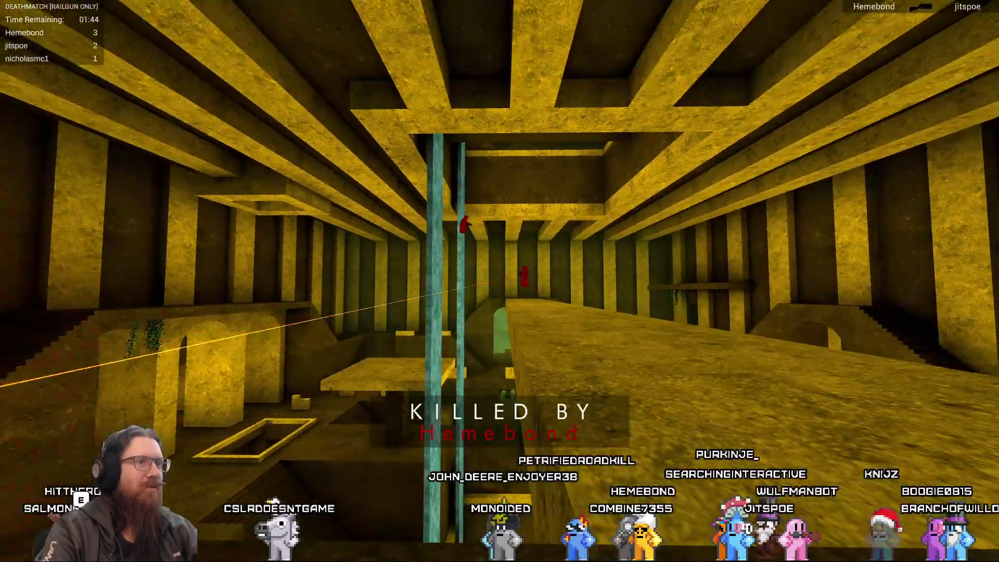
key("w")
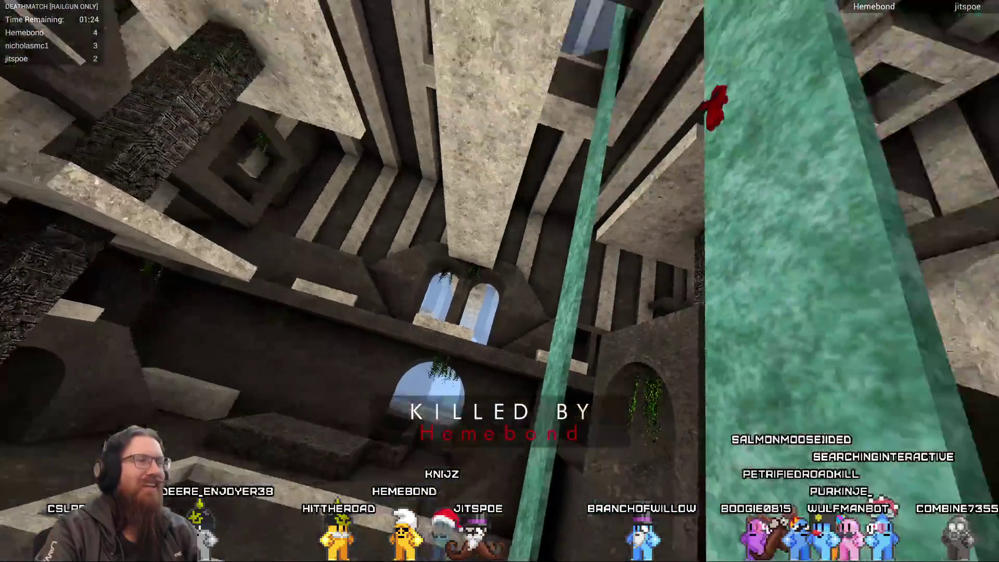
key("Escape")
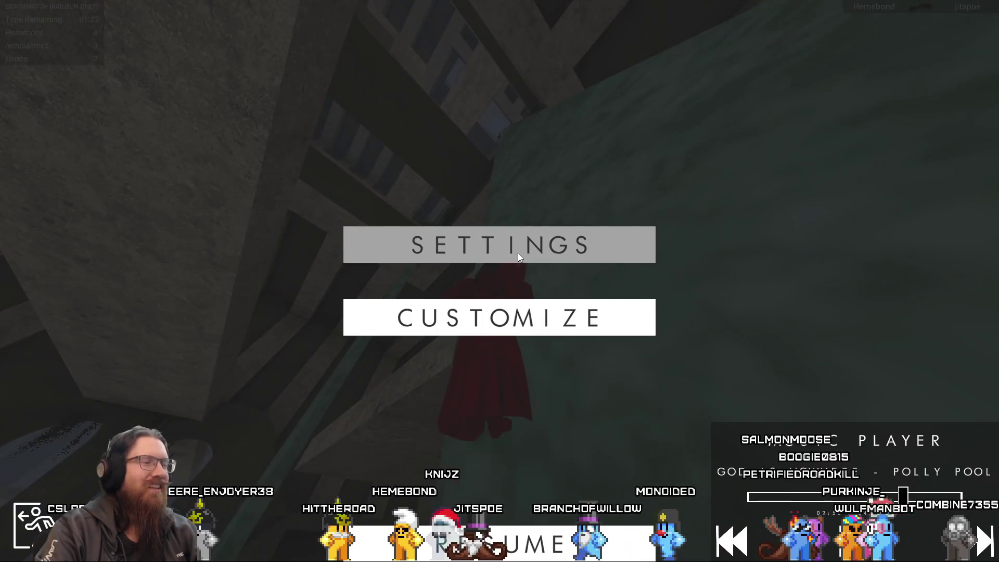
left_click(518, 253)
scroll(319, 283, "down", 5)
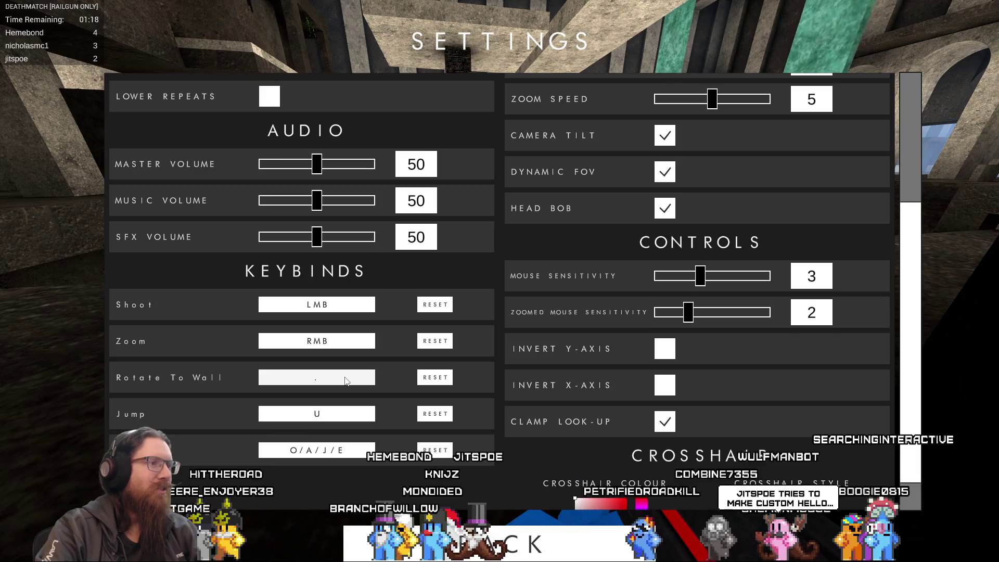
left_click(346, 381)
key("period")
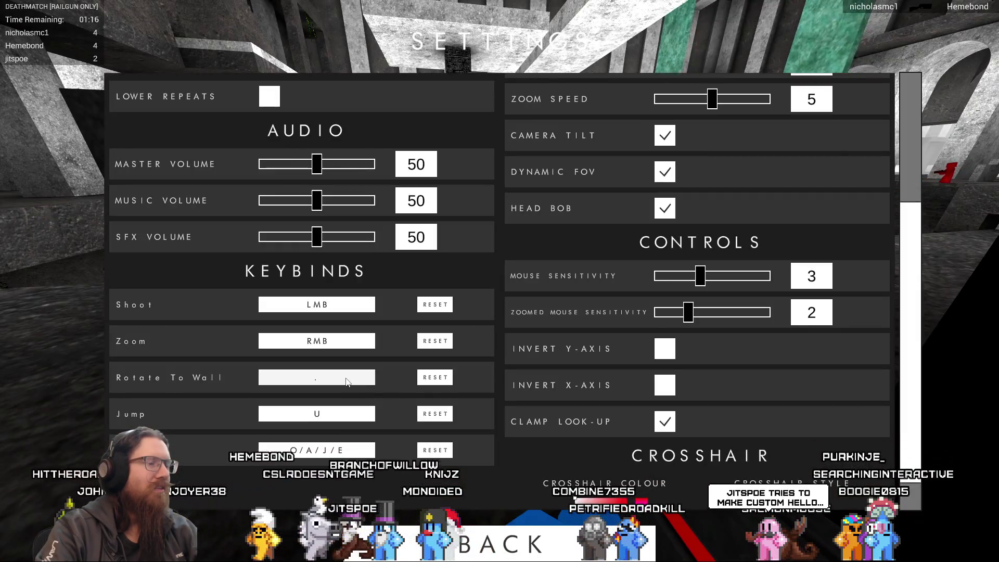
left_click(512, 557)
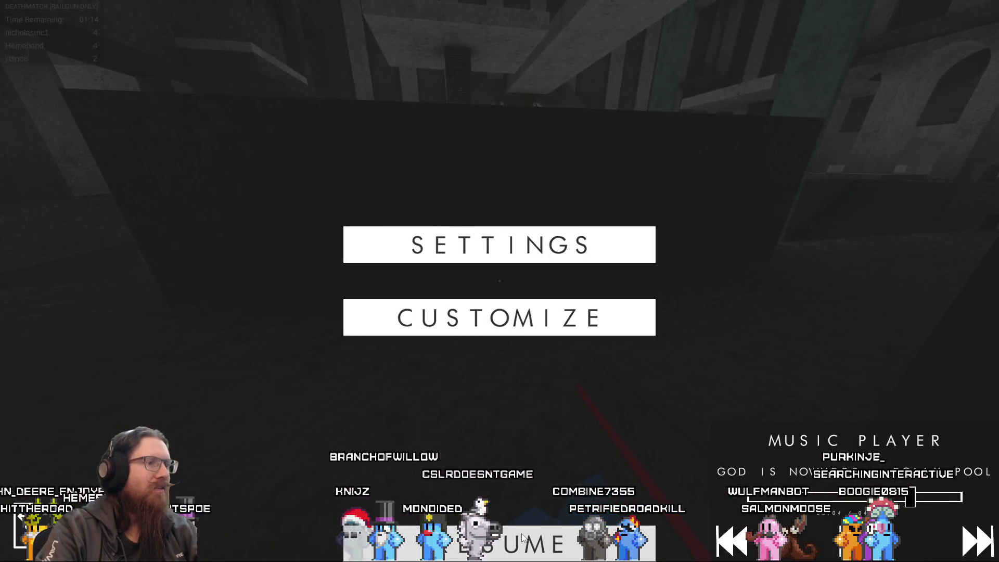
left_click(515, 551)
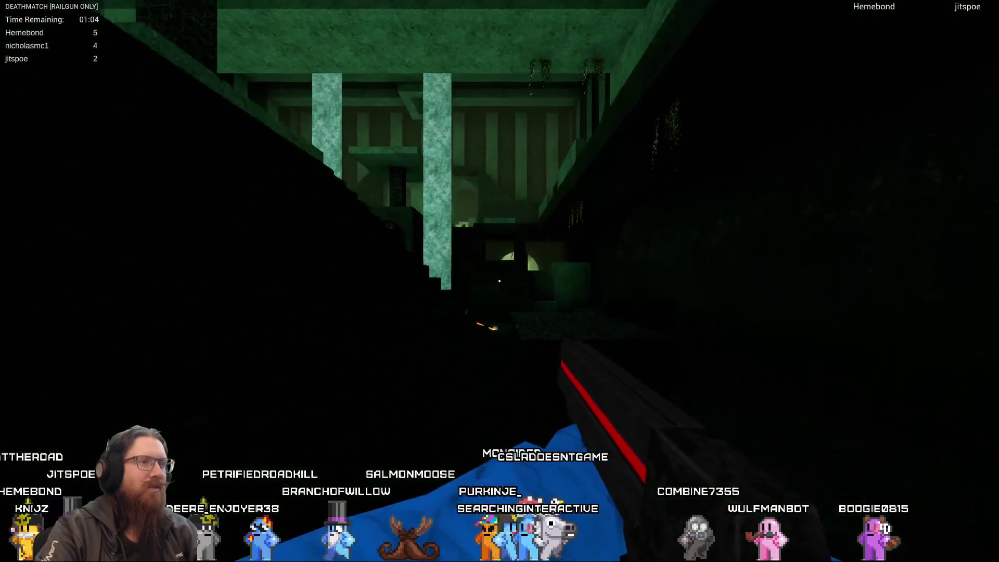
Move out into the yellow-lit arena and shoot an opponent with the railgun.
key("w")
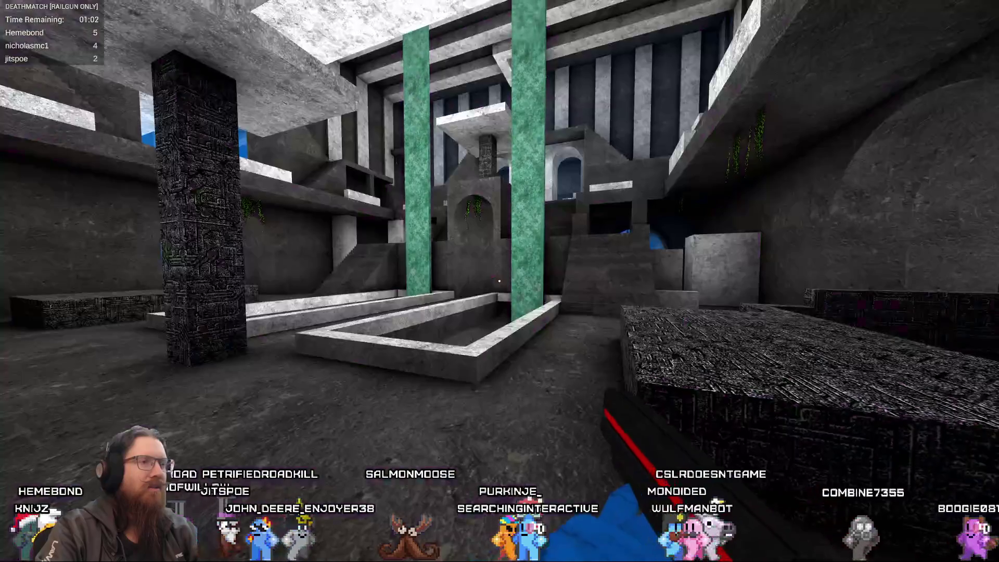
key("w")
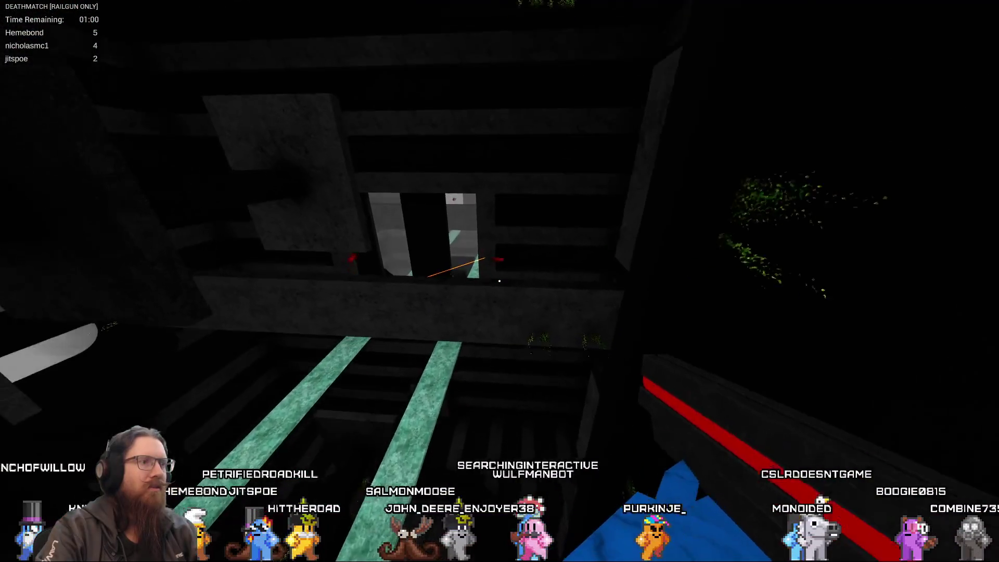
key("w")
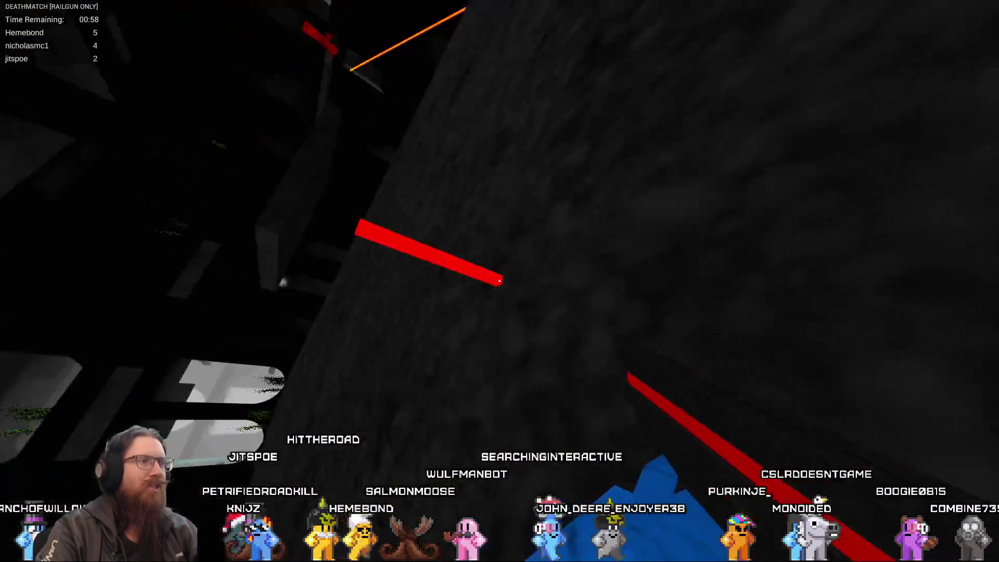
key("w")
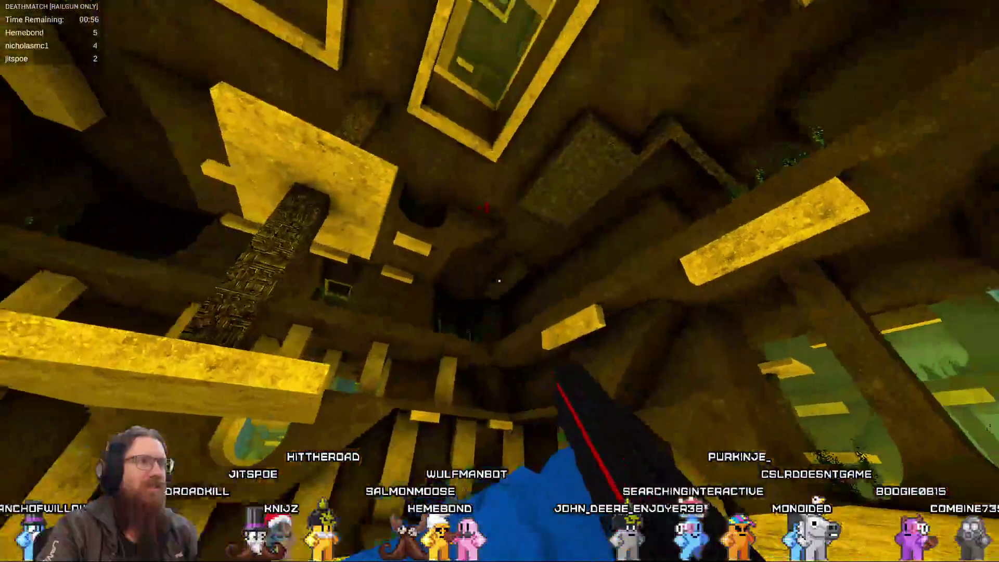
left_click(499, 281)
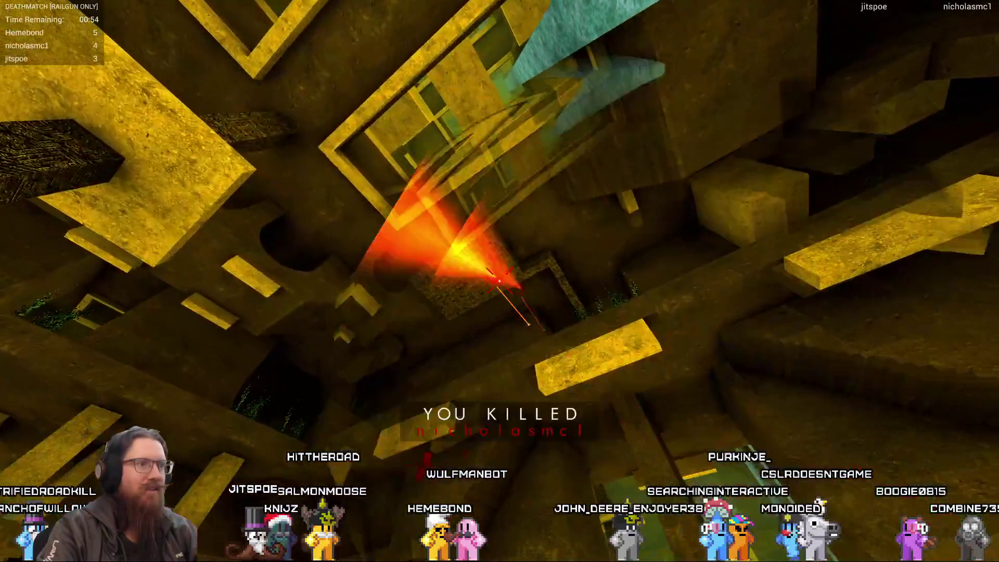
key("w")
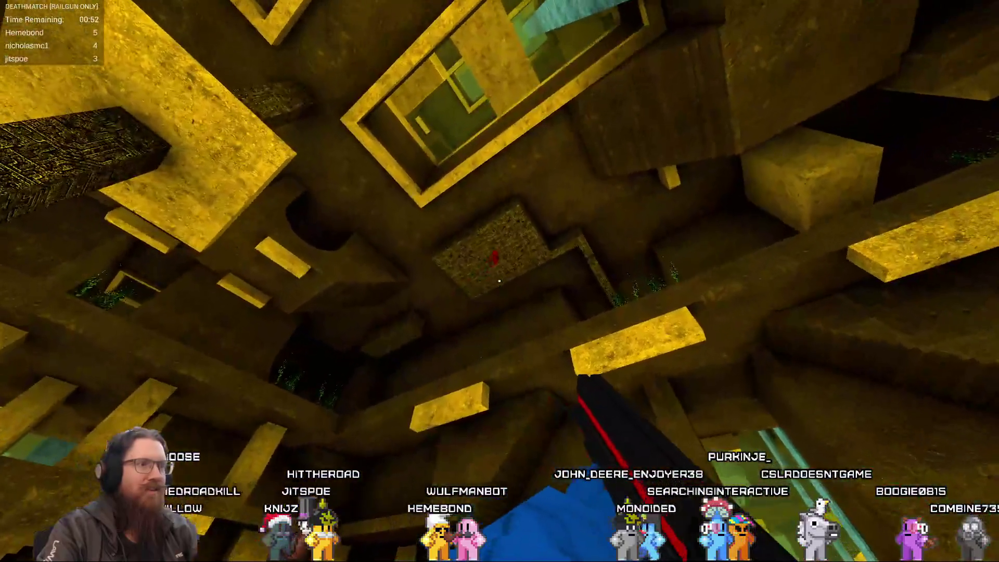
Fire at several more opponents, then respawn and shoot down the corridor.
left_click(499, 281)
left_click(499, 281)
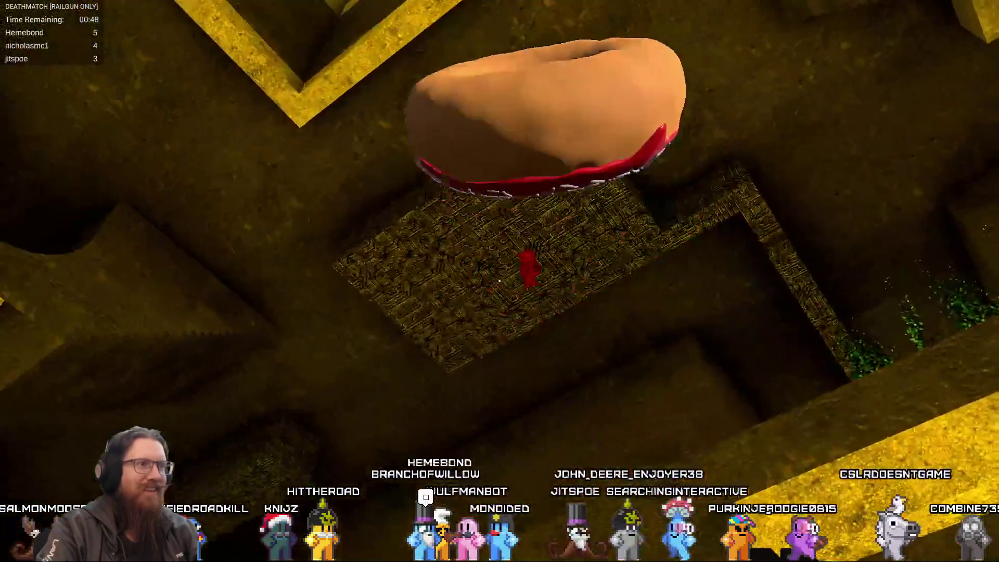
left_click(499, 280)
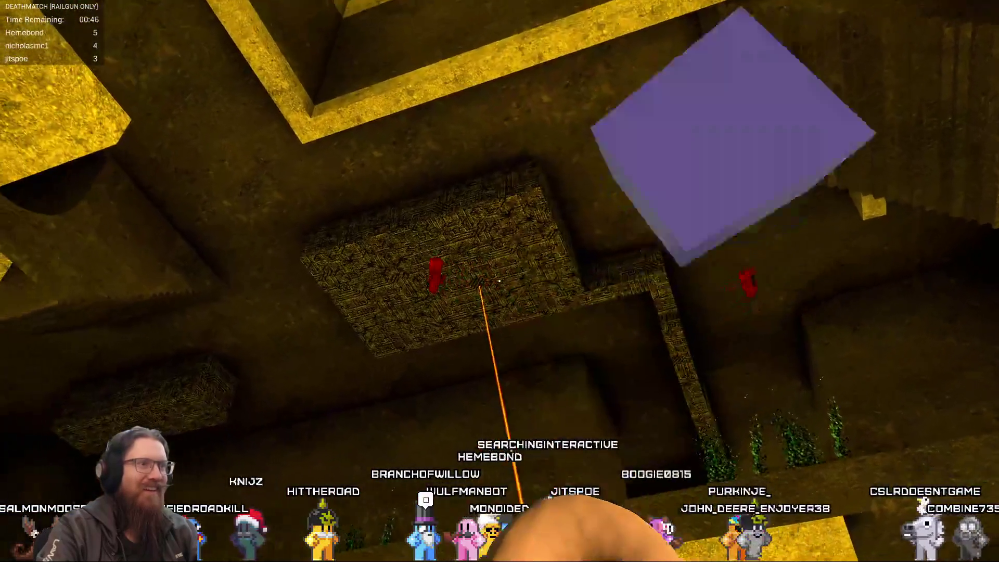
left_click(500, 281)
left_click(499, 281)
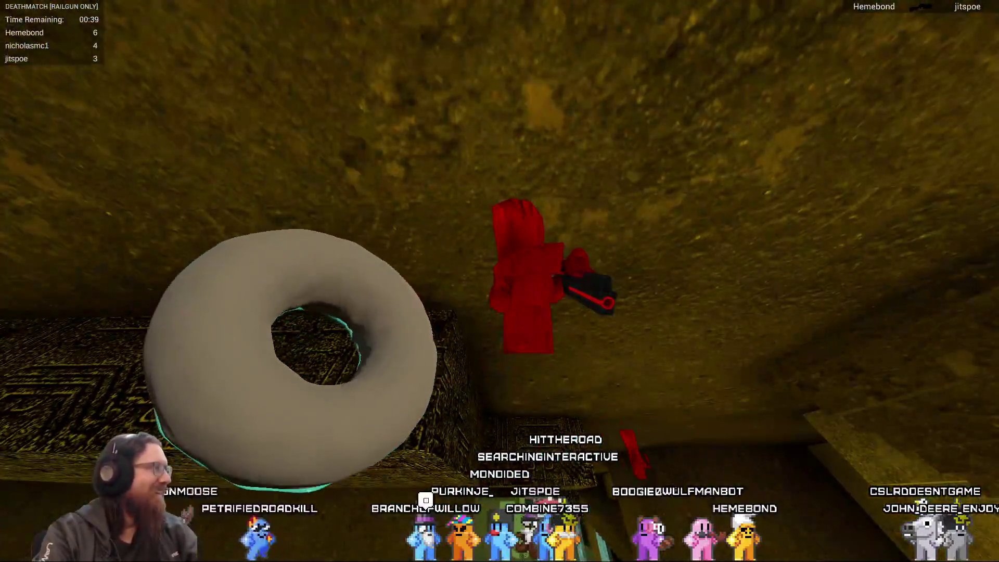
left_click(499, 281)
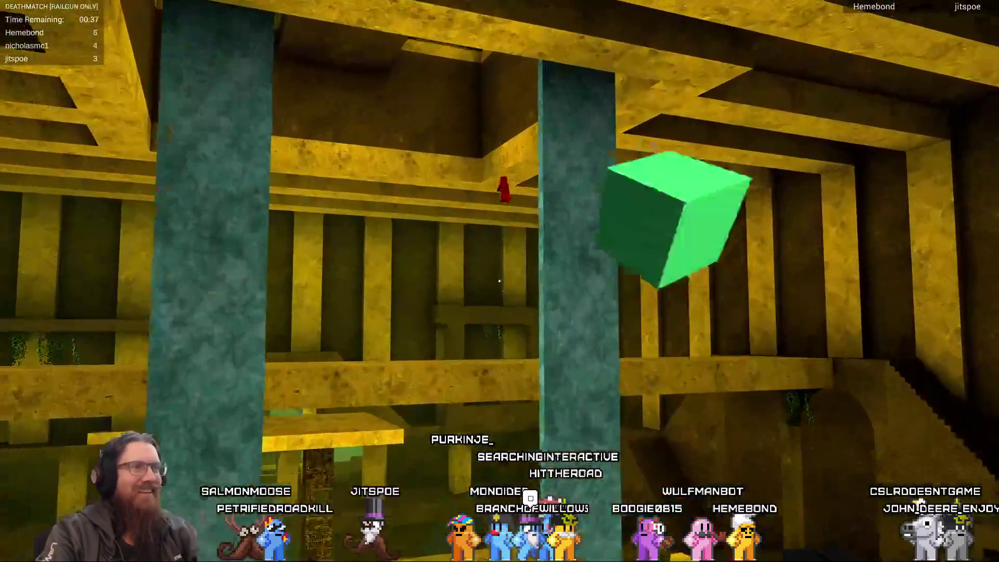
left_click(499, 281)
Move up against the yellow pillar wall toward the stairs.
key("w")
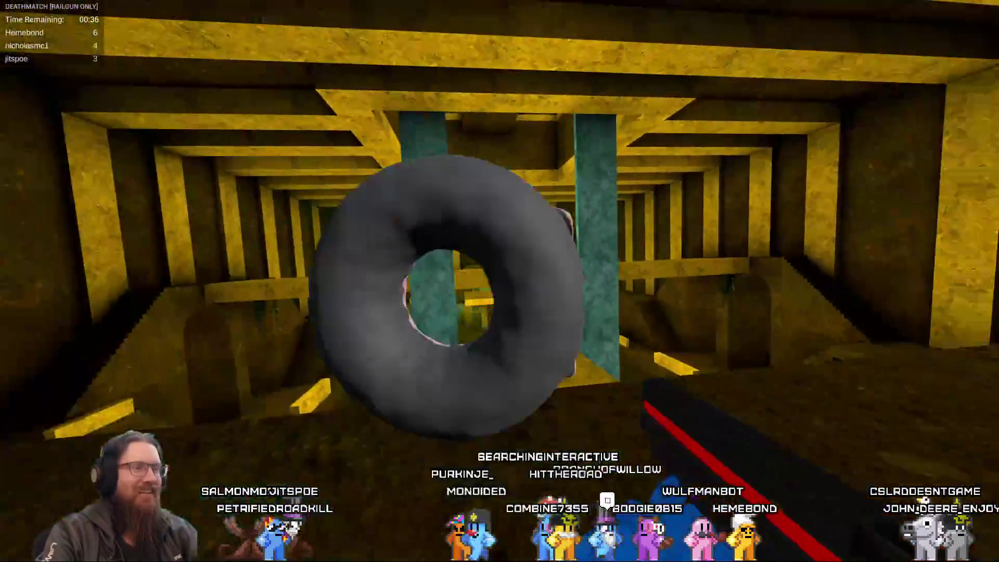
key("w")
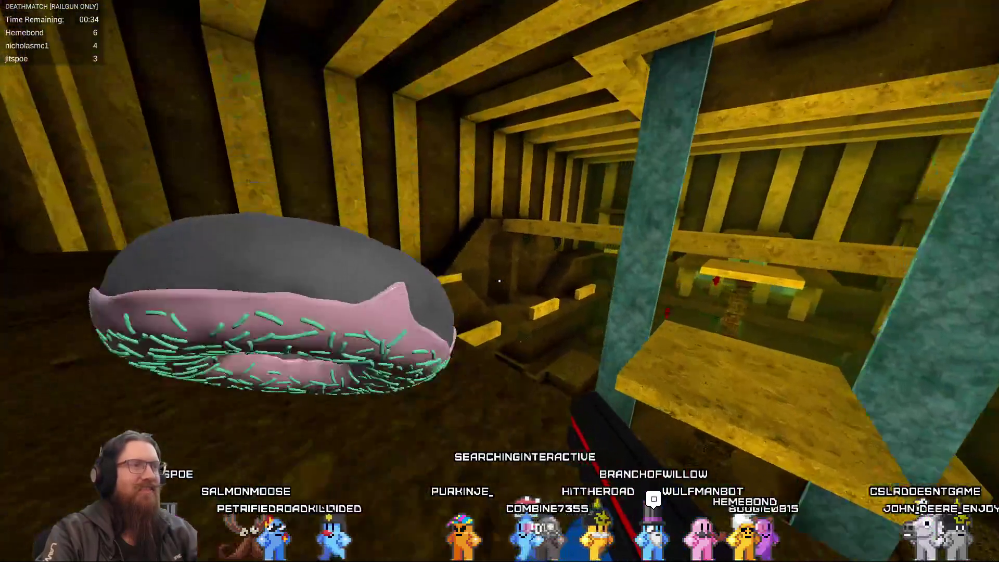
key("w")
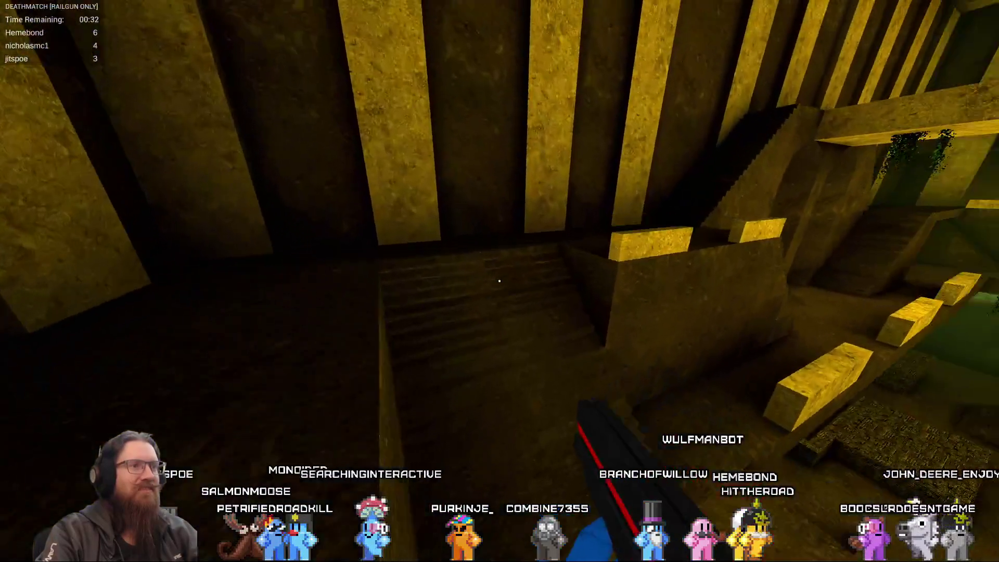
key("w")
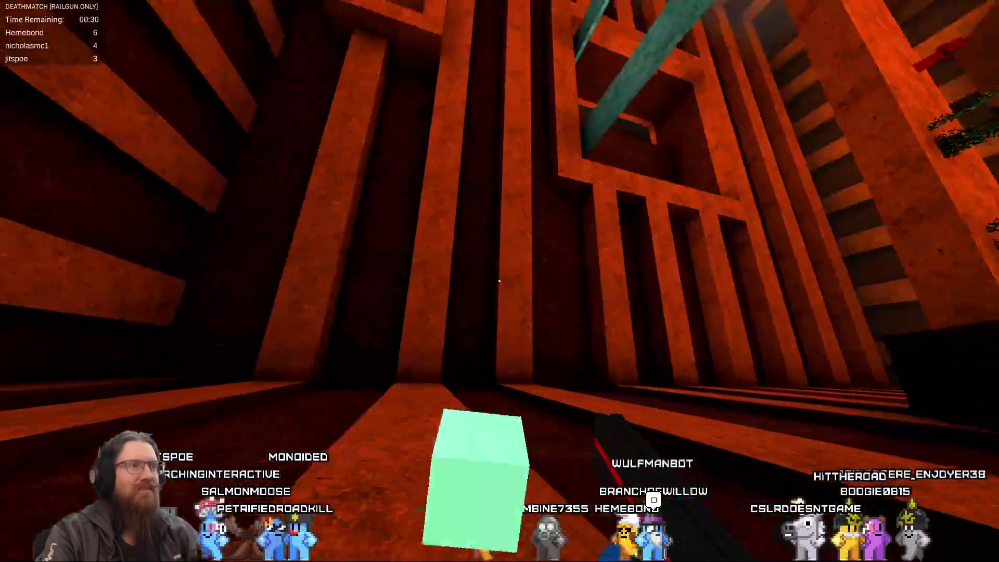
key("w")
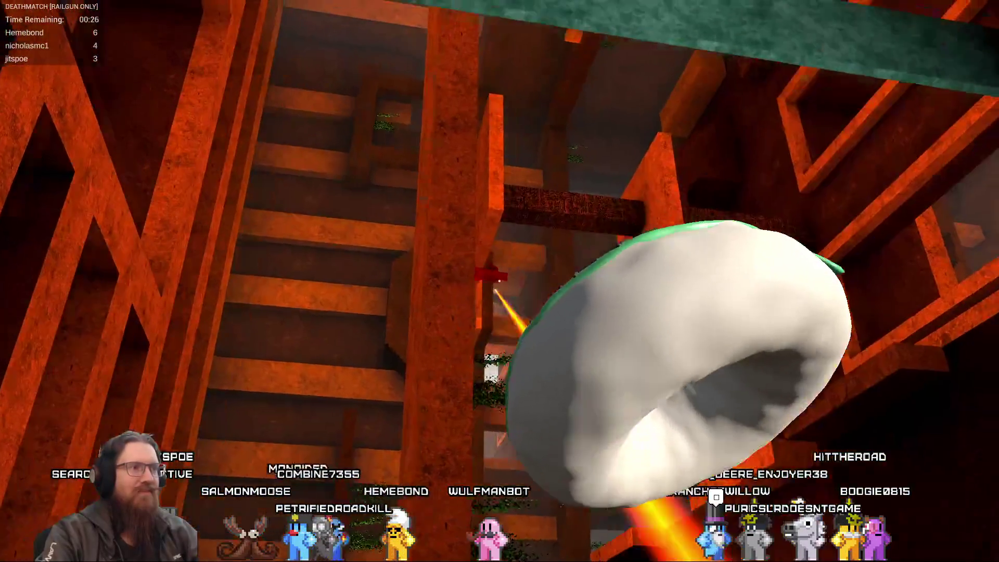
Shoot several opponents with the railgun, including a headshot.
left_click(499, 281)
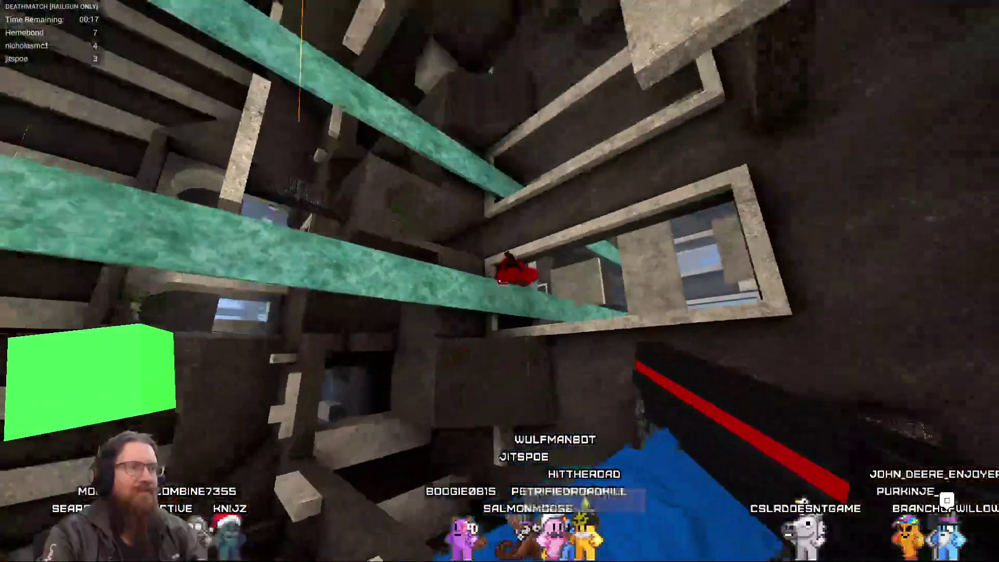
left_click(499, 281)
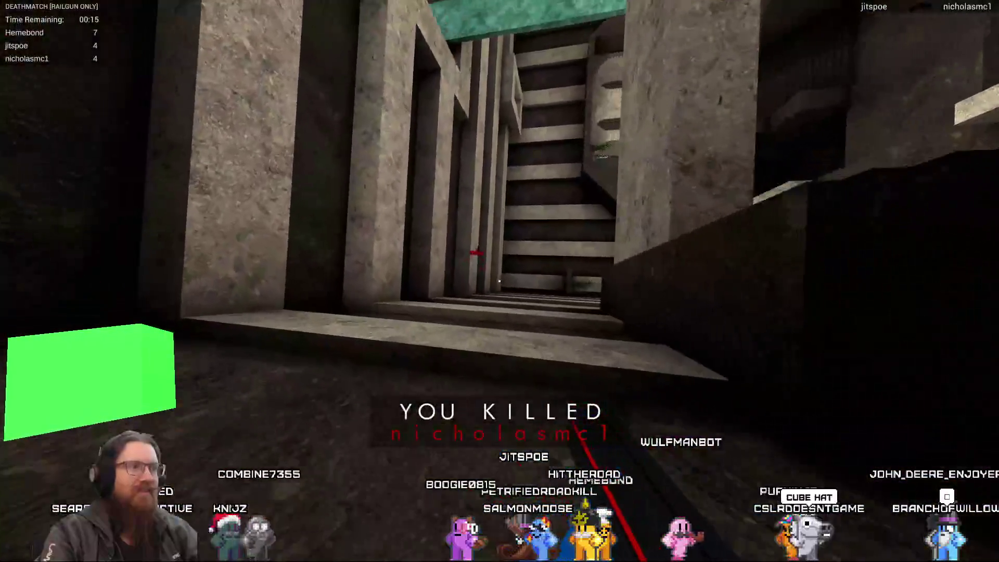
left_click(499, 281)
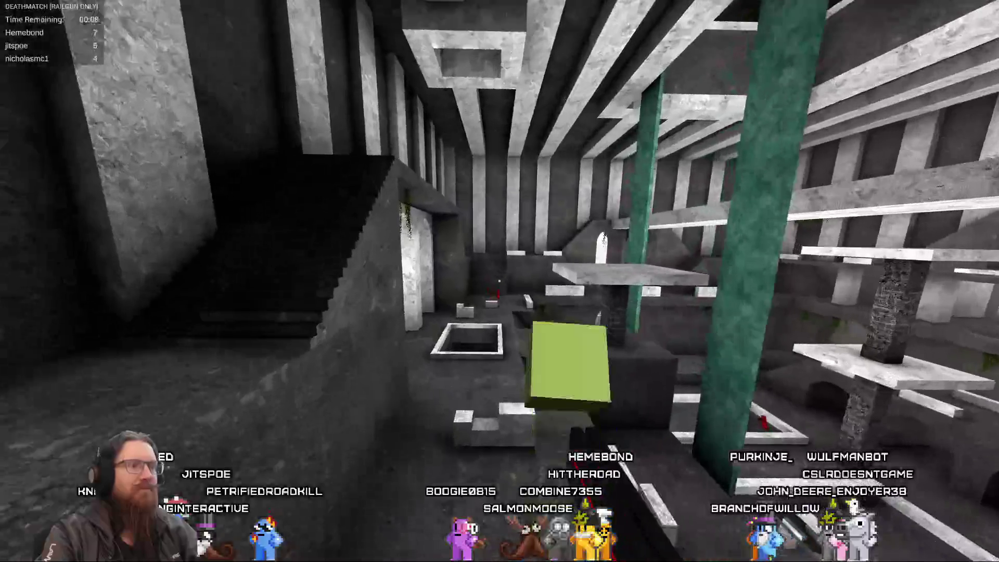
left_click(500, 281)
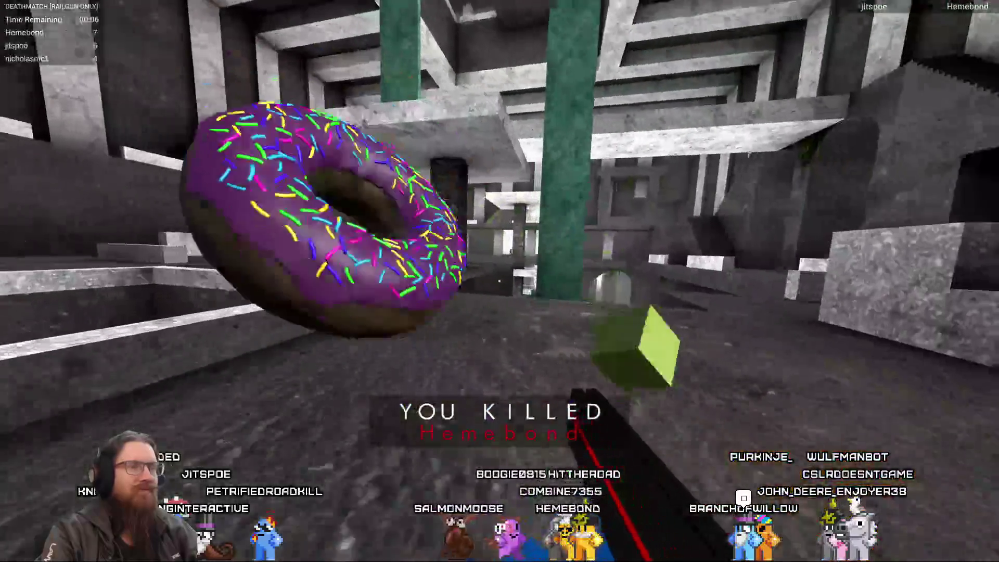
left_click(500, 281)
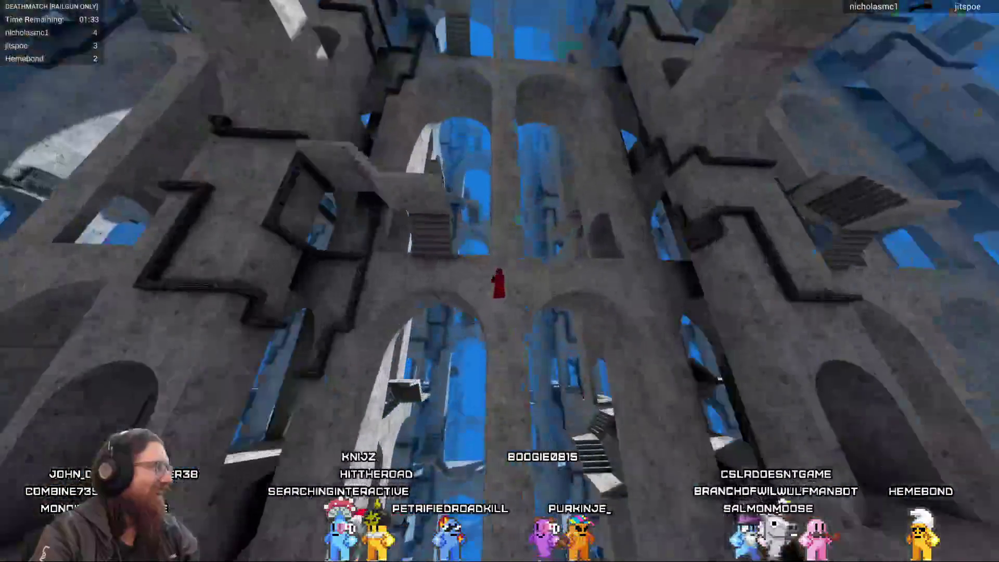
Move toward the ledge and shoot opponents, landing a railgun headshot.
key("w")
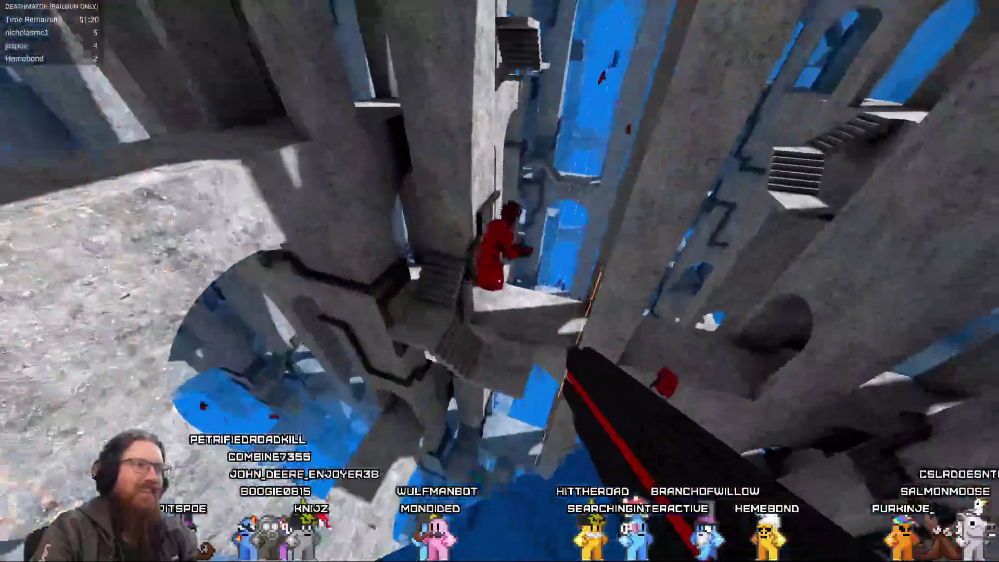
left_click(498, 281)
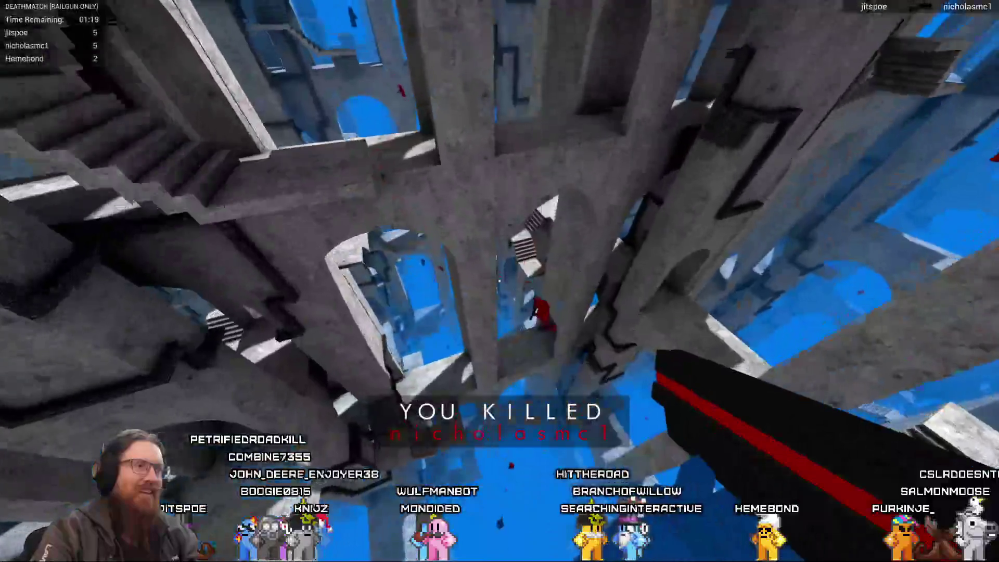
left_click(498, 281)
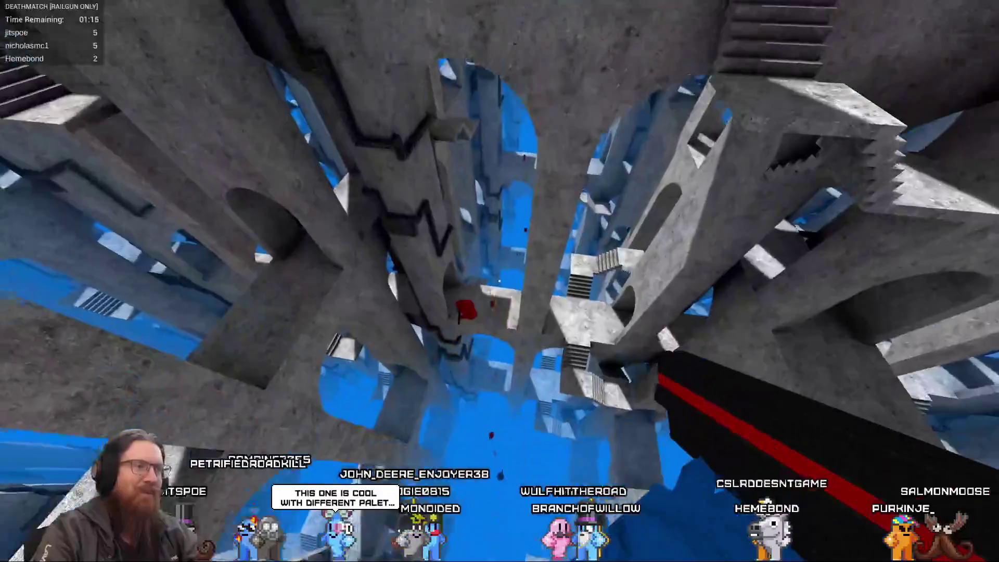
left_click(499, 281)
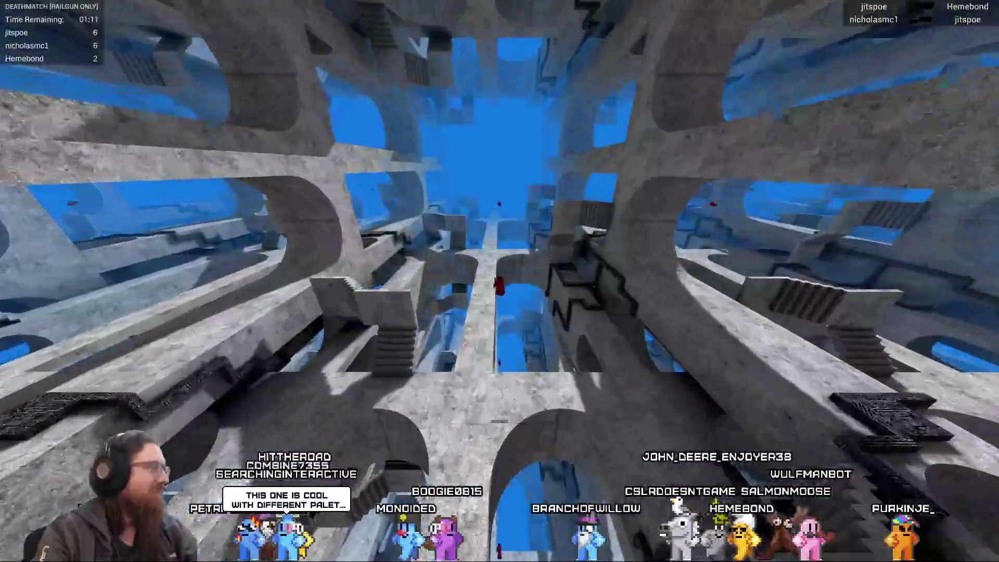
Respawn, fire at another opponent, and respawn again after dying.
left_click(500, 281)
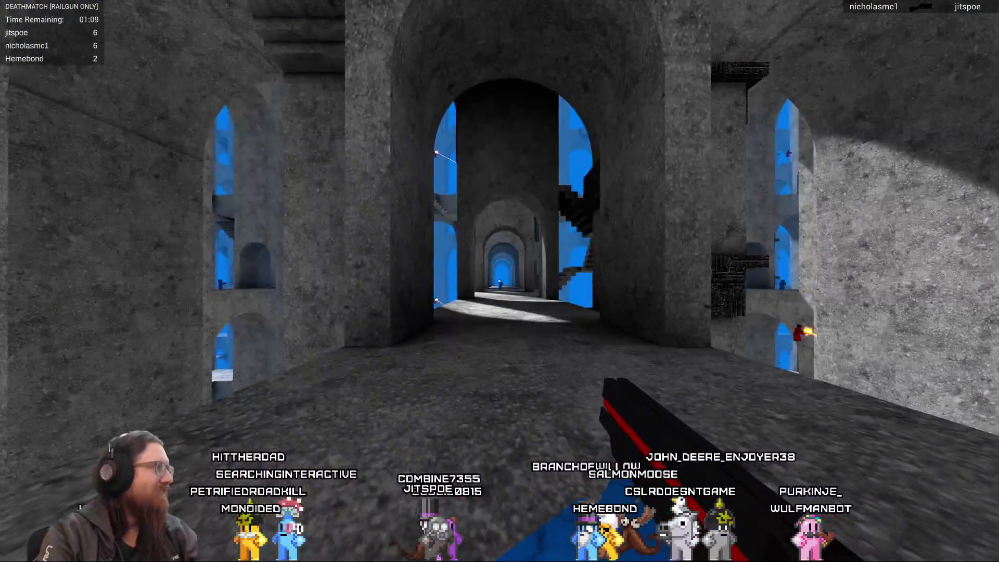
mouse_move(499, 281)
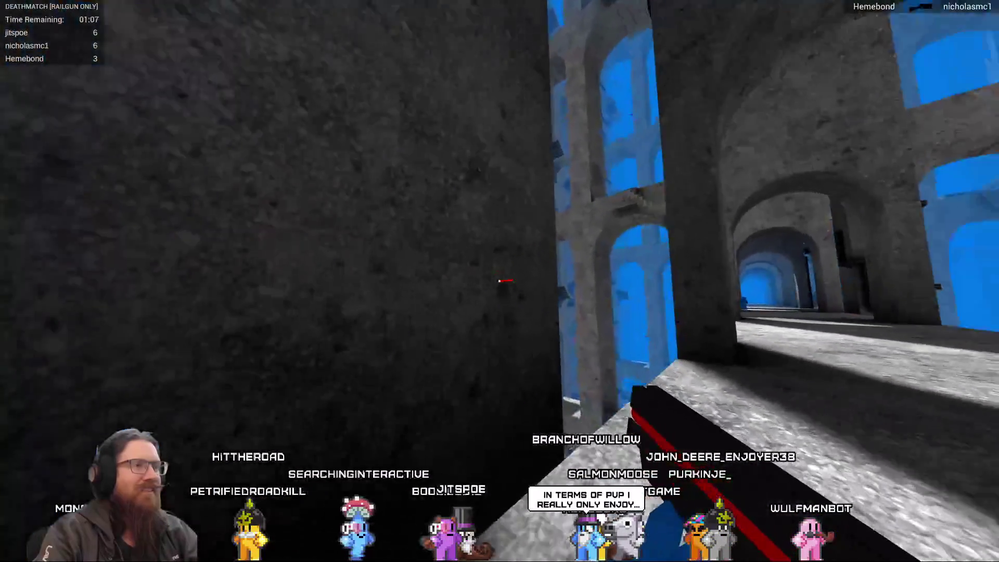
left_click(499, 281)
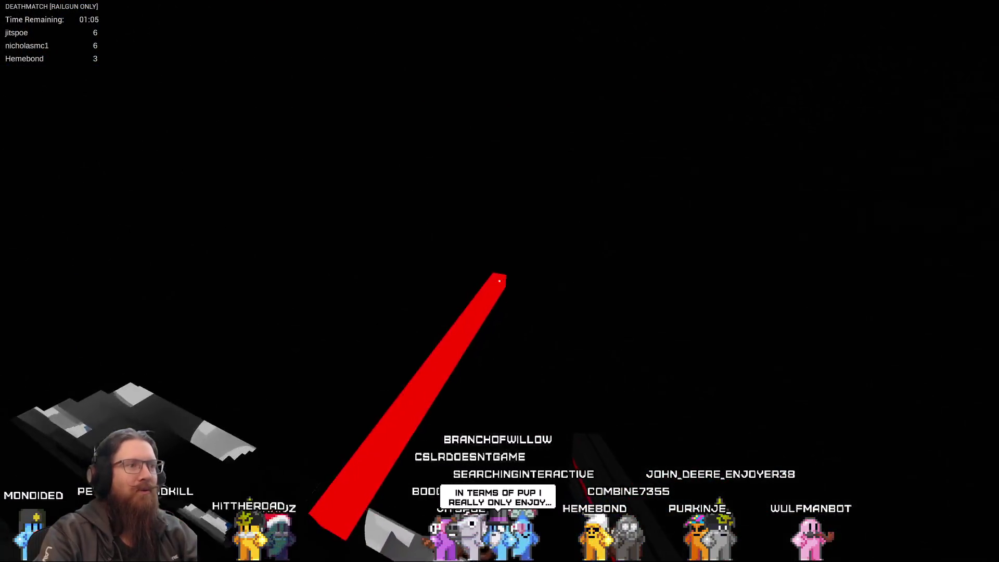
mouse_move(499, 281)
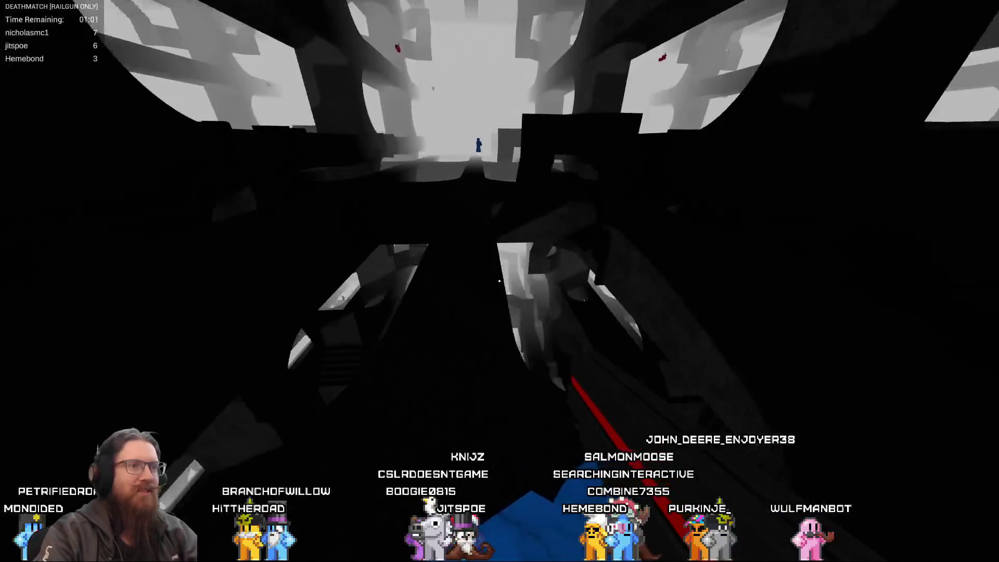
left_click(499, 280)
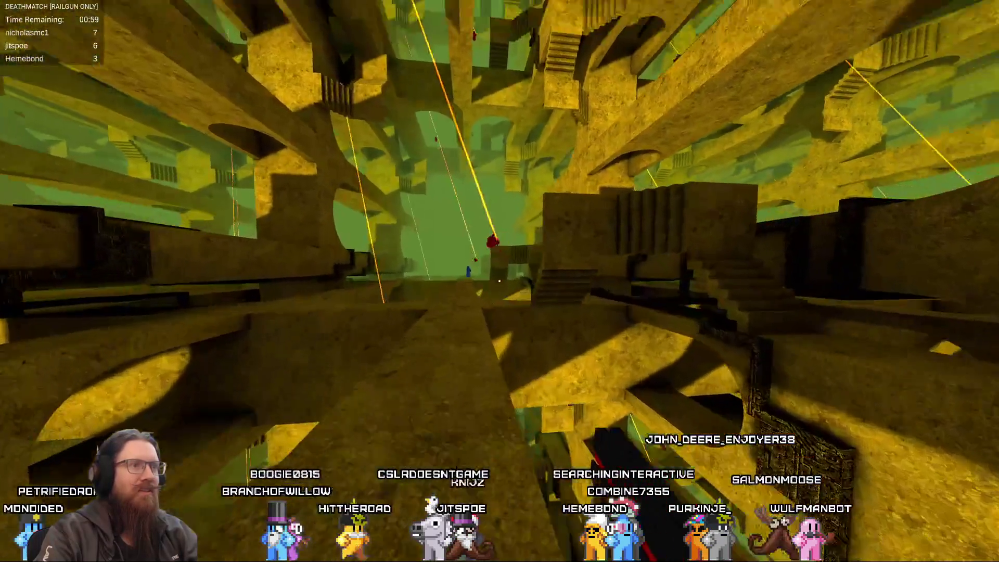
Fire at an opponent, respawn, and shoot at a distant player.
mouse_move(499, 281)
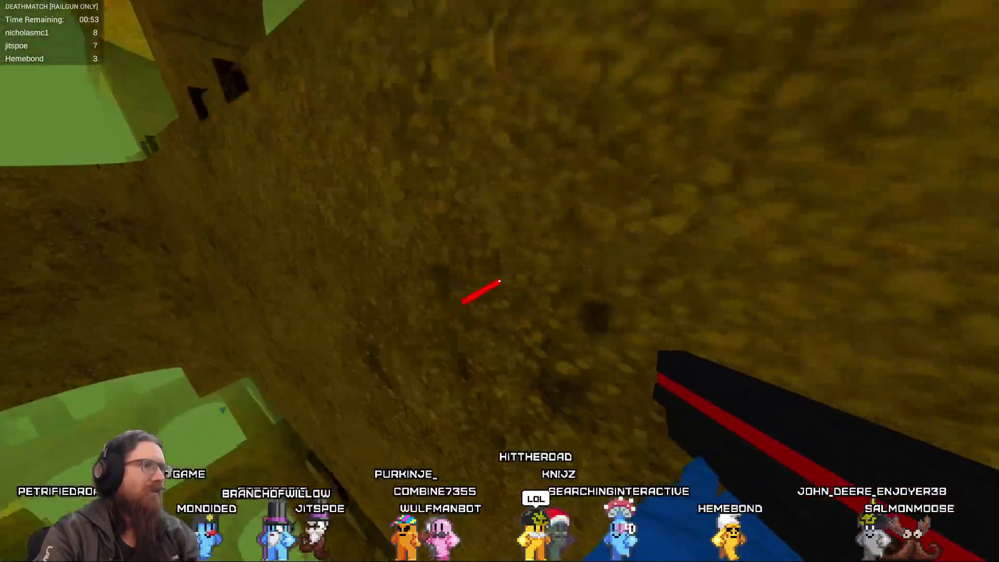
left_click(500, 281)
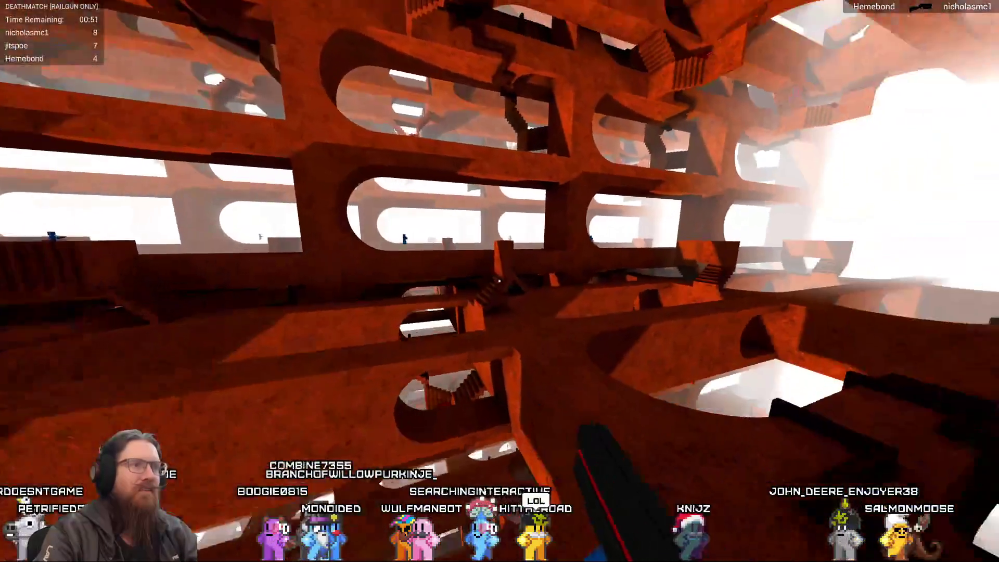
mouse_move(499, 281)
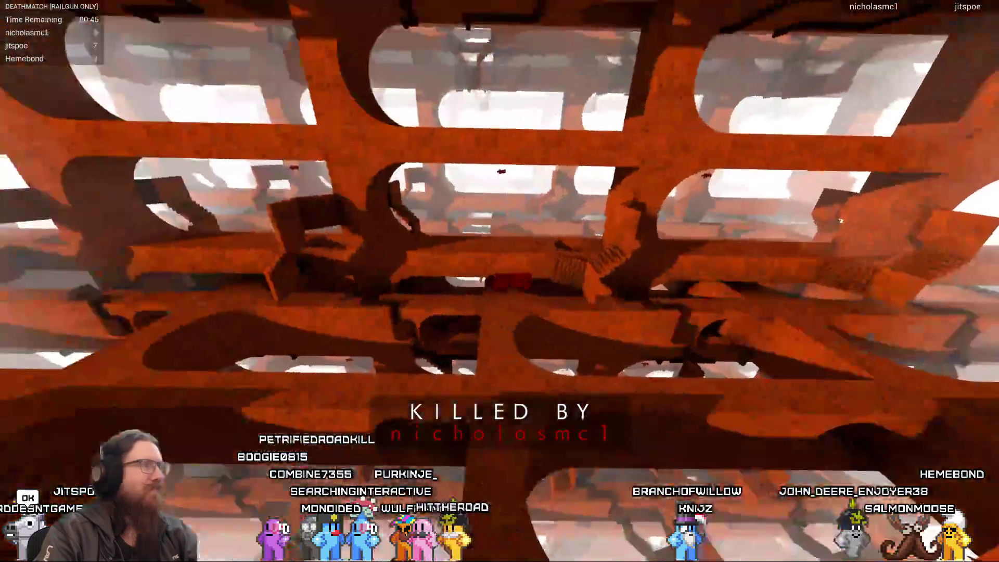
left_click(500, 281)
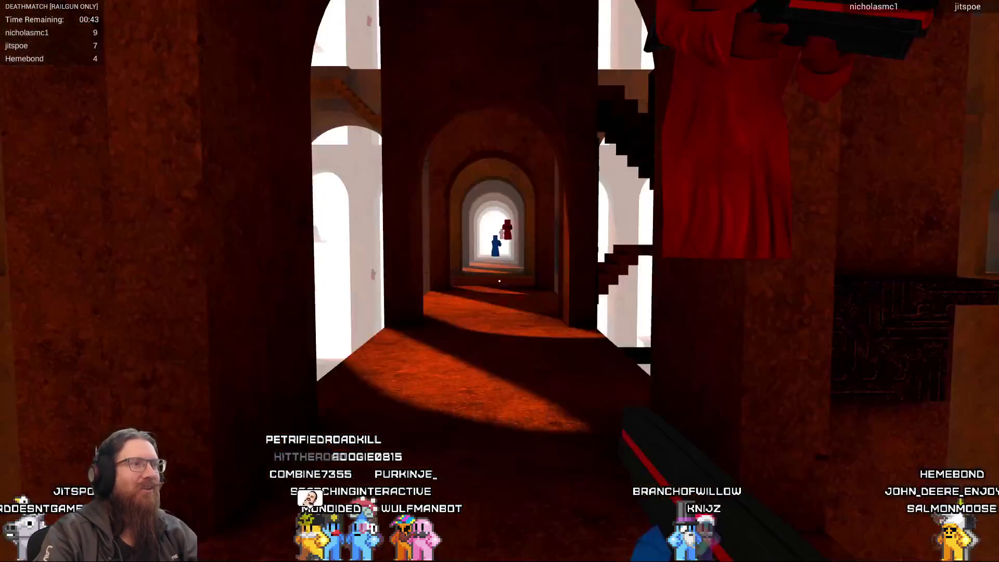
mouse_move(500, 281)
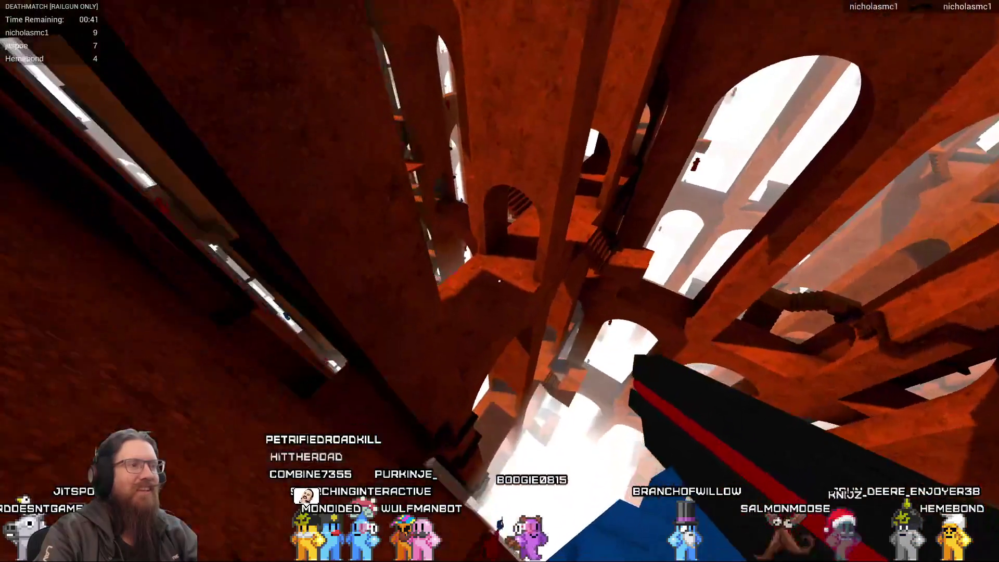
left_click(500, 281)
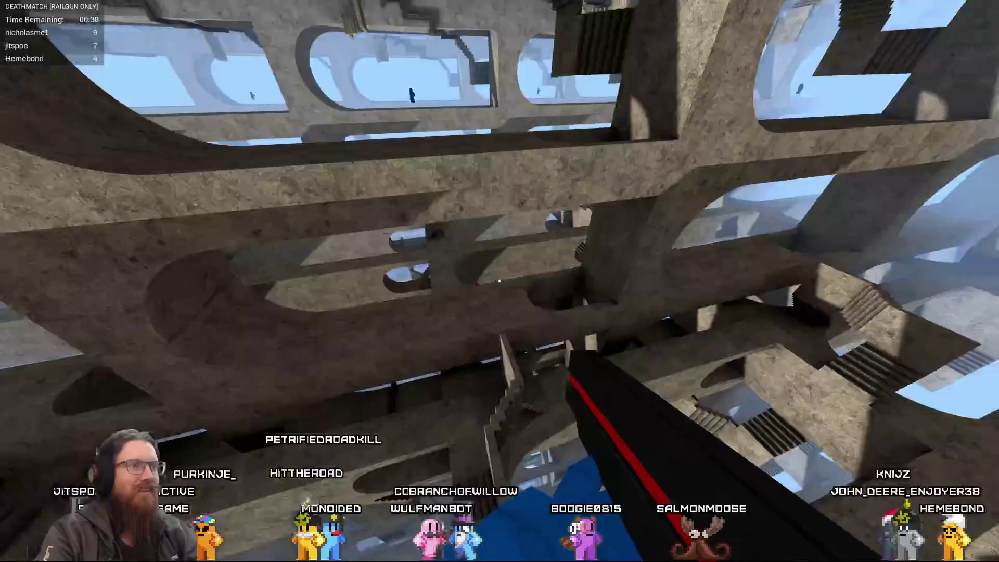
left_click(499, 281)
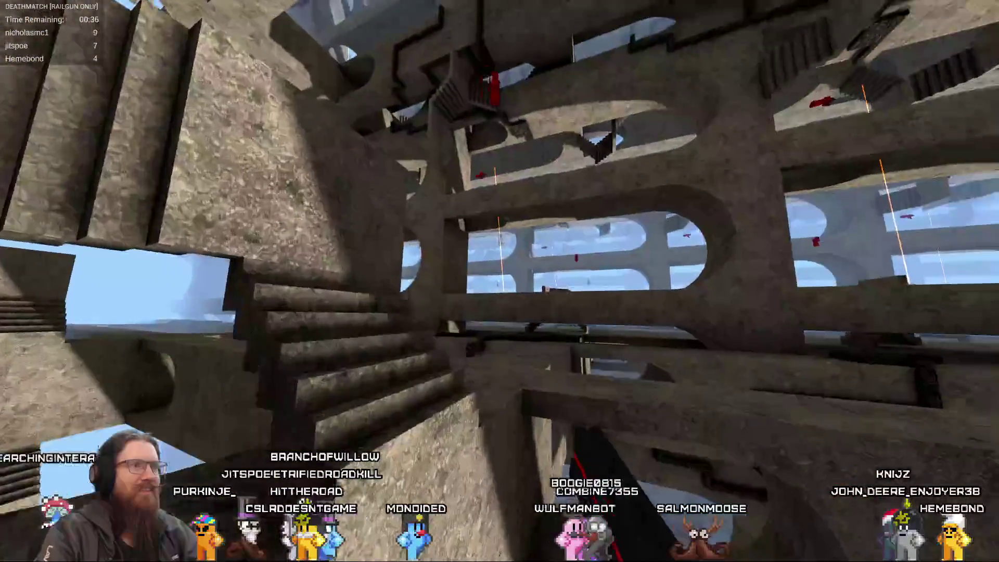
Fire the railgun at opponents overhead and up the shaft.
mouse_move(499, 281)
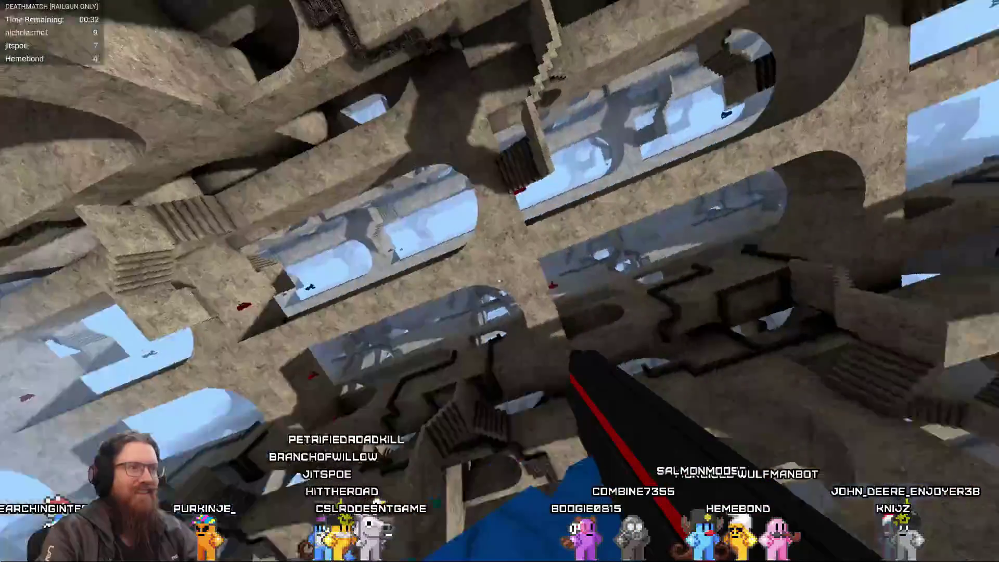
left_click(500, 281)
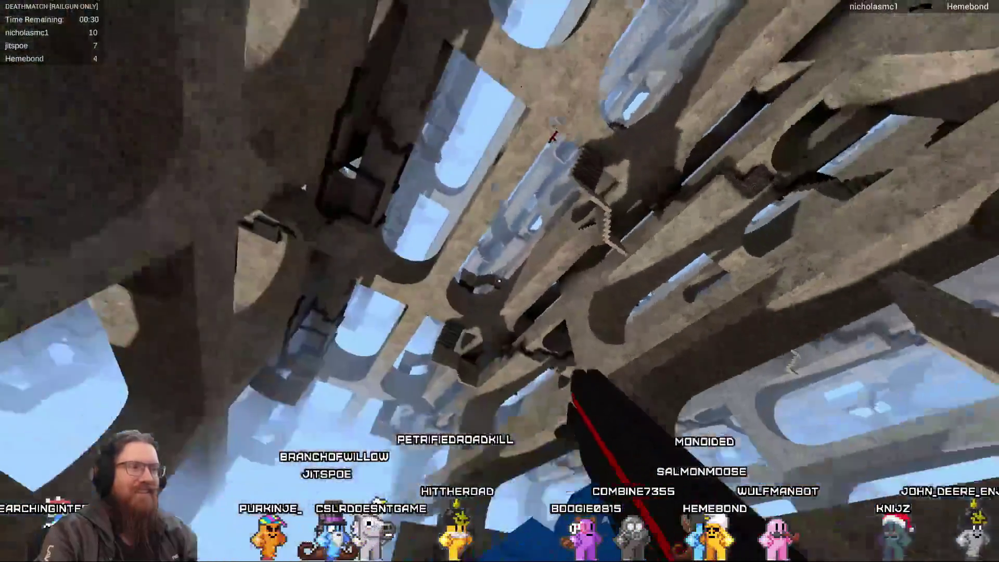
mouse_move(499, 281)
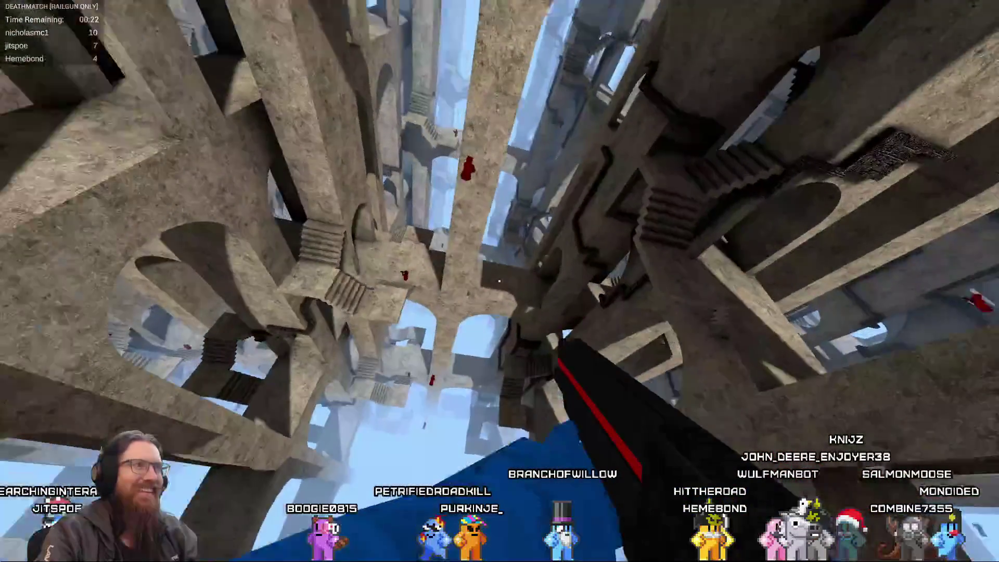
left_click(500, 281)
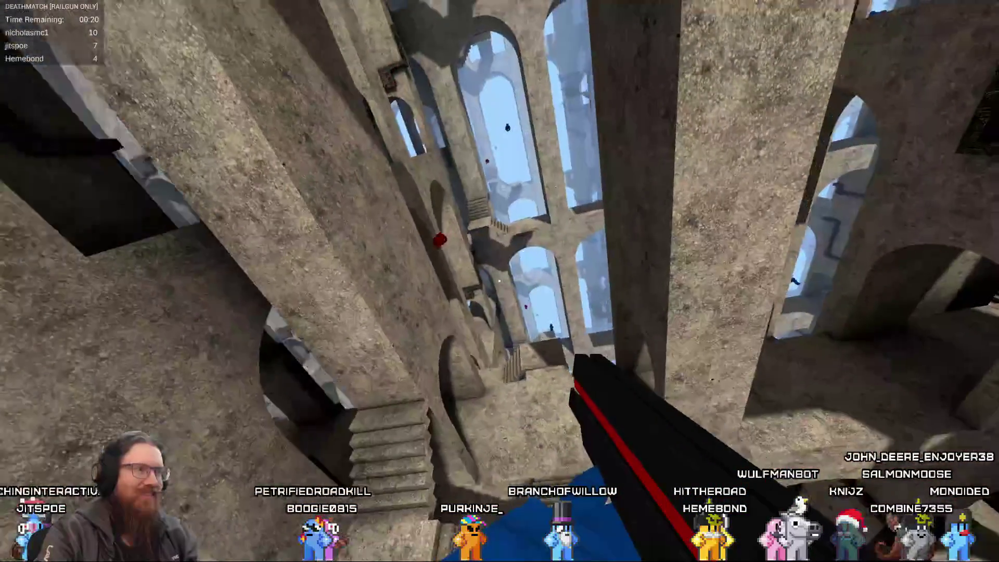
left_click(500, 281)
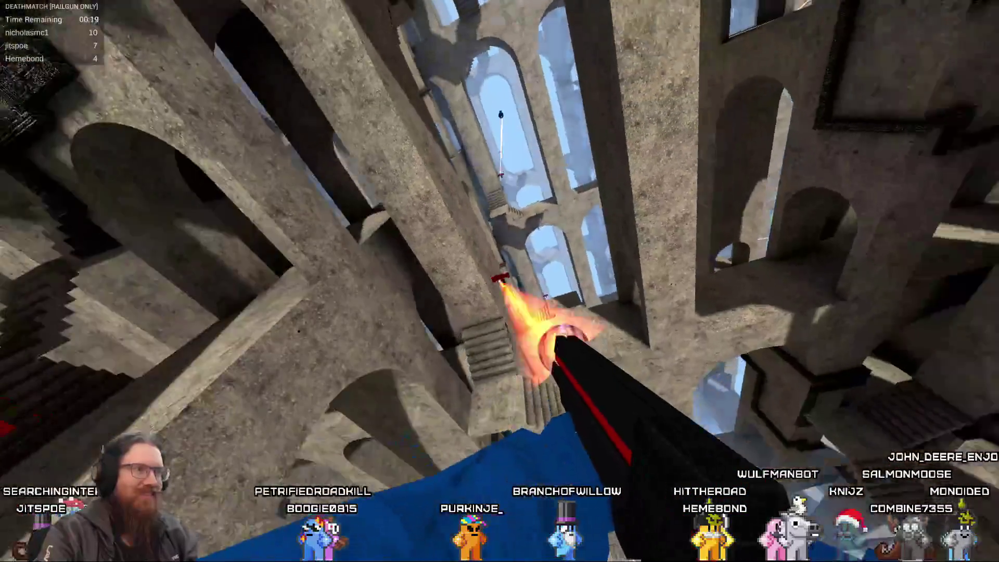
mouse_move(499, 281)
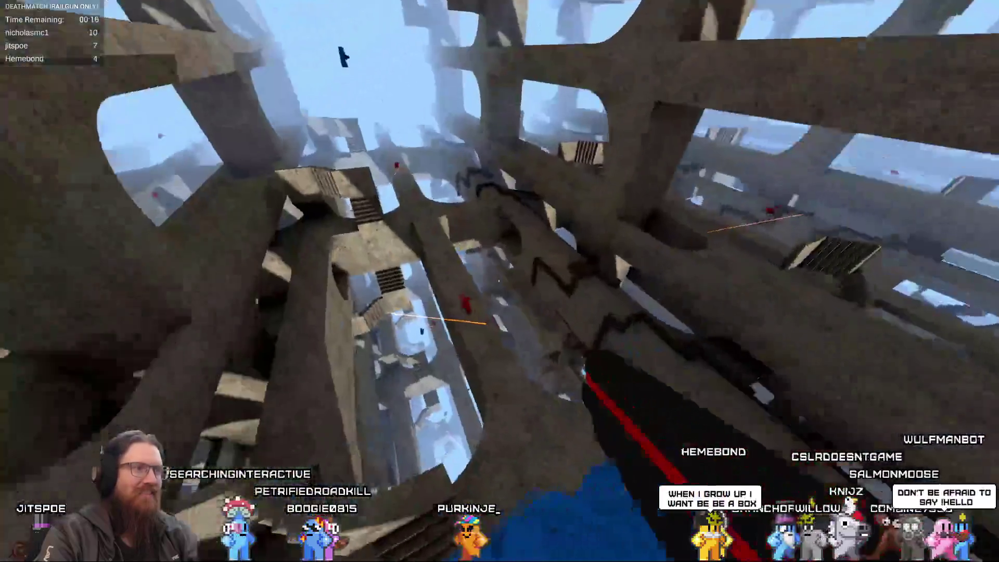
left_click(499, 281)
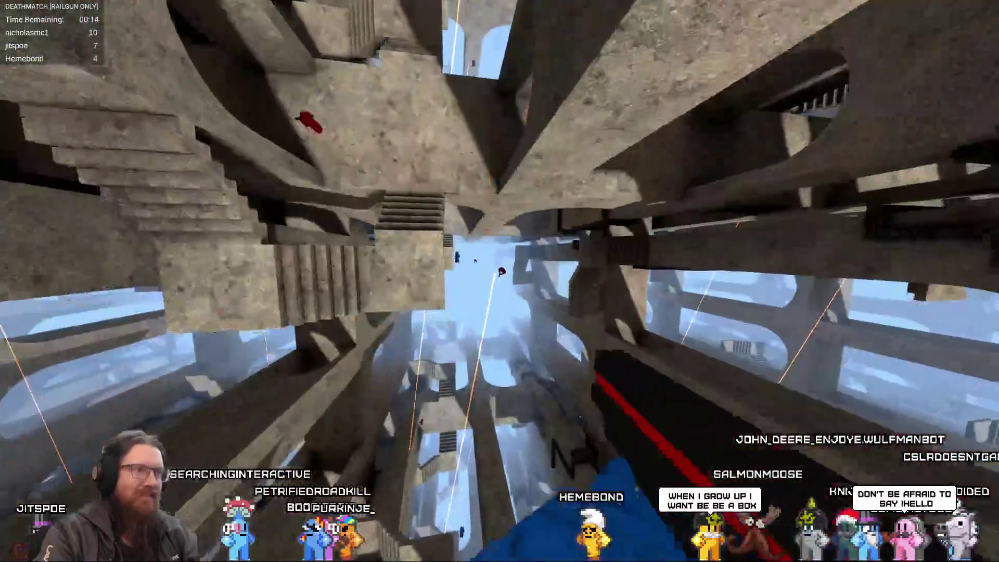
left_click(500, 281)
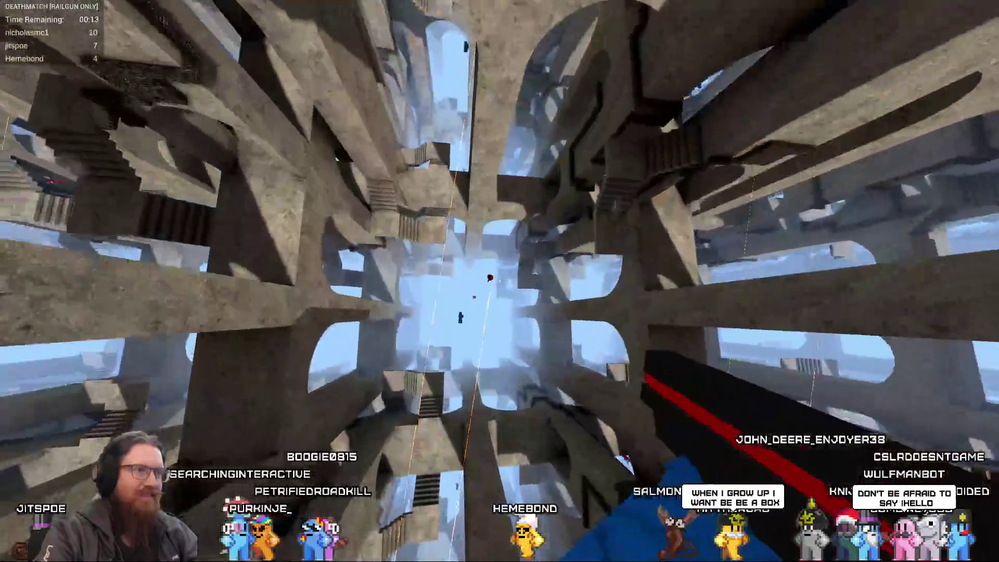
Respawn and shoot the red player as the round winds down.
mouse_move(499, 281)
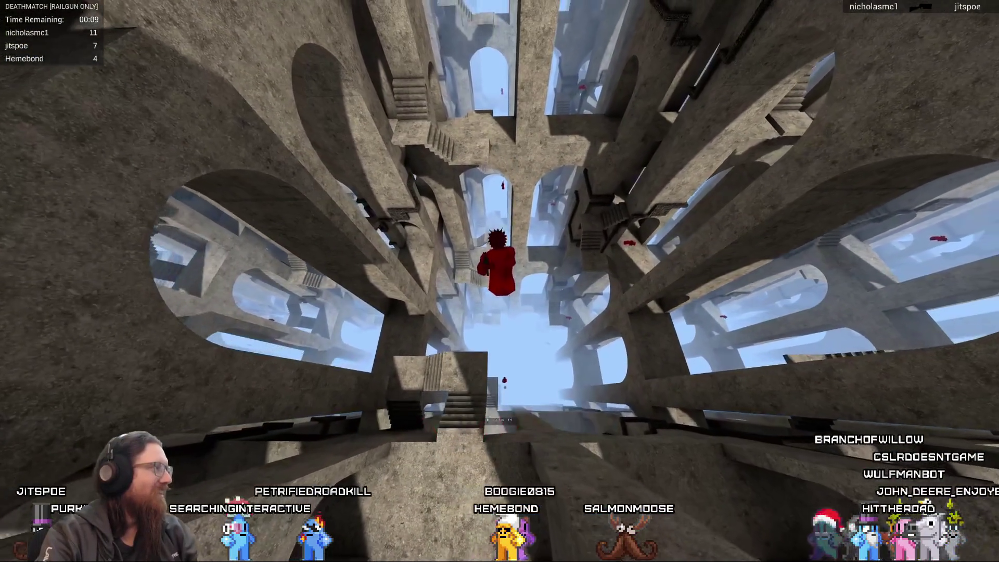
left_click(499, 281)
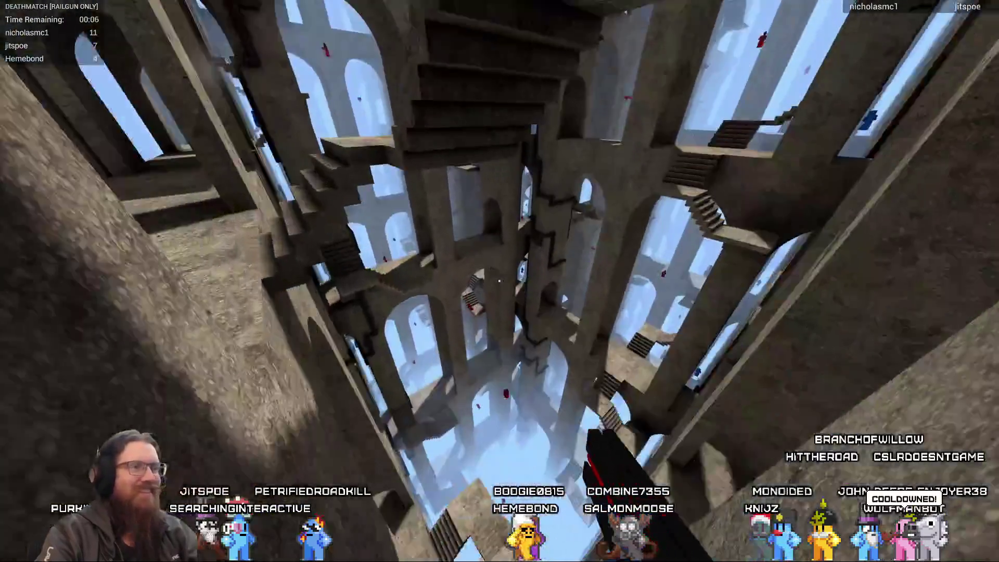
mouse_move(499, 281)
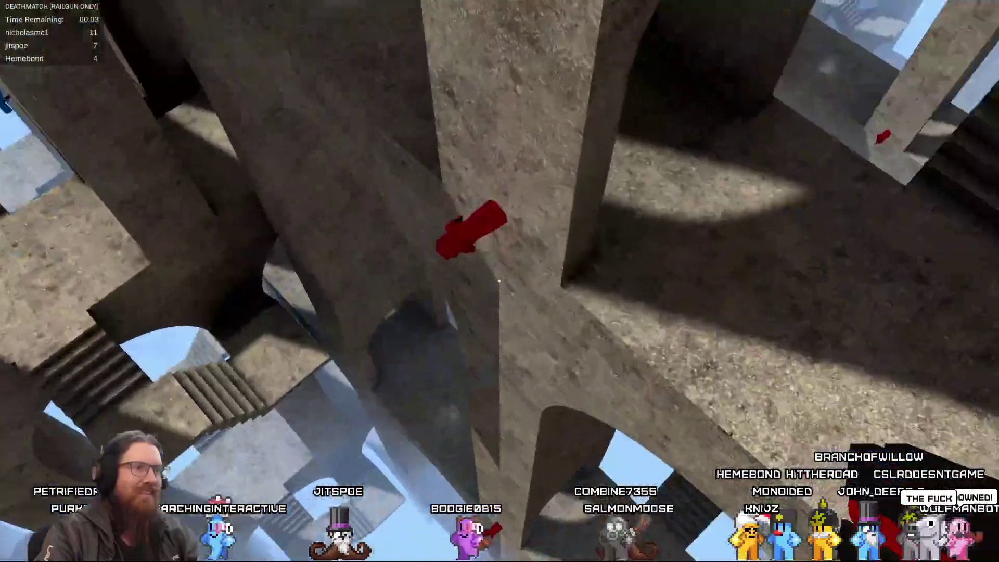
left_click(499, 281)
mouse_move(500, 281)
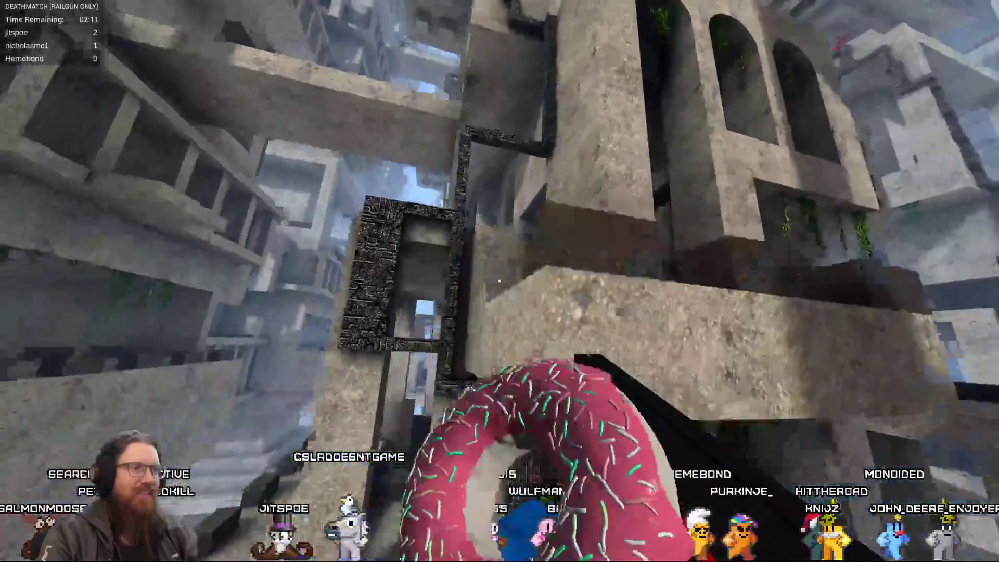
Shoot the donut-shaped player twice with the railgun on the stone-tower map.
left_click(500, 281)
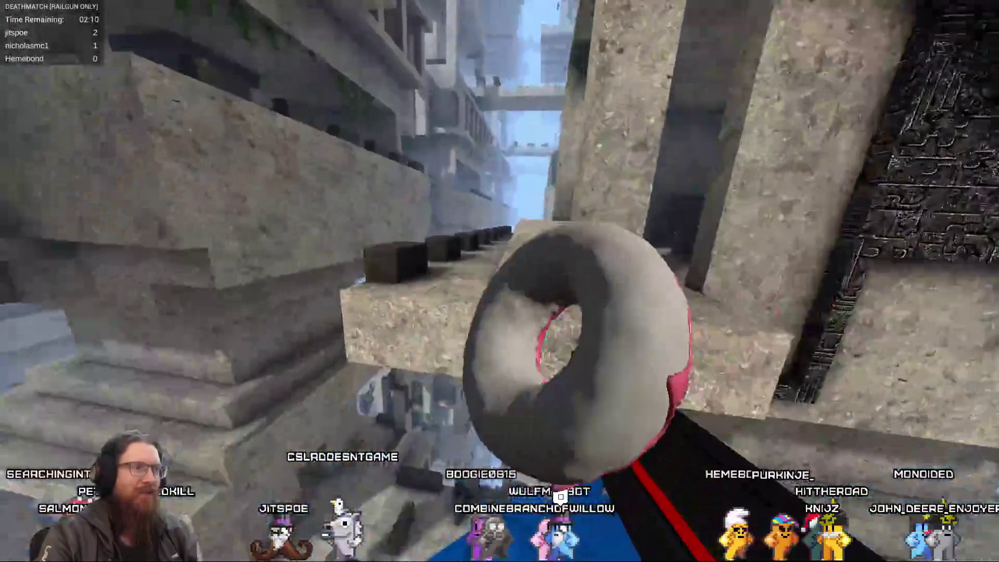
left_click(500, 281)
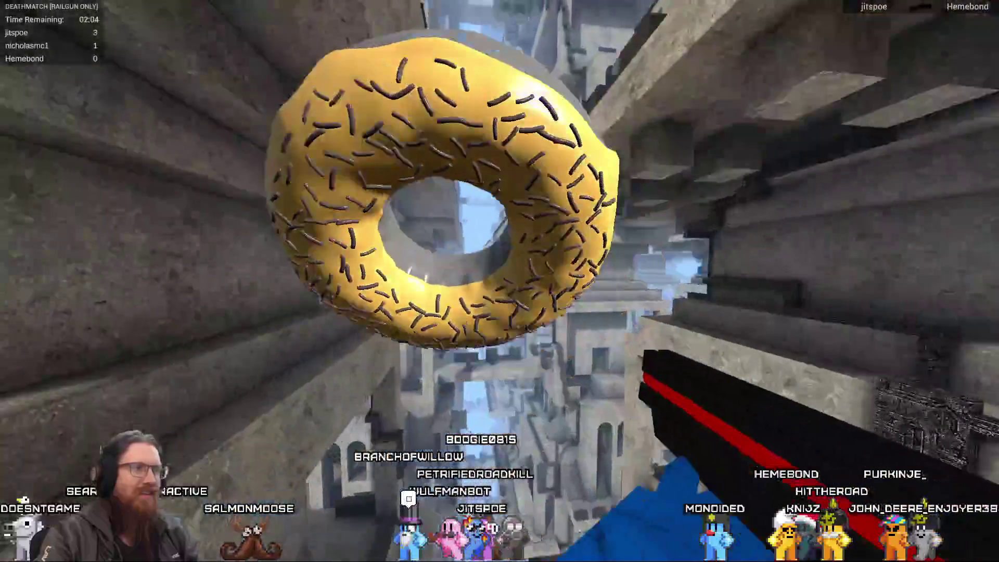
Headshot two donut-shaped opponents, then pause and bring up the quit prompt.
left_click(500, 281)
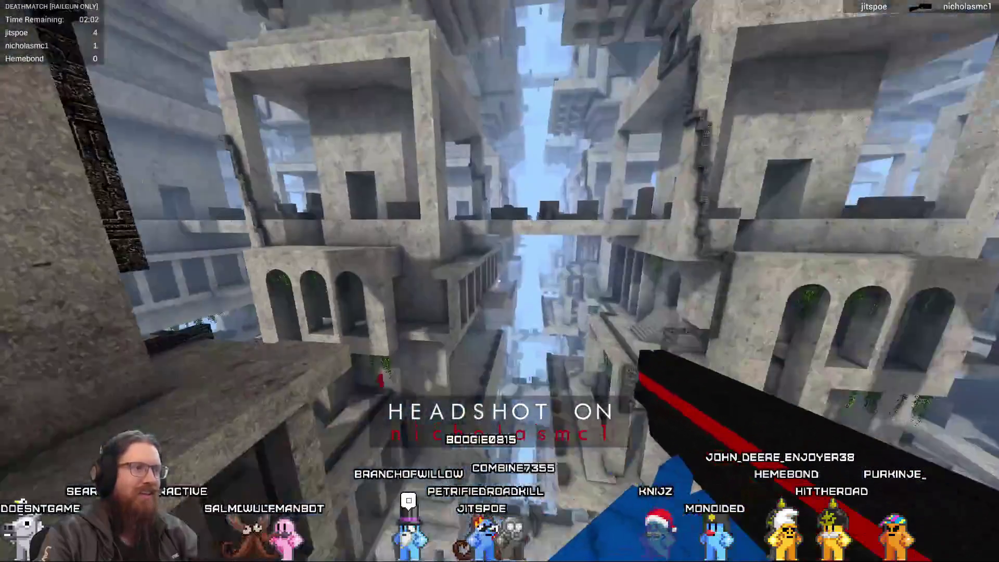
left_click(500, 281)
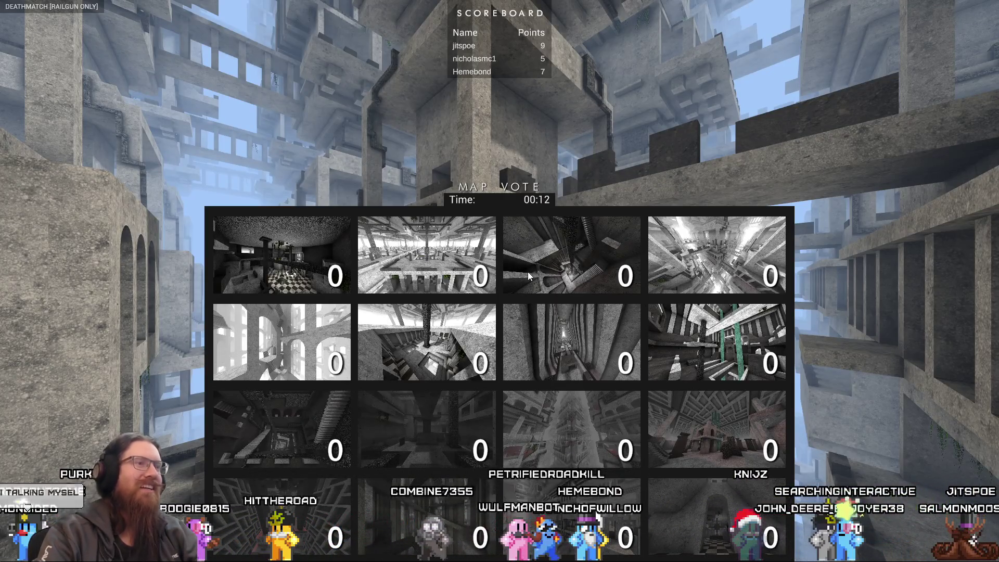
key("Escape")
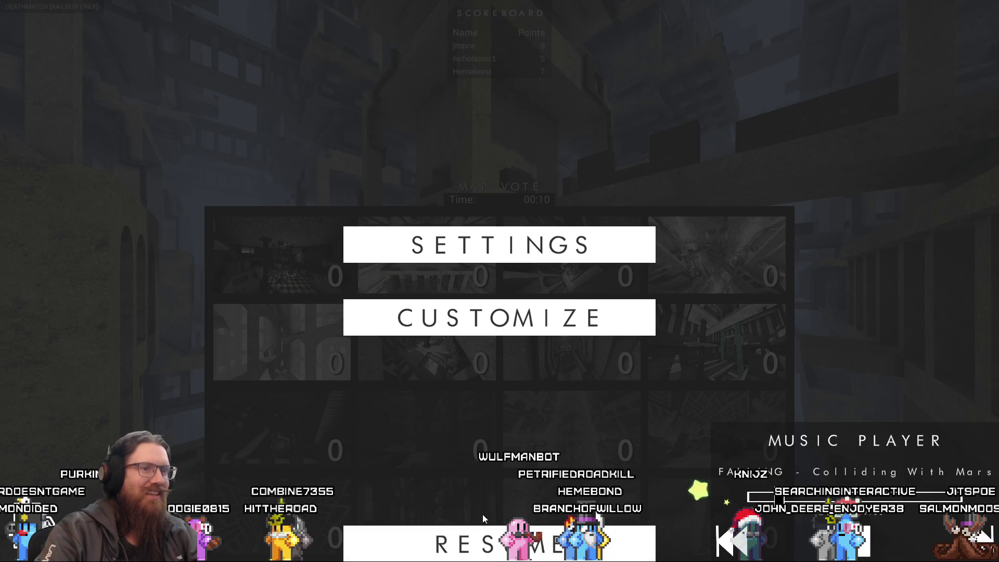
key("Escape")
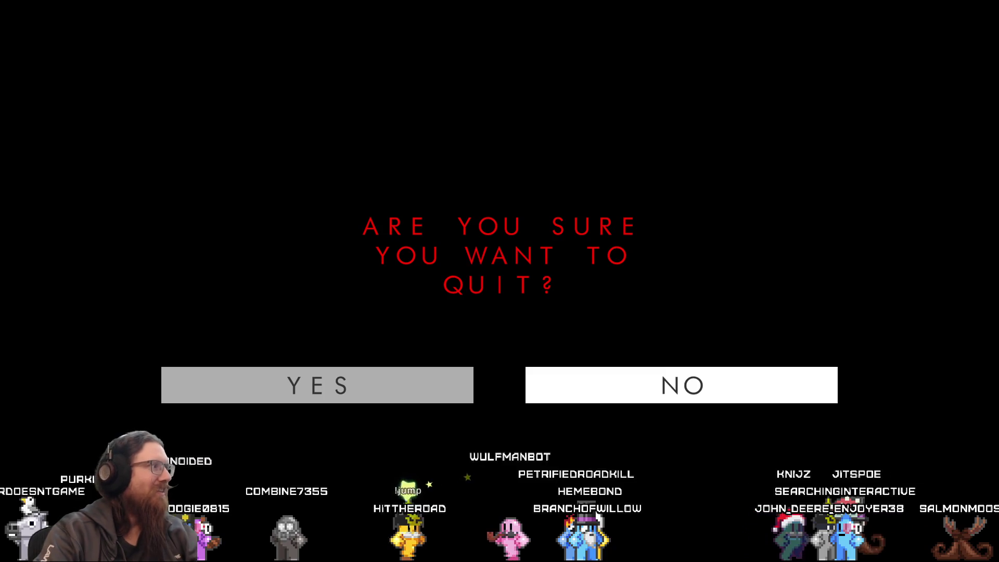
Confirm YES on the quit prompt to close REPEATER.
key("Return")
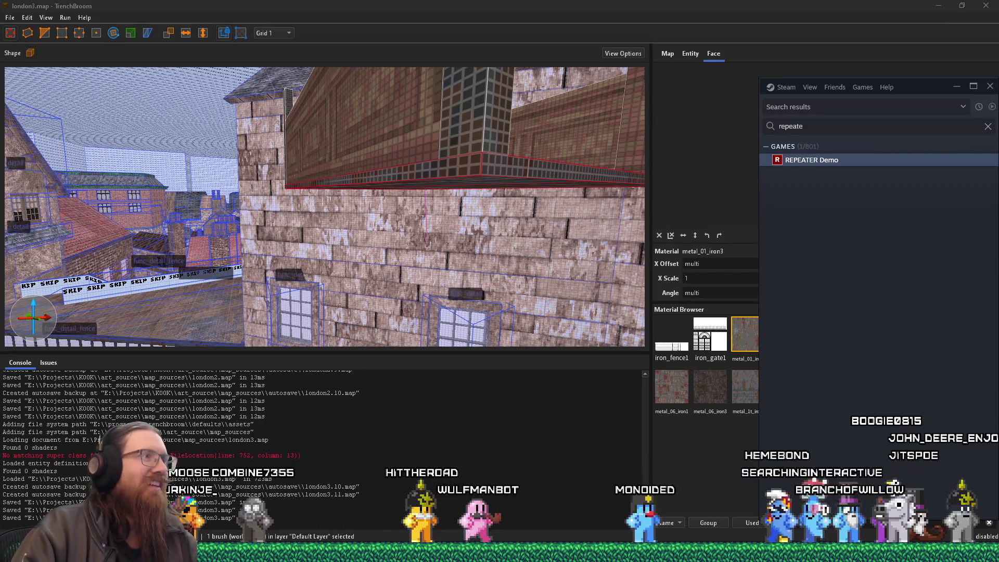
Bring TrenchBroom forward and fly the camera under the balcony to the street.
key("alt+Tab")
key("ctrl+u")
mouse_move(339, 323)
left_mouse_down()
mouse_move(230, 240)
mouse_move(282, 247)
left_mouse_up()
Review the London elevator reference board in PureRef.
key("alt+Tab")
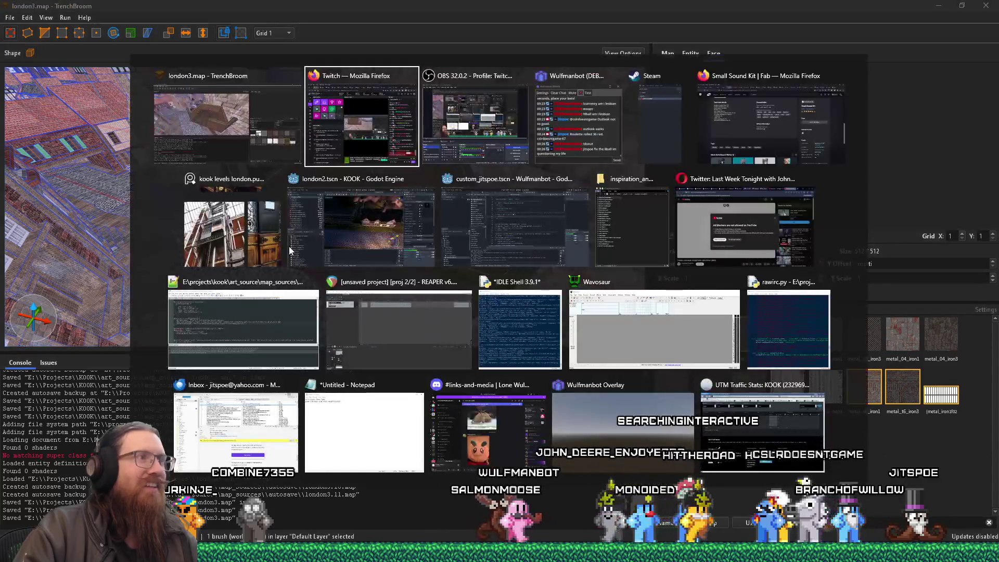
left_click(244, 252)
scroll(521, 286, "down", 2)
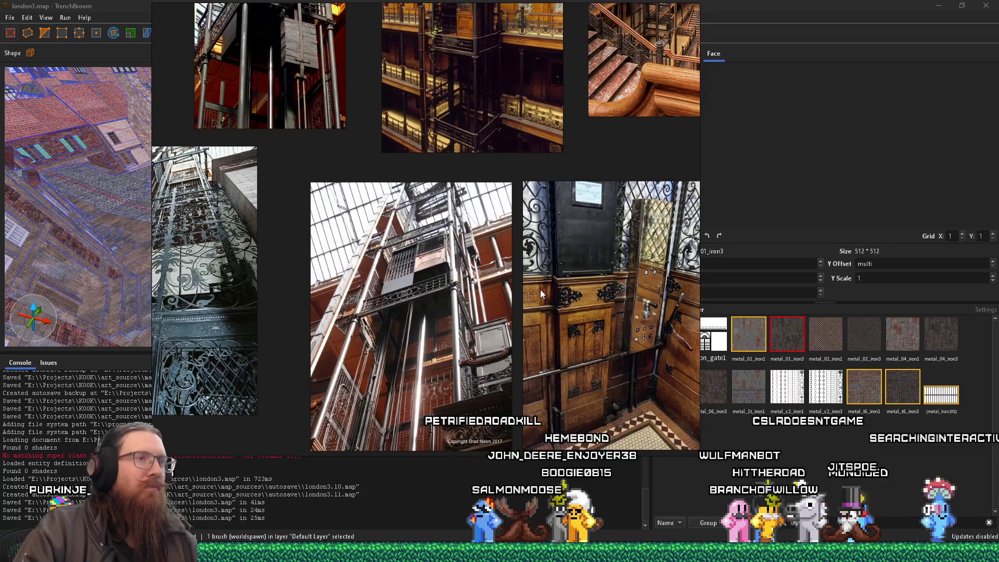
Back in TrenchBroom, orbit and zoom in close on the wooden elevator cage box.
key("alt+Tab")
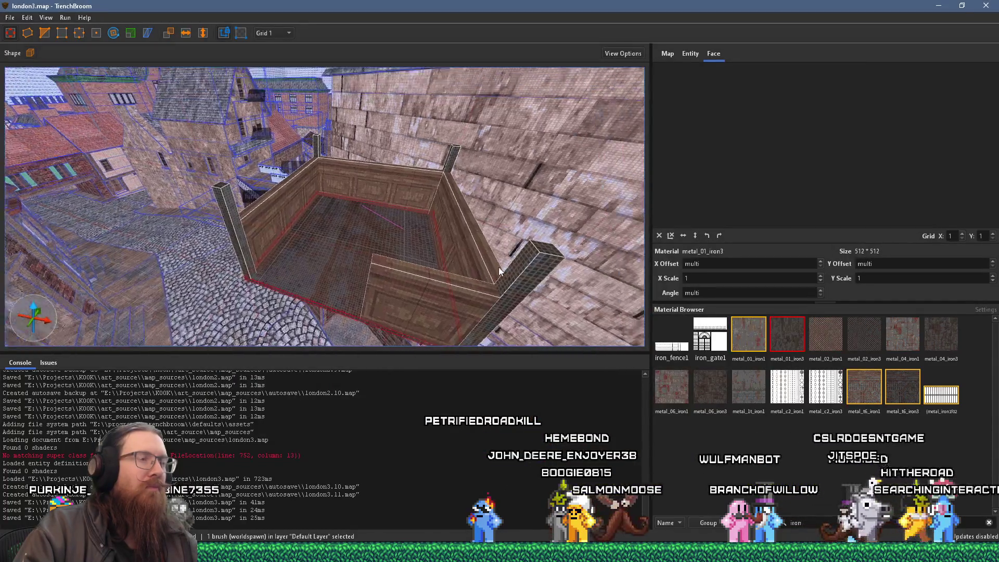
left_click_drag(454, 254, 466, 244)
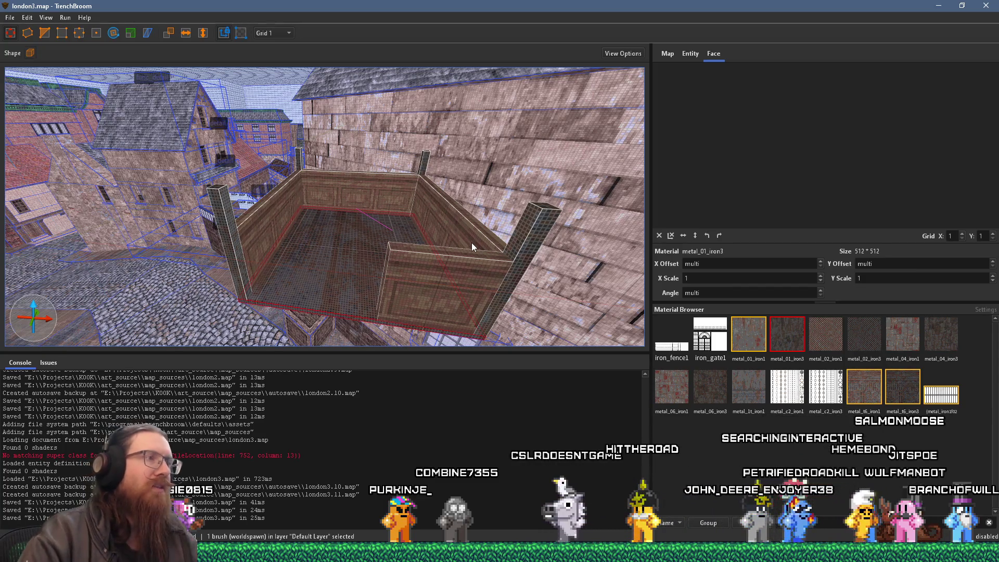
scroll(409, 244, "down", 5)
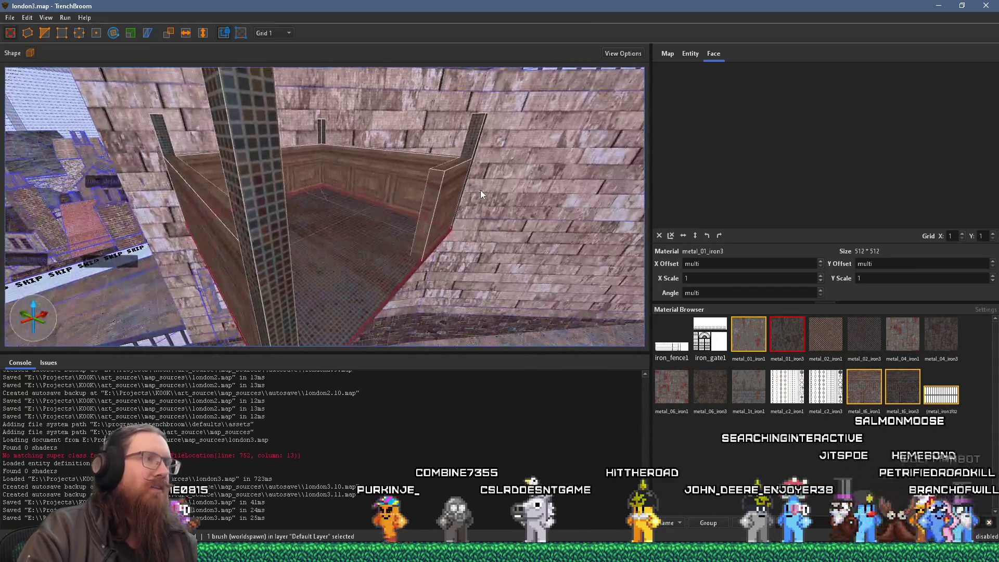
Select the cage wall's narrow edge face and compare it with the elevator reference photos.
left_click(428, 202, "shift")
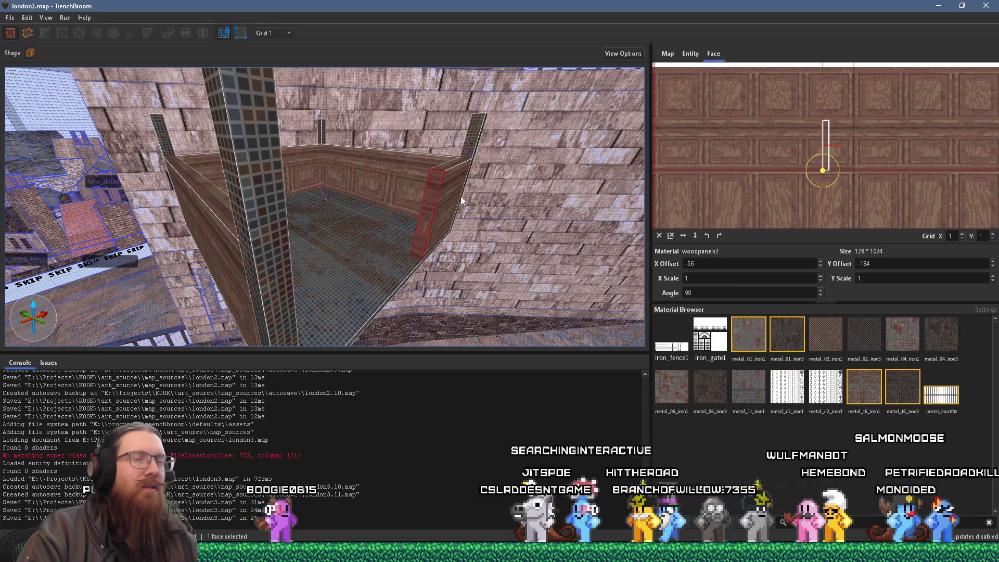
scroll(461, 195, "down", 5)
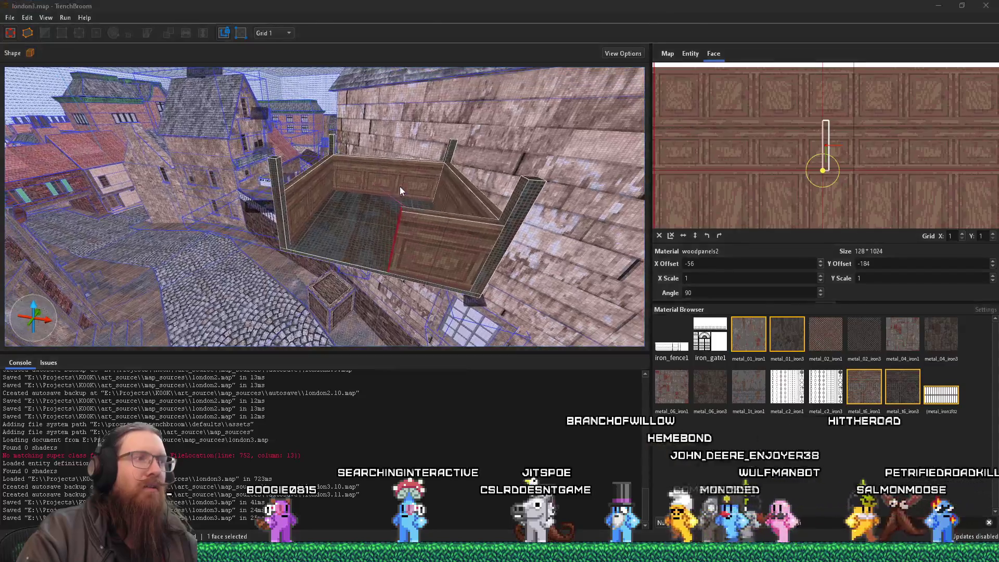
key("alt+Tab")
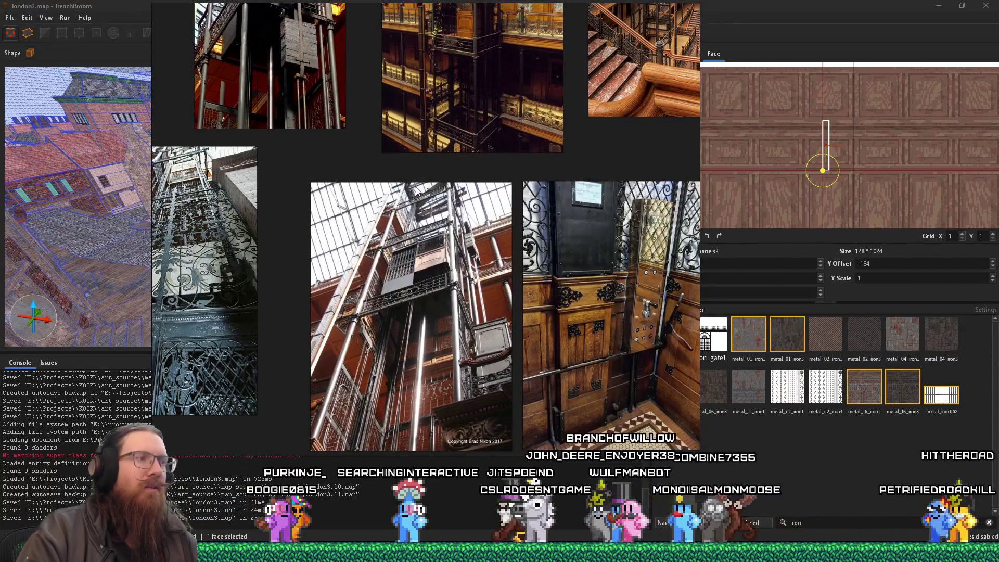
key("alt+Tab")
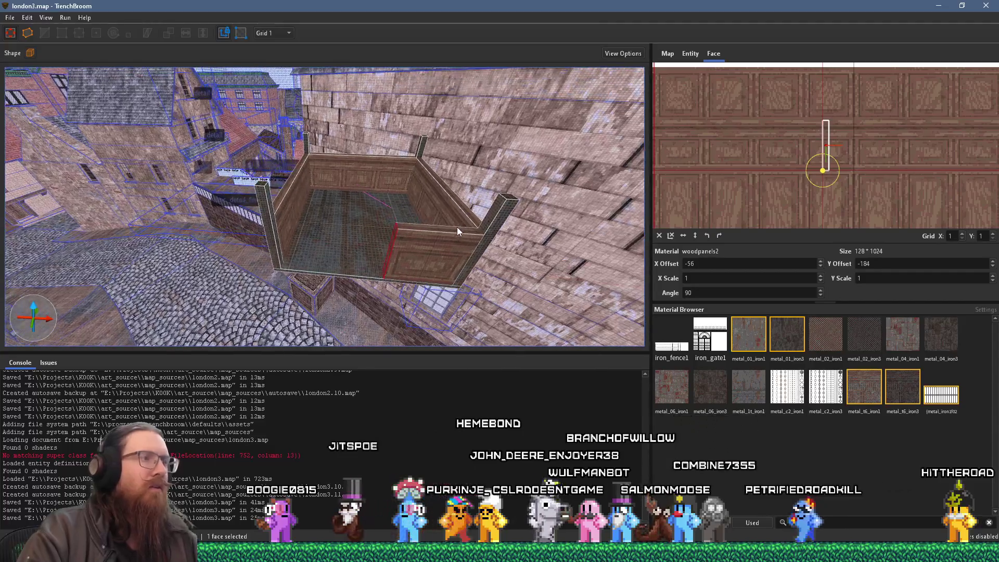
Stretch the corner post brush into a wider wall panel, then bring up the reference photos.
left_click(482, 223)
mouse_move(472, 220)
left_mouse_down()
mouse_move(392, 220)
mouse_move(504, 223)
mouse_move(408, 223)
left_mouse_up()
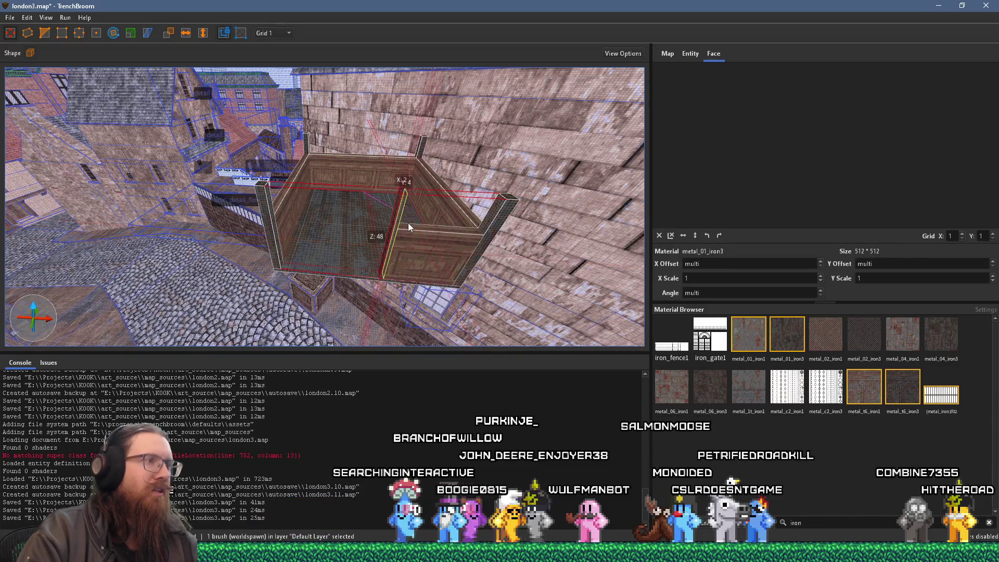
scroll(409, 208, "up", 5)
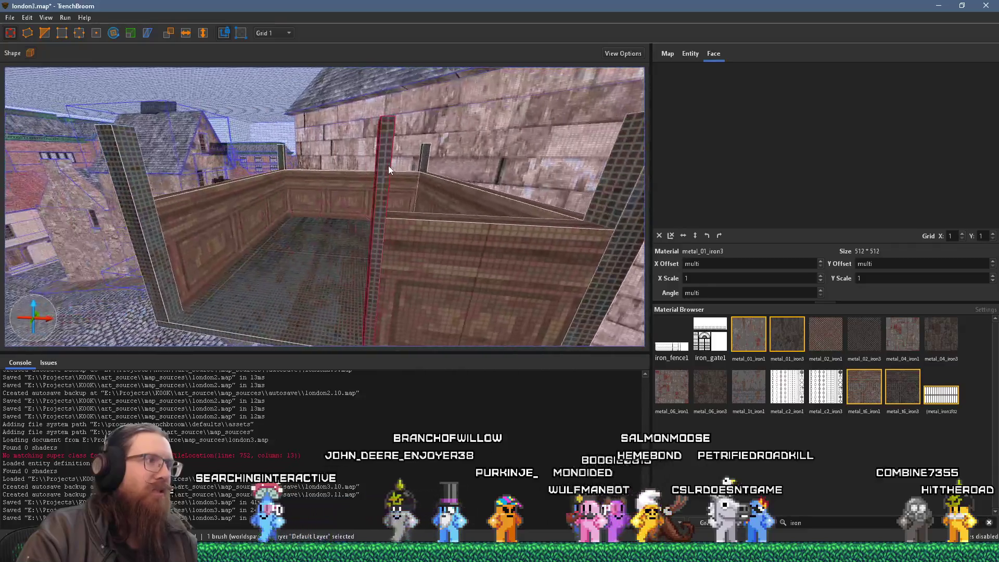
key("a")
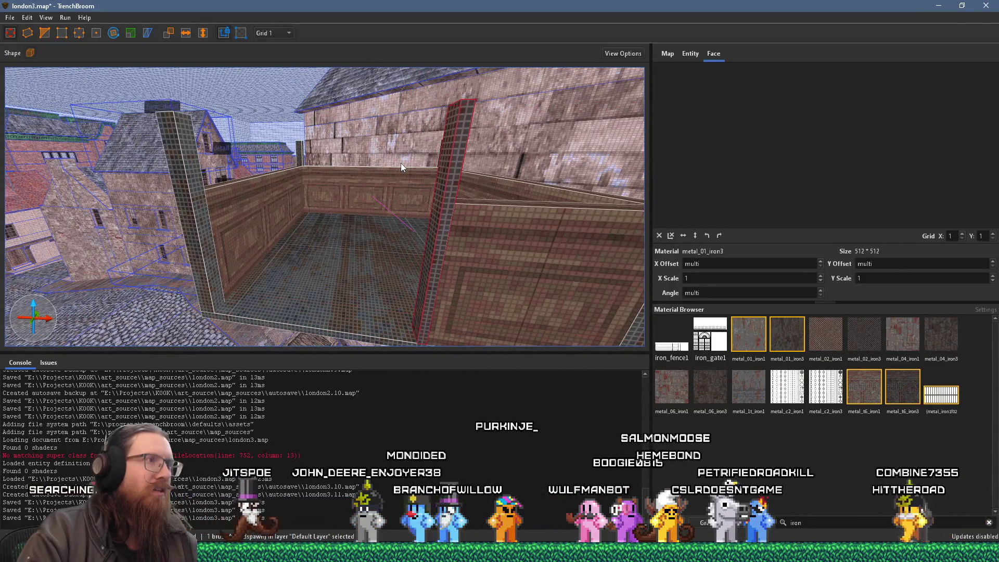
key("alt+Tab")
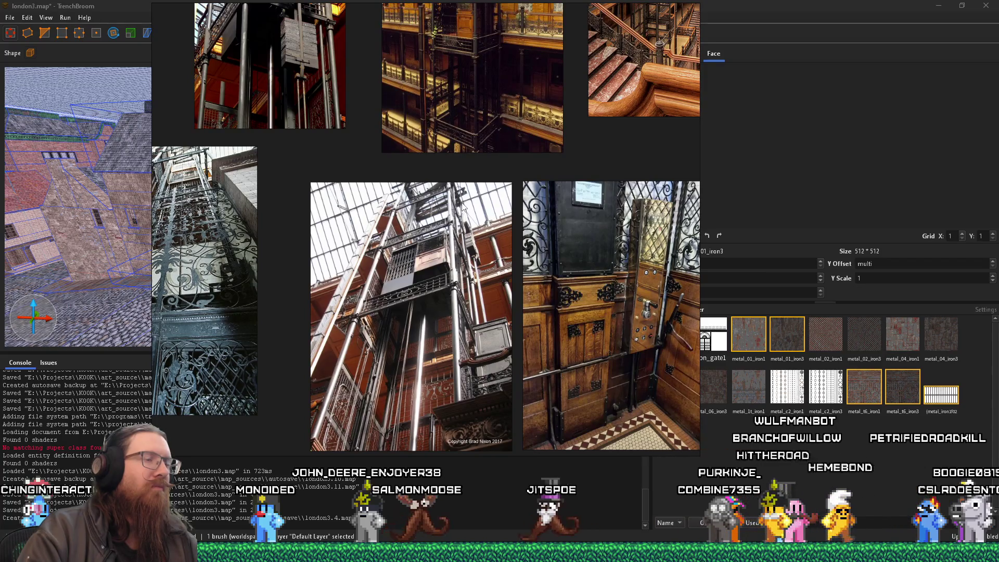
key("alt+Tab")
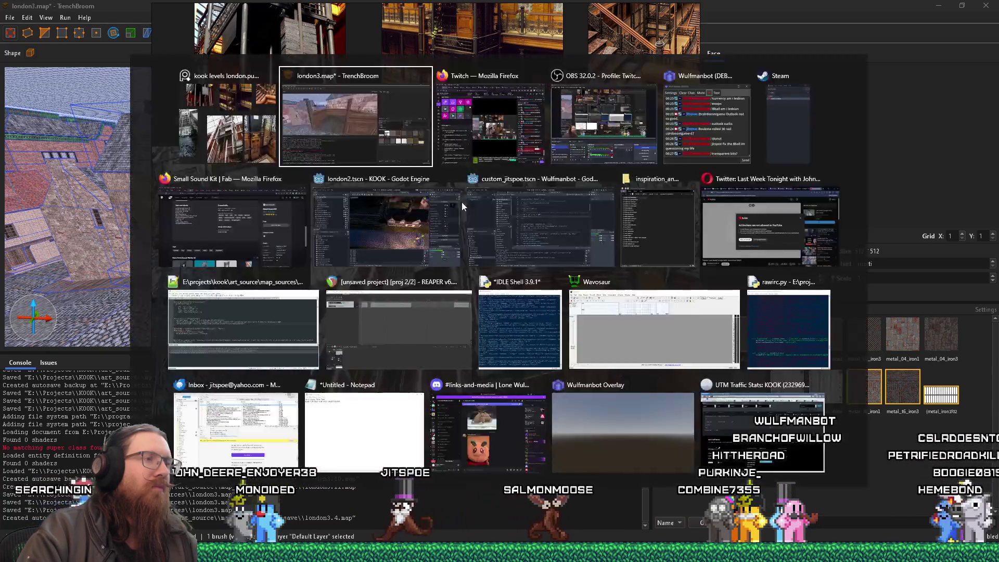
scroll(439, 192, "down", 5)
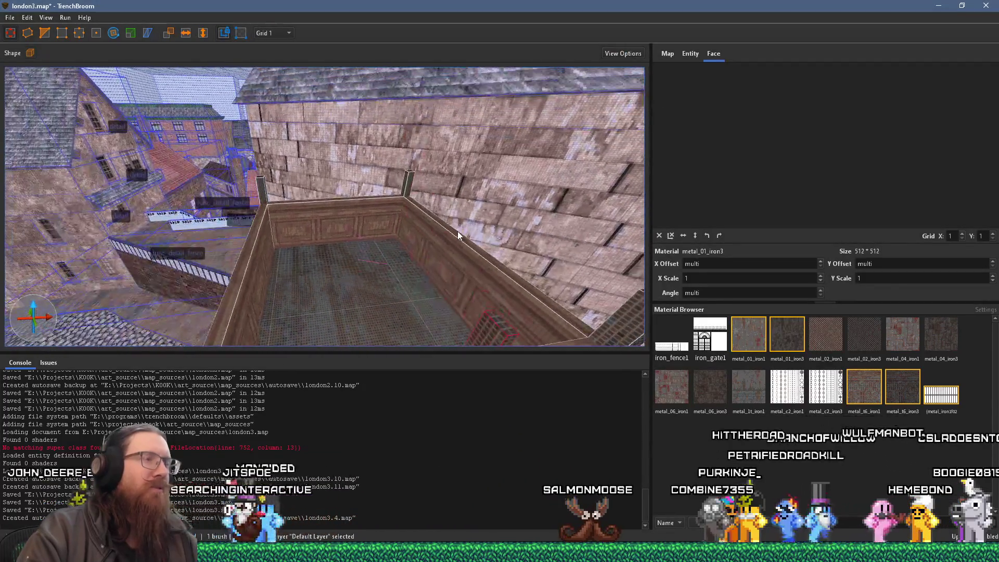
scroll(457, 230, "down", 8)
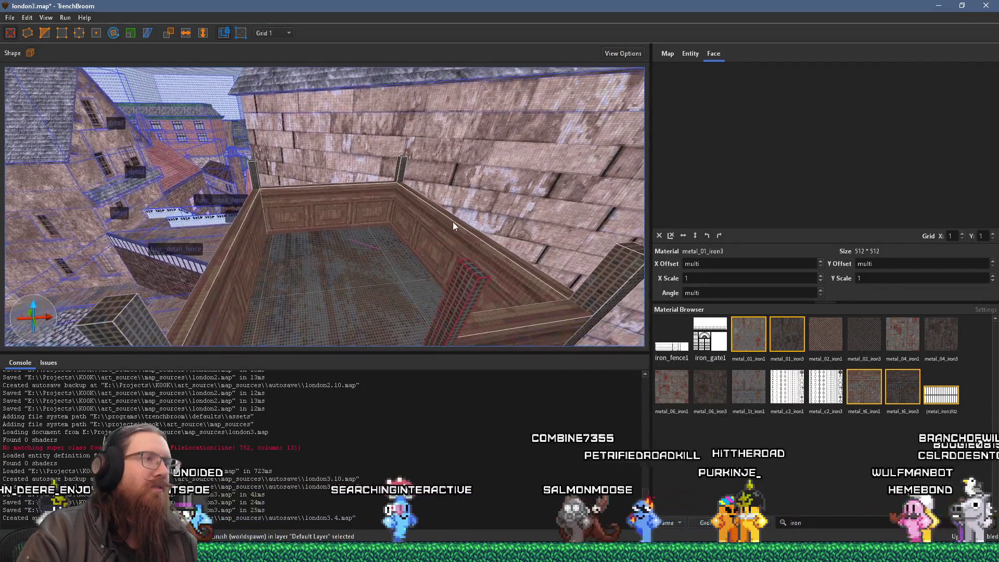
scroll(450, 195, "down", 5)
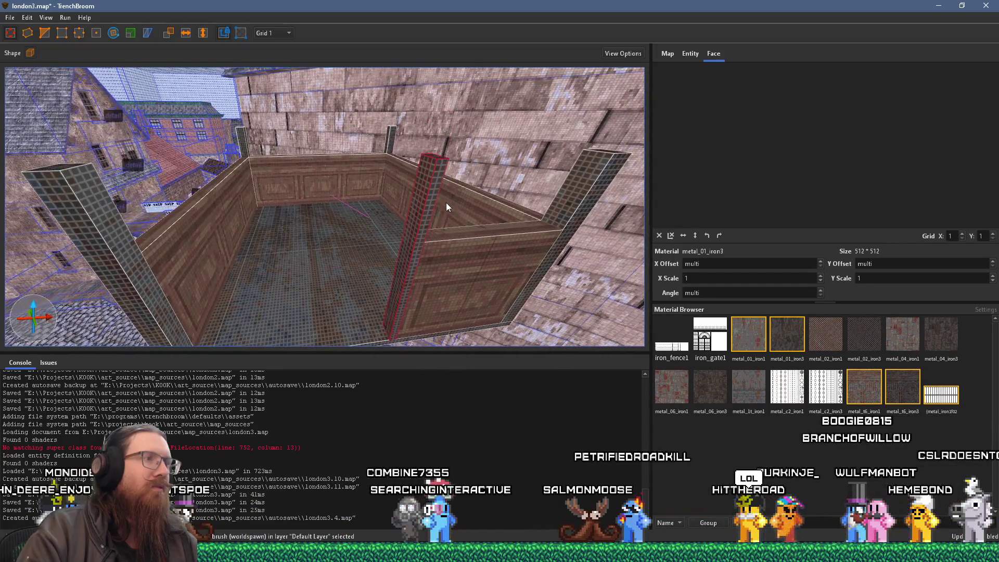
left_click_drag(445, 202, 474, 215)
mouse_move(411, 192)
left_mouse_down()
mouse_move(317, 167)
mouse_move(449, 218)
mouse_move(408, 188)
mouse_move(396, 216)
mouse_move(368, 187)
left_mouse_up()
left_click(364, 176)
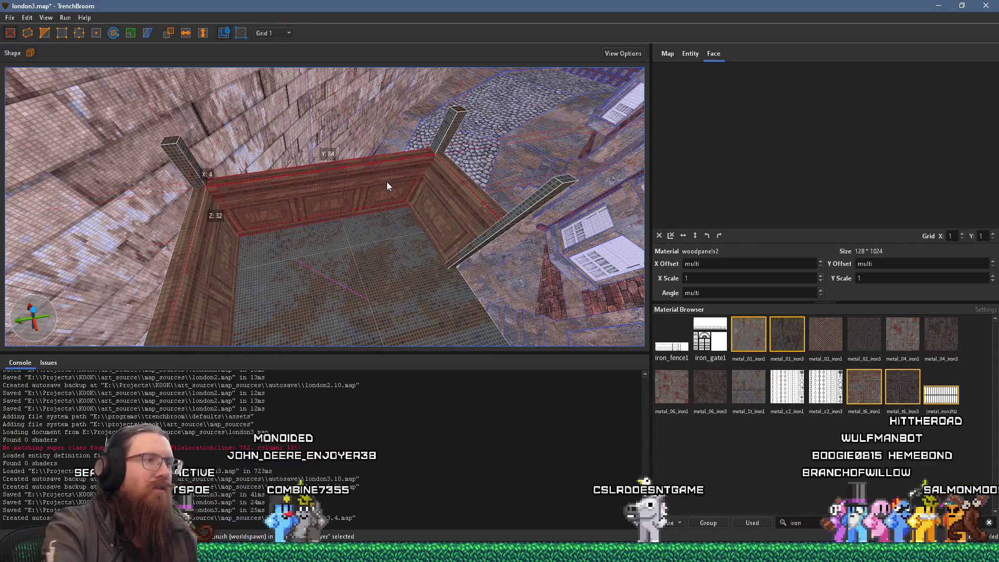
key("Delete")
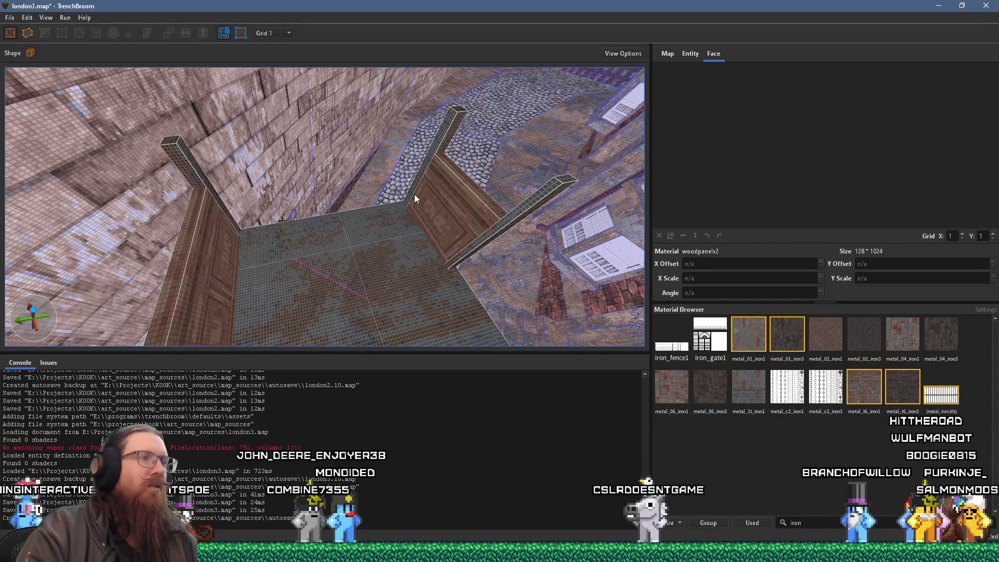
left_click(407, 192)
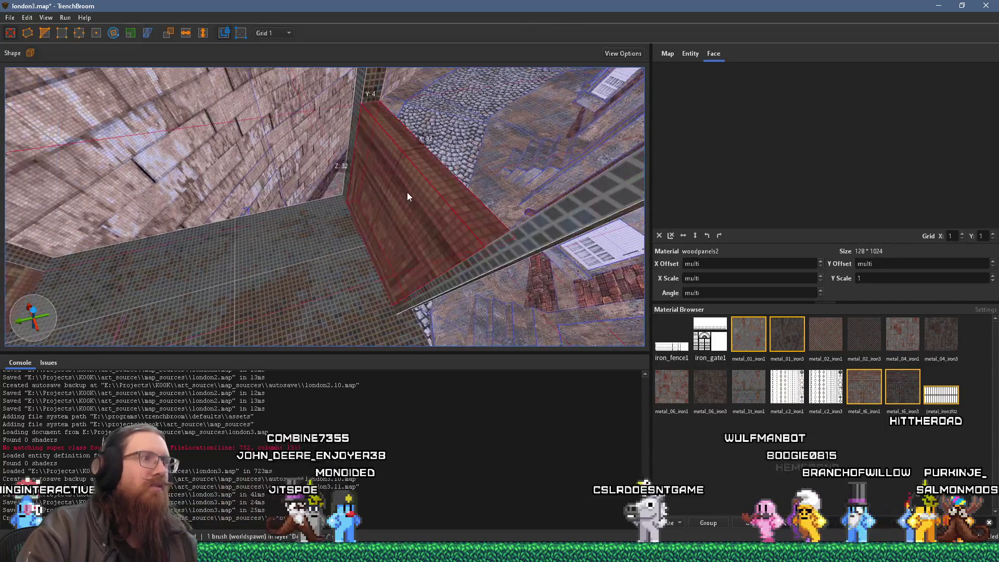
key("ctrl+v")
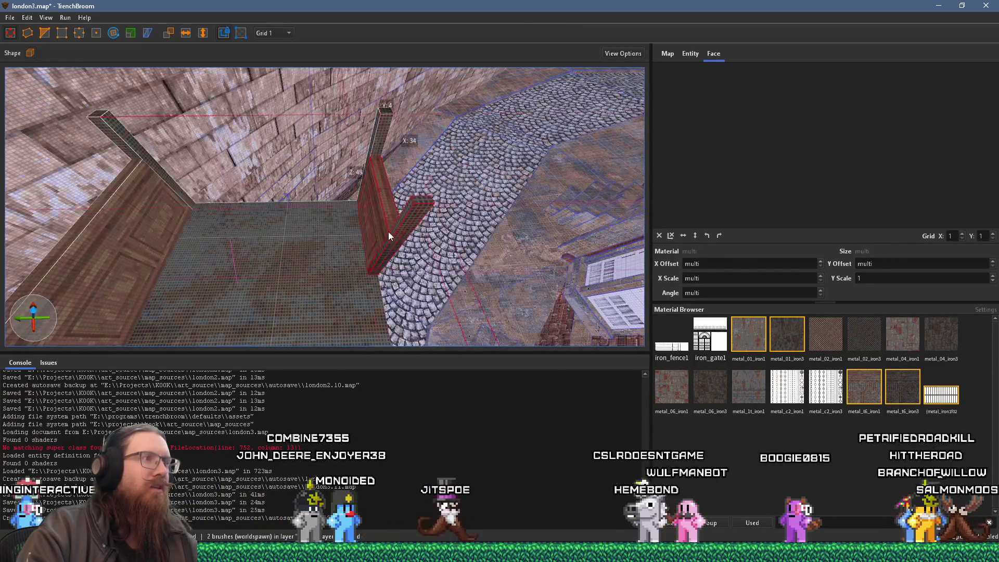
left_click_drag(387, 215, 348, 218)
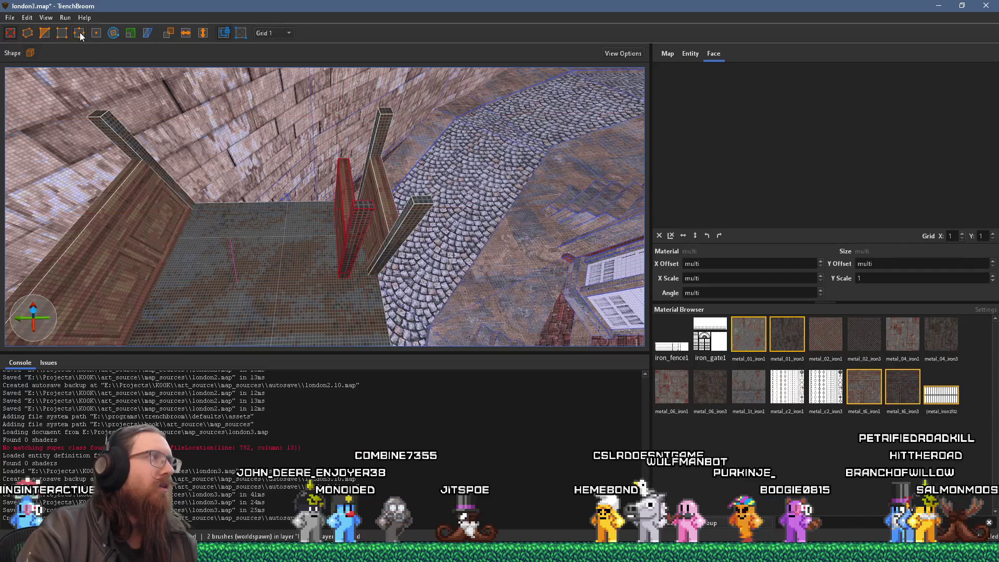
left_click(113, 33)
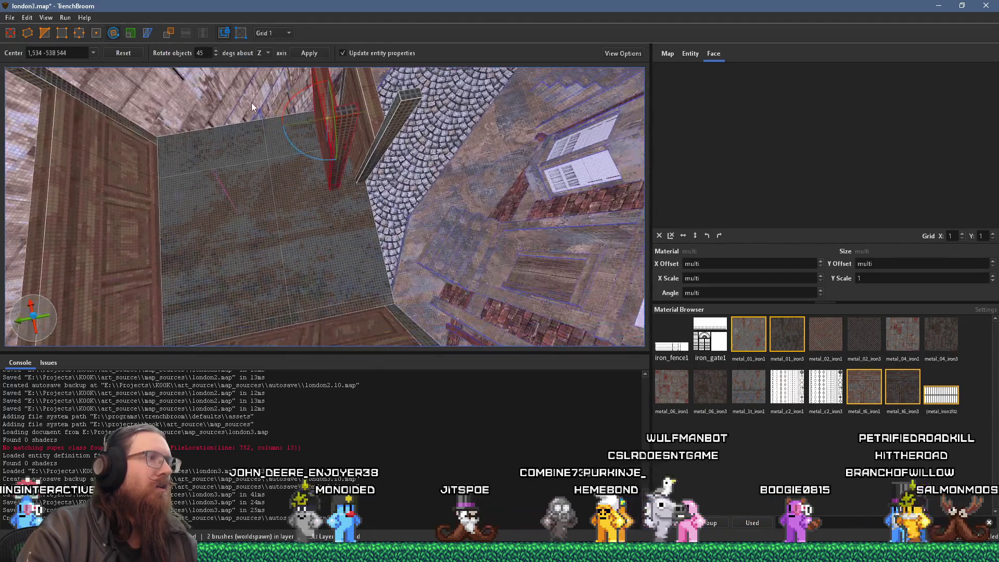
scroll(254, 104, "down", 5)
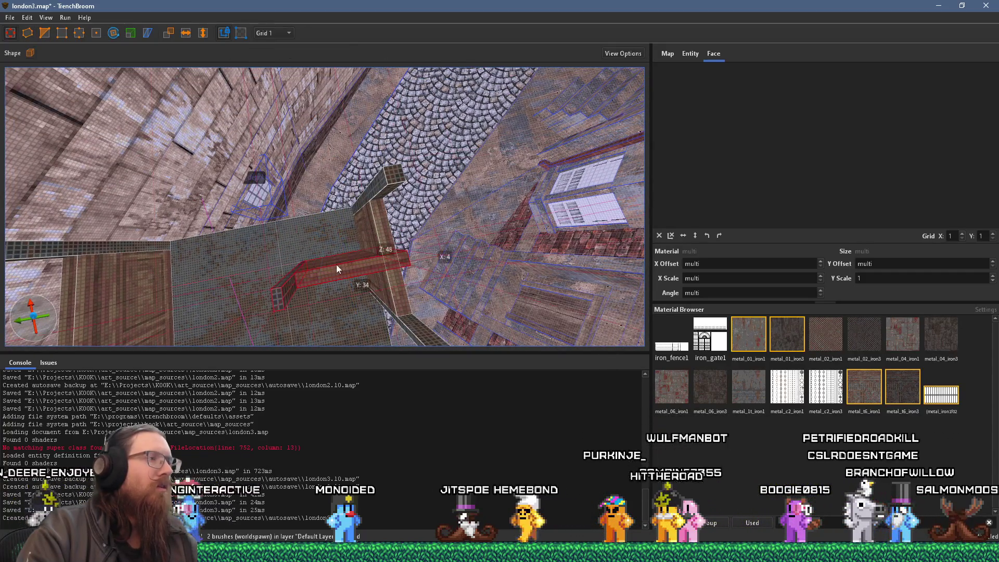
left_click(311, 214)
left_click(305, 208)
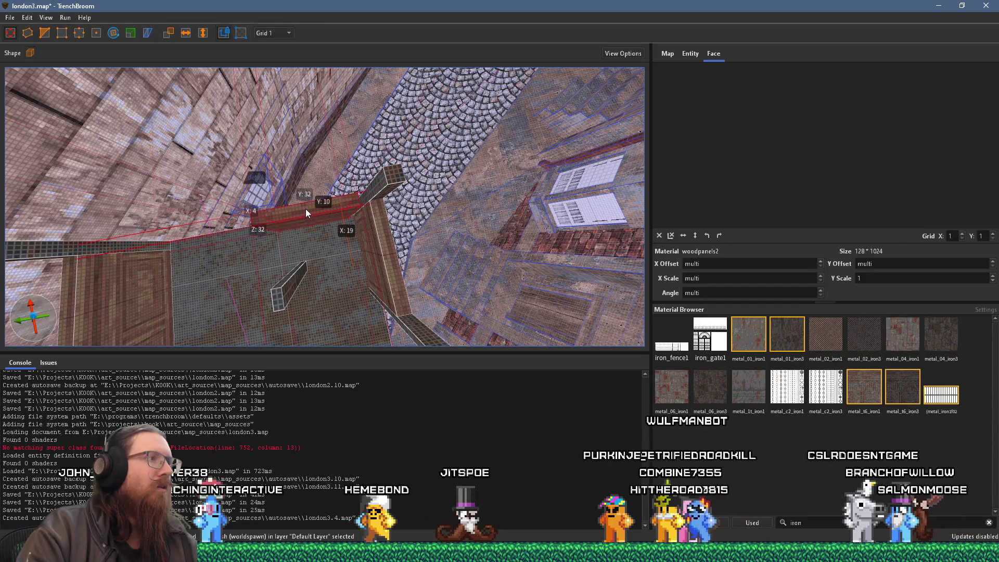
mouse_move(304, 208)
left_mouse_down()
mouse_move(313, 298)
mouse_move(320, 283)
left_mouse_up()
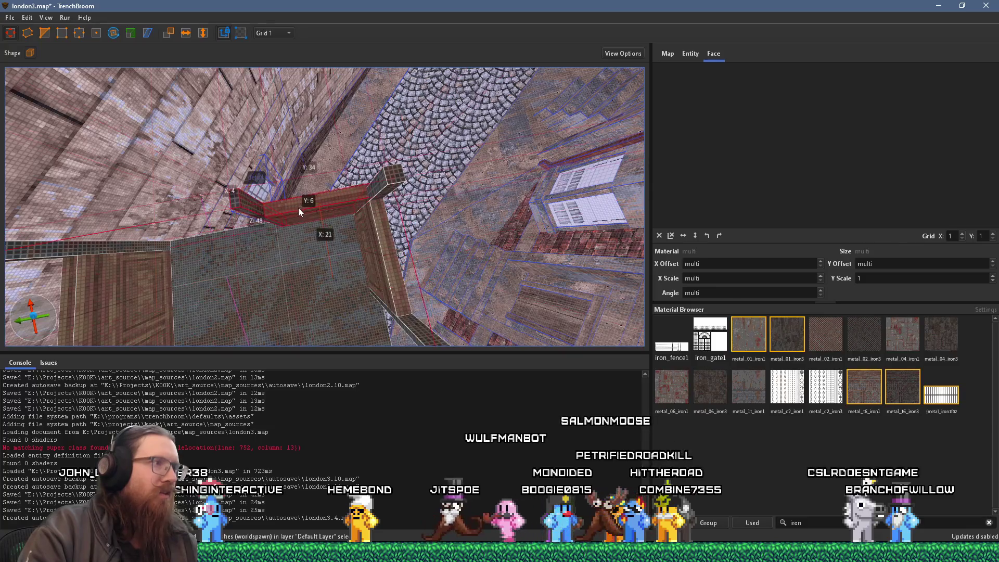
mouse_move(296, 210)
left_mouse_down()
mouse_move(257, 198)
mouse_move(266, 137)
mouse_move(236, 119)
mouse_move(226, 129)
left_mouse_up()
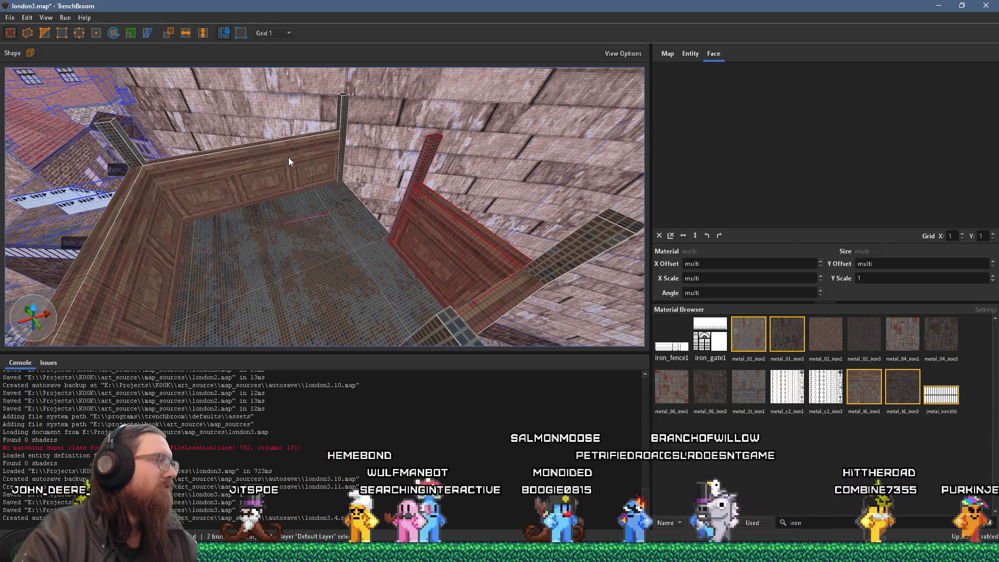
left_click_drag(299, 171, 342, 126)
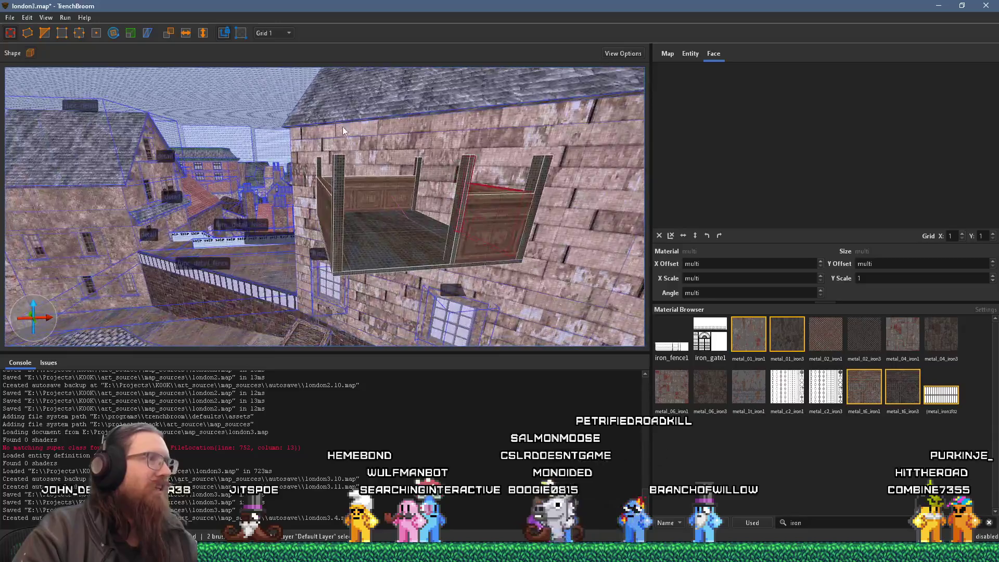
mouse_move(307, 161)
left_mouse_down()
mouse_move(383, 151)
mouse_move(383, 104)
mouse_move(324, 161)
mouse_move(308, 207)
mouse_move(357, 201)
mouse_move(391, 180)
left_mouse_up()
key("Escape")
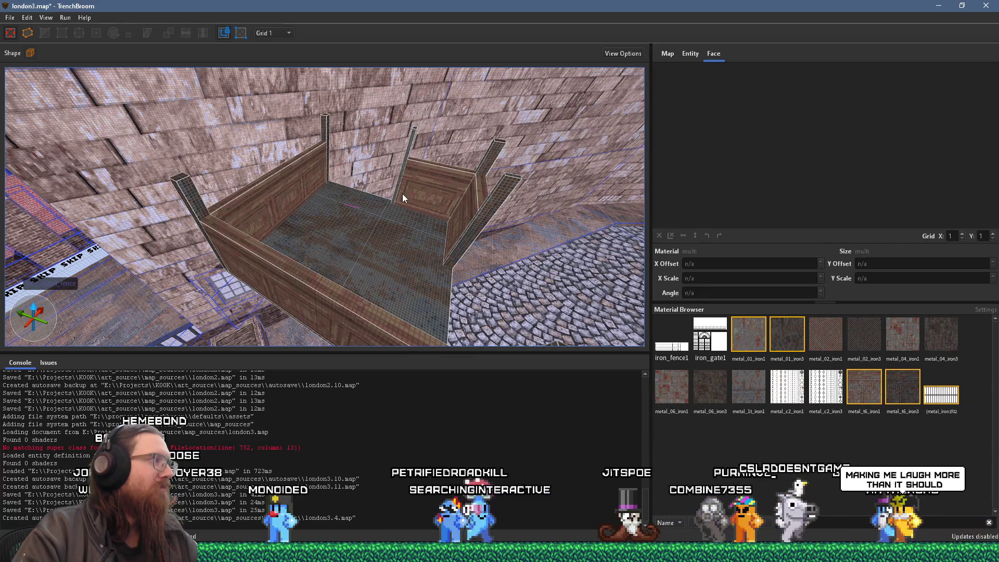
mouse_move(402, 194)
left_mouse_down()
mouse_move(364, 187)
mouse_move(401, 176)
mouse_move(186, 185)
mouse_move(285, 166)
mouse_move(304, 108)
mouse_move(359, 92)
mouse_move(332, 78)
mouse_move(373, 158)
mouse_move(366, 178)
mouse_move(360, 127)
mouse_move(362, 158)
mouse_move(294, 145)
mouse_move(314, 38)
mouse_move(308, 130)
mouse_move(301, 99)
mouse_move(307, 120)
mouse_move(351, 83)
mouse_move(350, 56)
mouse_move(313, 42)
mouse_move(282, 64)
mouse_move(296, 130)
left_mouse_up()
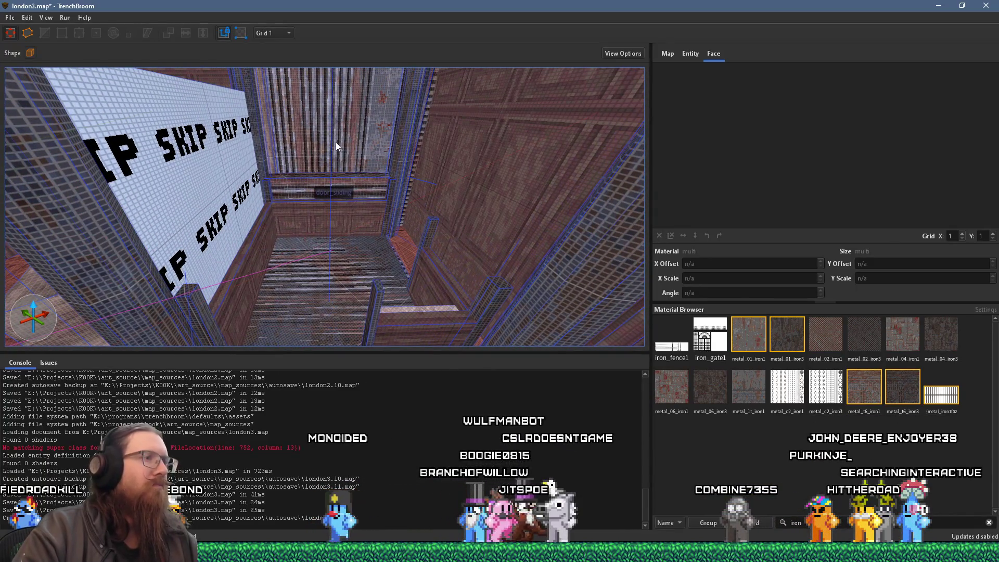
key("alt+Tab")
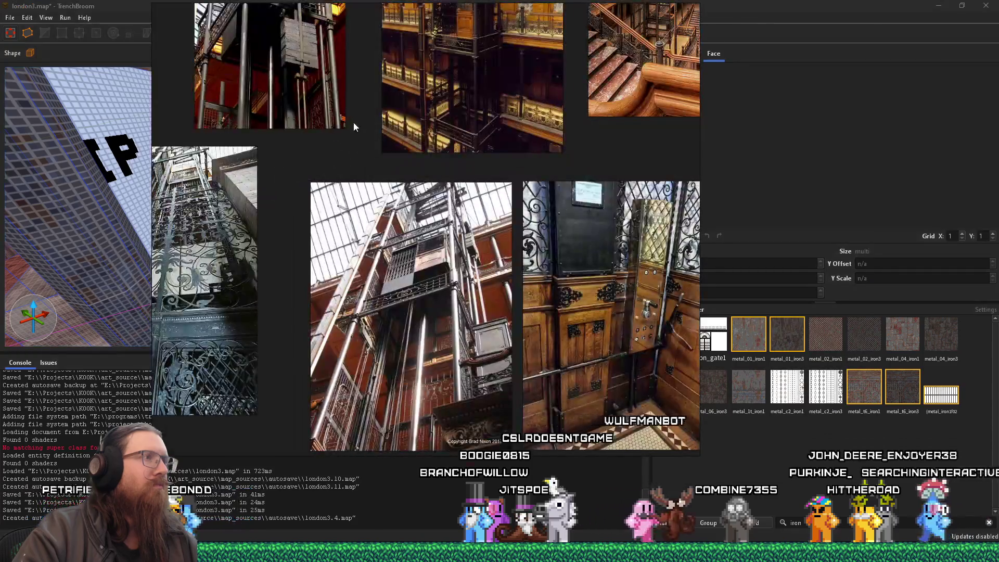
left_click_drag(392, 90, 370, 249)
scroll(430, 167, "up", 5)
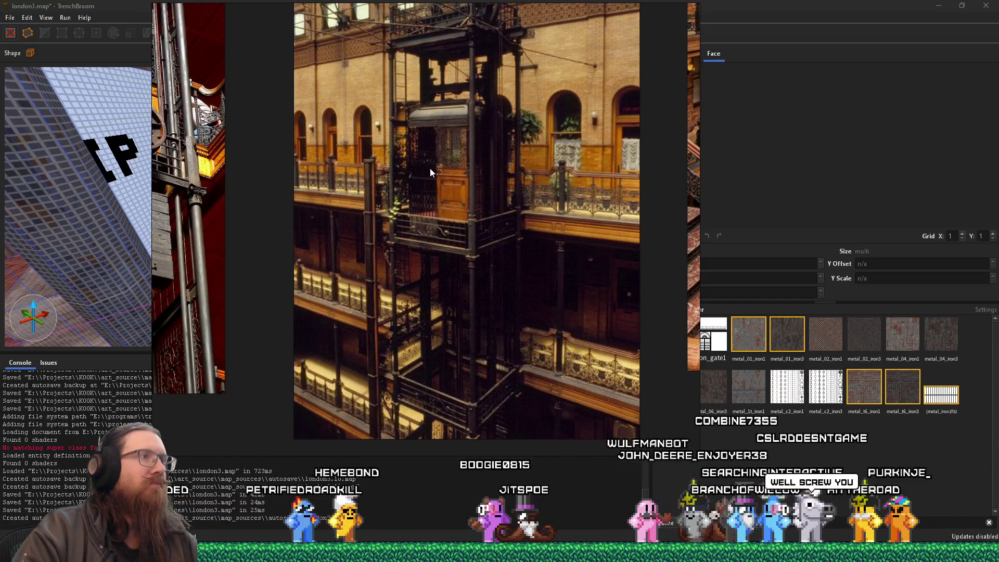
key("alt+Tab")
key("alt+Tab")
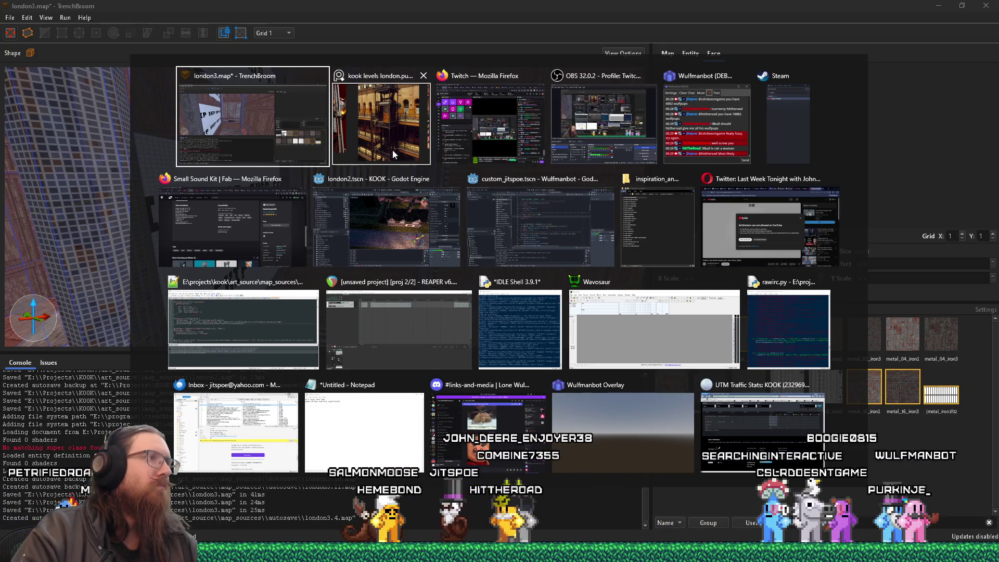
key("Escape")
Zoom out and select two of the cage post brushes together.
scroll(384, 163, "down", 10)
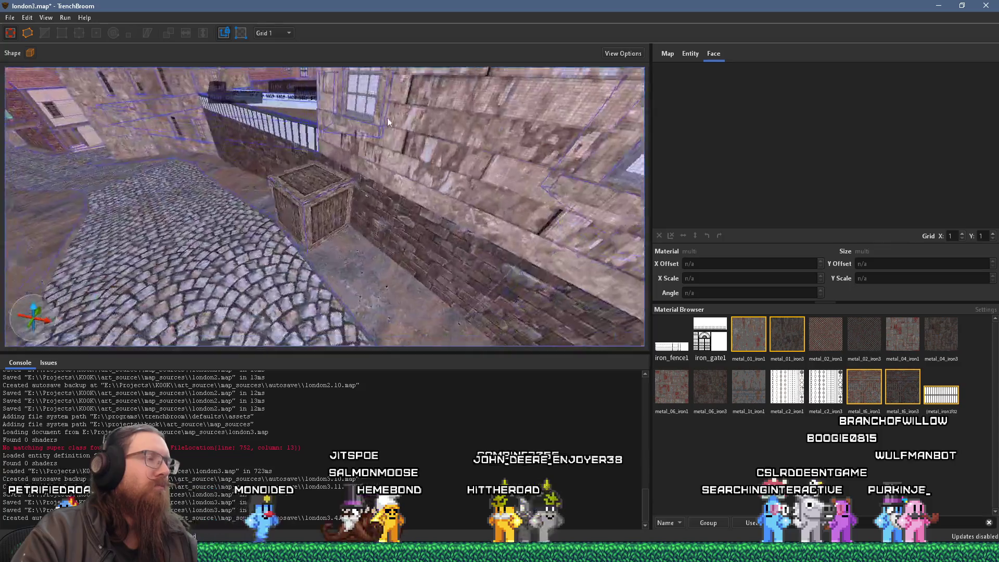
scroll(338, 156, "down", 10)
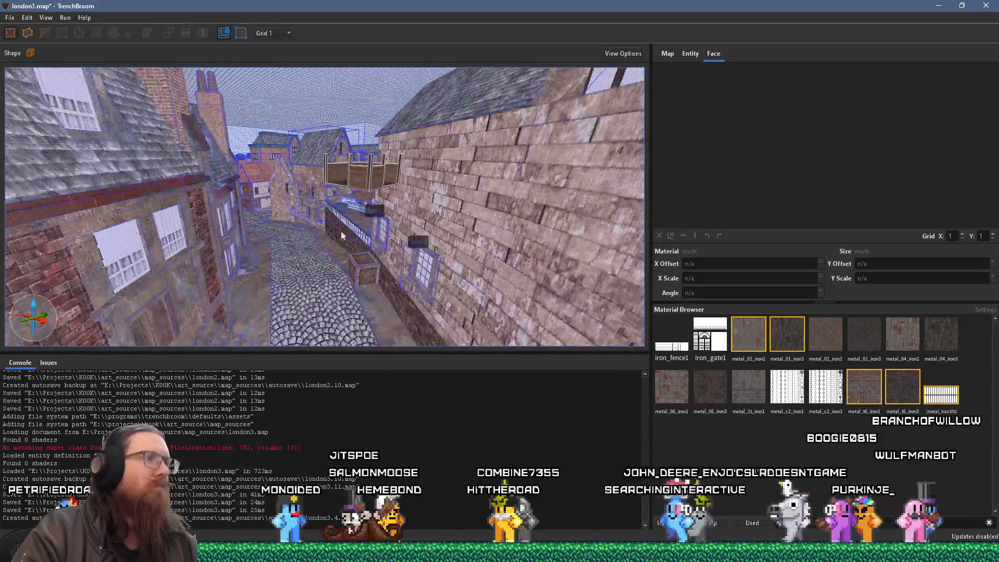
scroll(455, 197, "down", 10)
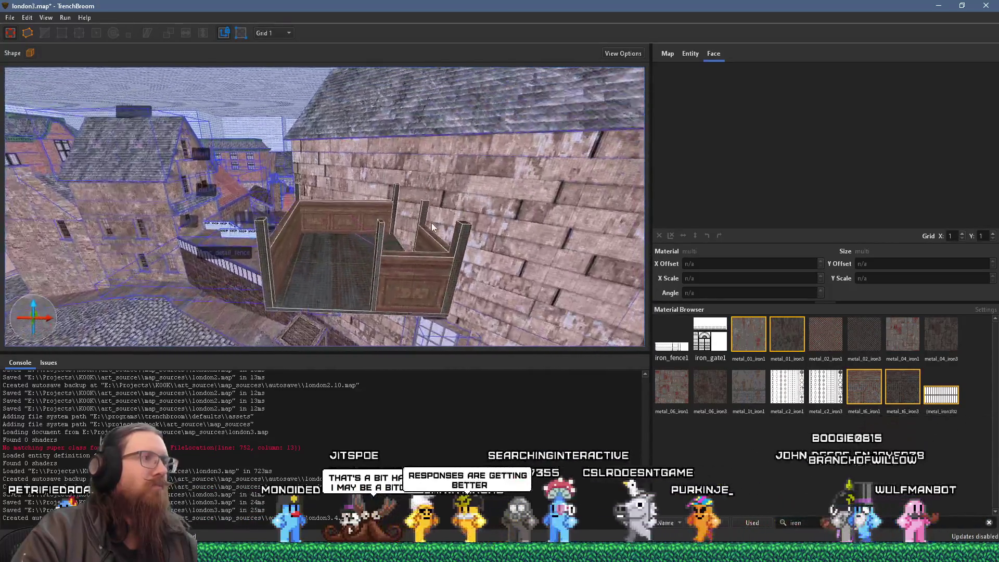
scroll(556, 218, "down", 5)
left_click(264, 203)
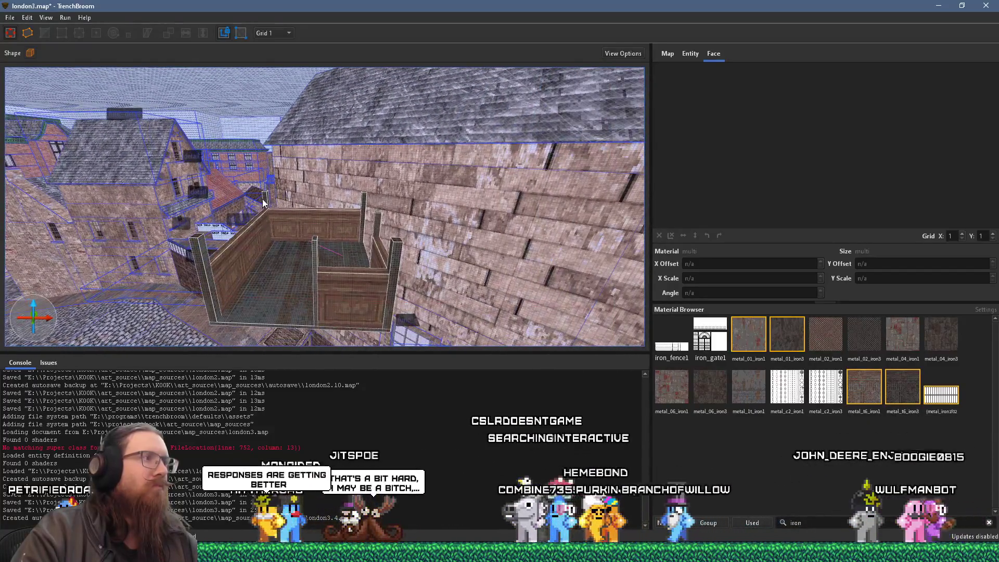
left_click(313, 250, "ctrl")
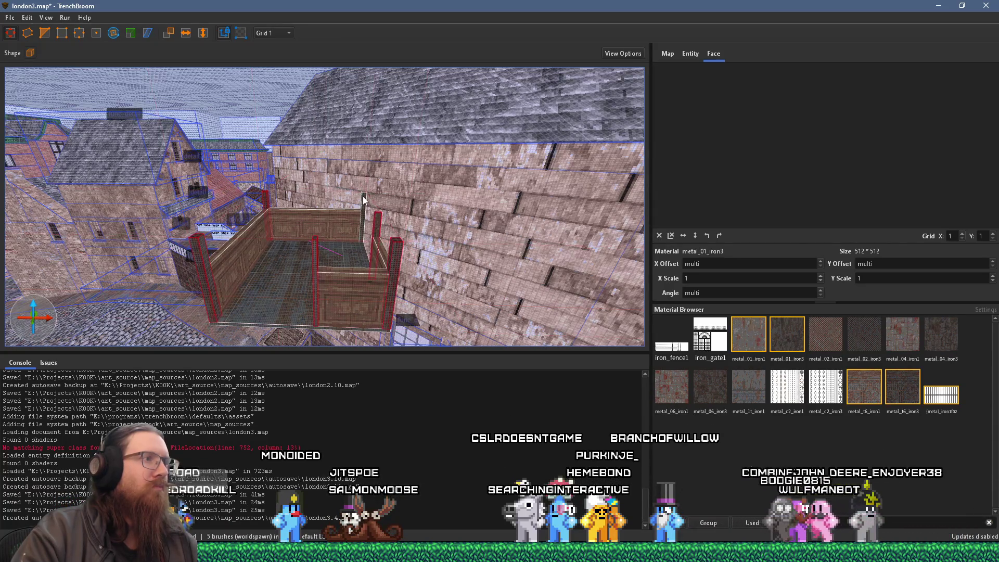
On a 16-unit grid, stretch the selected posts upward and merge them into one brush.
left_click(286, 33)
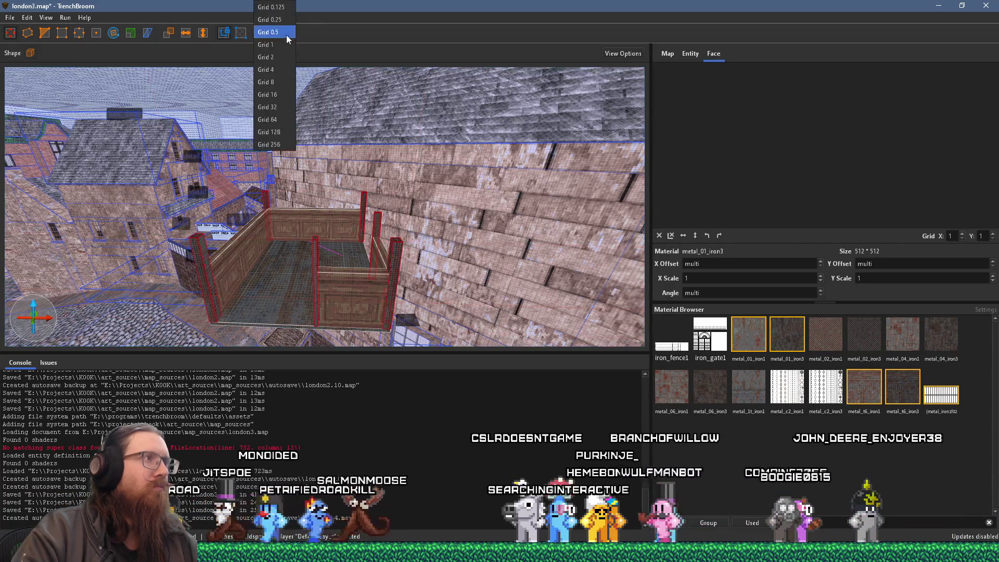
left_click(284, 96)
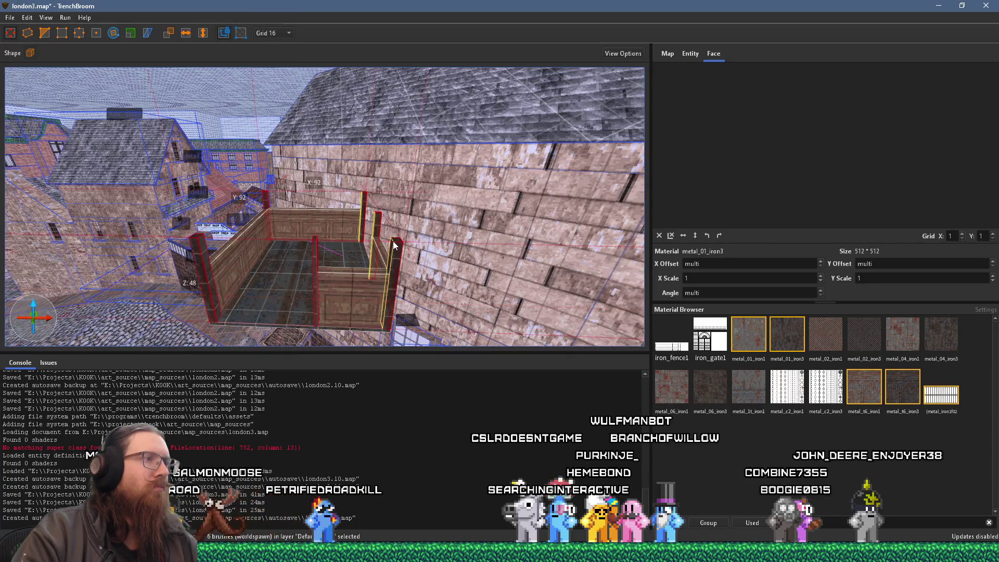
mouse_move(398, 239)
left_mouse_down()
mouse_move(396, 154)
mouse_move(437, 216)
mouse_move(438, 179)
mouse_move(343, 161)
mouse_move(373, 105)
mouse_move(401, 152)
mouse_move(402, 187)
mouse_move(404, 164)
mouse_move(461, 85)
left_mouse_up()
key("ctrl+j")
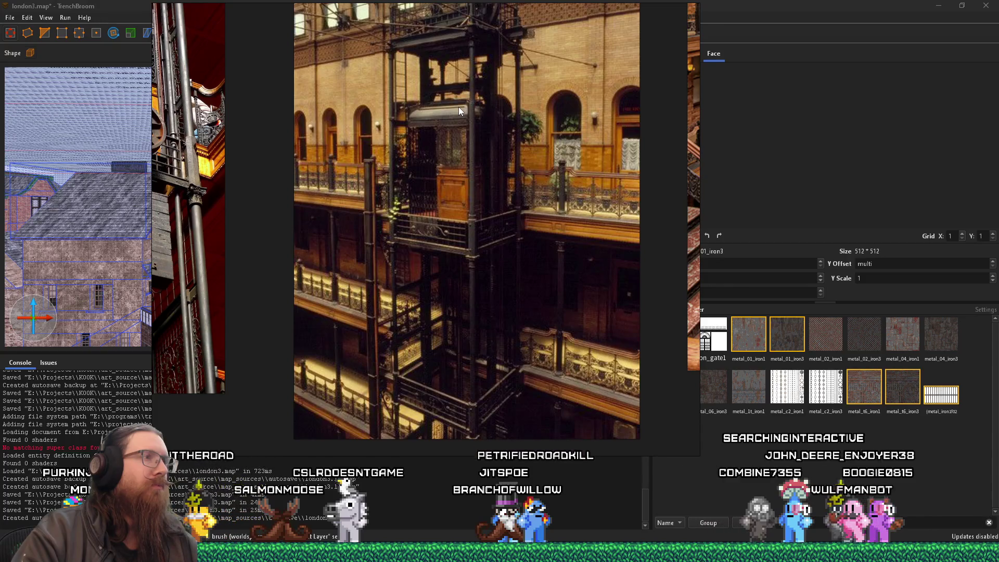
Pull back to view the whole roofed canopy and compare it with the atrium elevator photo.
key("alt+Tab")
mouse_move(445, 111)
left_mouse_down()
mouse_move(263, 105)
mouse_move(227, 121)
mouse_move(257, 119)
left_mouse_up()
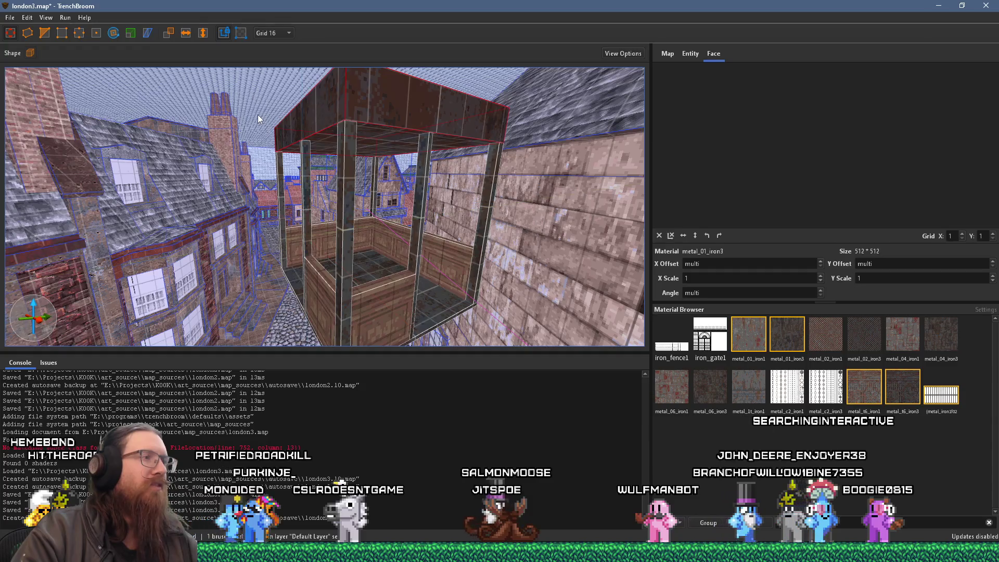
key("w")
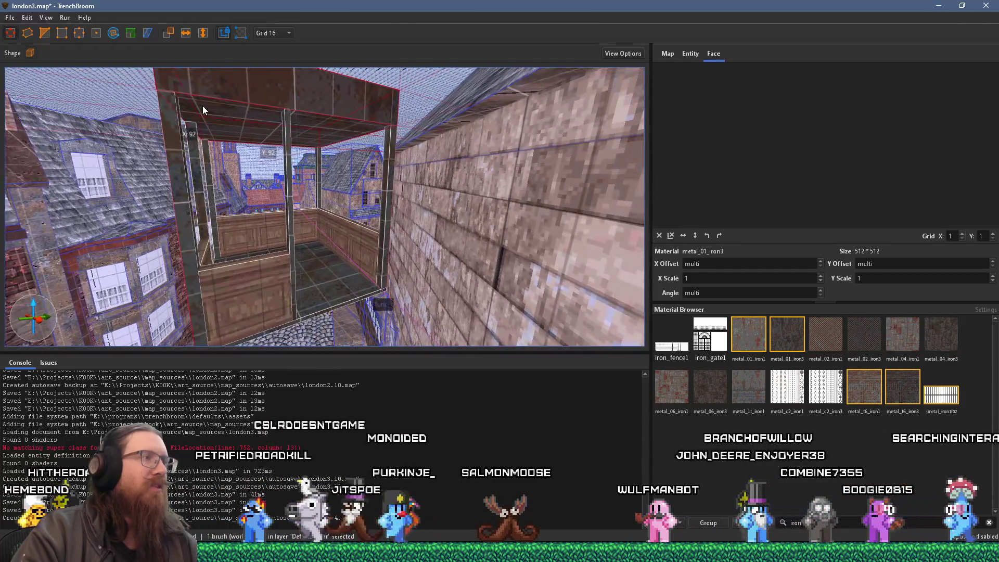
key("alt+Tab")
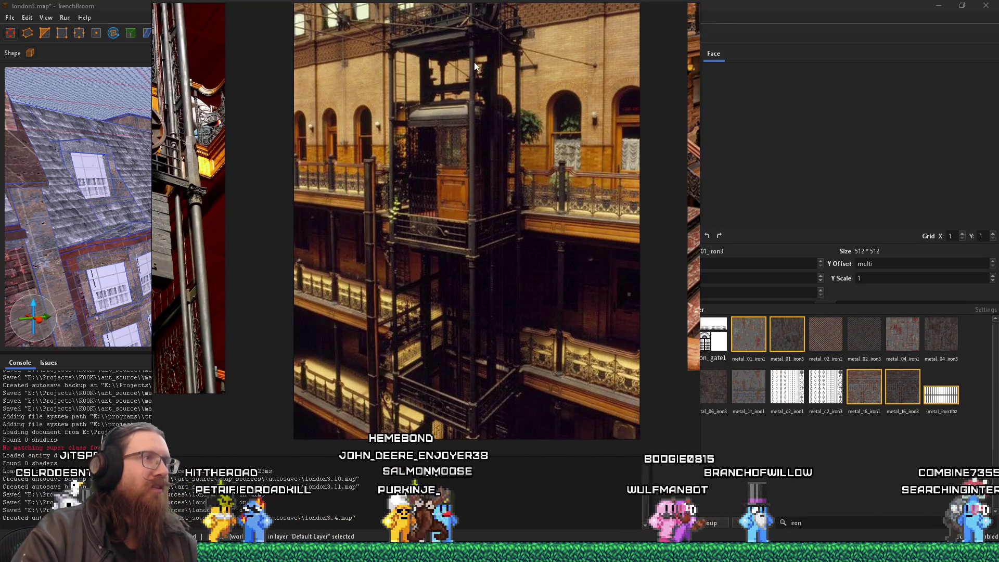
key("alt+Tab")
Orbit into the balcony to see its floor and the underside of the cage roof.
mouse_move(444, 116)
left_mouse_down()
mouse_move(377, 121)
mouse_move(340, 90)
left_mouse_up()
scroll(339, 85, "down", 5)
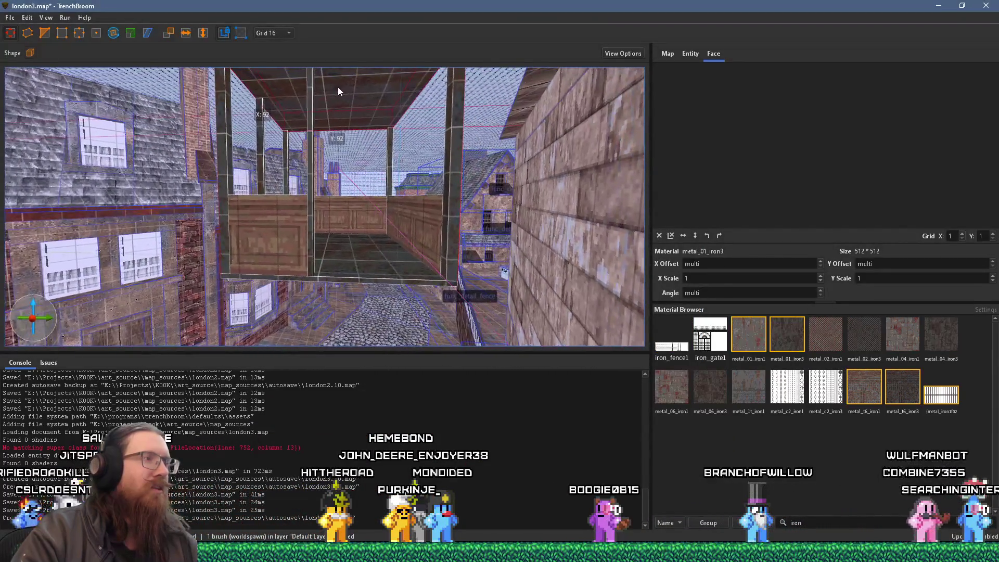
mouse_move(330, 242)
left_mouse_down()
mouse_move(469, 174)
mouse_move(490, 126)
mouse_move(351, 202)
left_mouse_up()
mouse_move(341, 252)
left_mouse_down()
mouse_move(328, 257)
mouse_move(310, 241)
mouse_move(348, 258)
mouse_move(368, 291)
mouse_move(341, 278)
mouse_move(380, 232)
mouse_move(408, 241)
mouse_move(392, 248)
mouse_move(324, 211)
mouse_move(314, 233)
mouse_move(318, 267)
mouse_move(339, 212)
mouse_move(399, 183)
left_mouse_up()
mouse_move(410, 326)
left_mouse_down()
mouse_move(363, 158)
mouse_move(439, 141)
mouse_move(378, 201)
mouse_move(283, 229)
left_mouse_up()
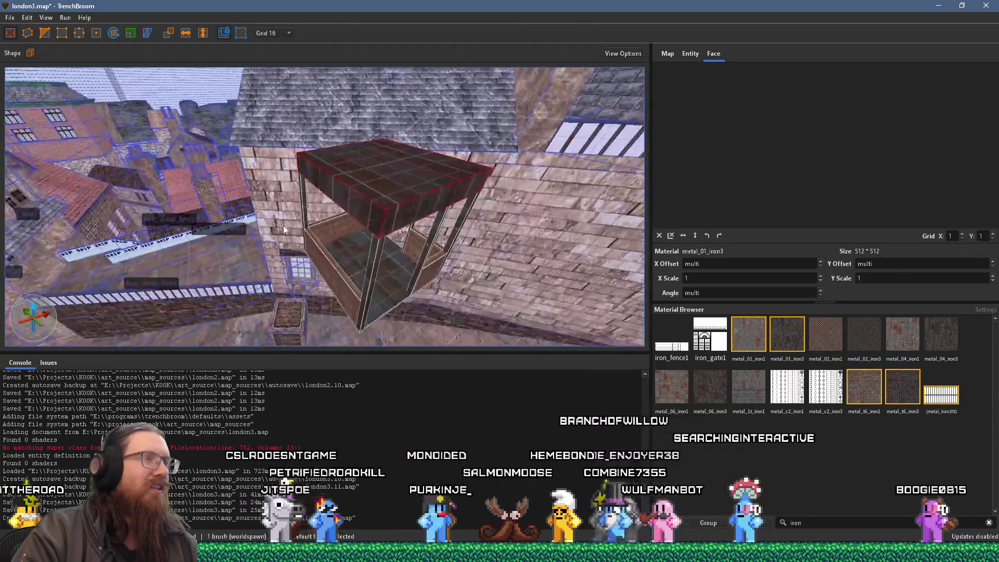
scroll(314, 212, "up", 5)
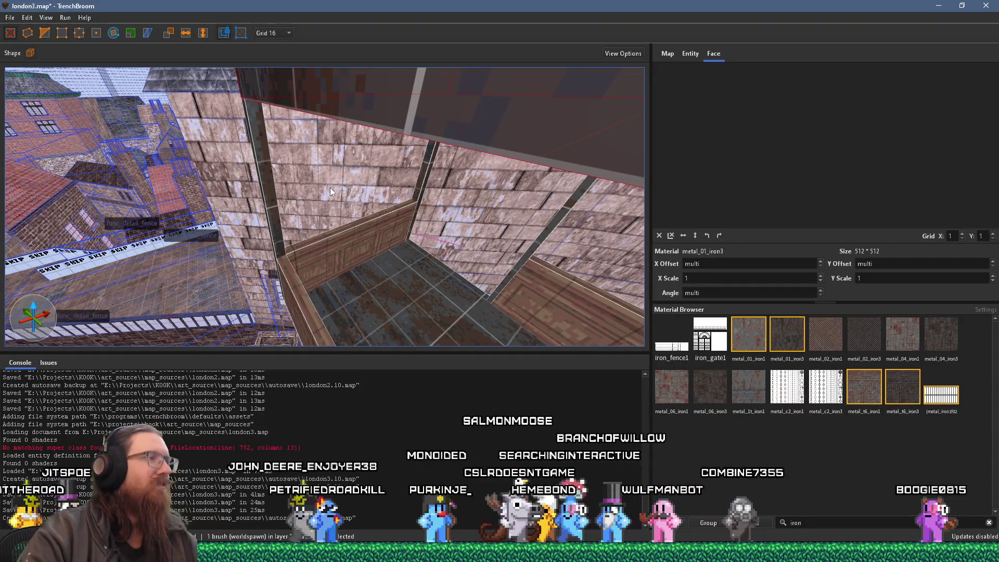
scroll(330, 195, "down", 3)
scroll(342, 185, "down", 5)
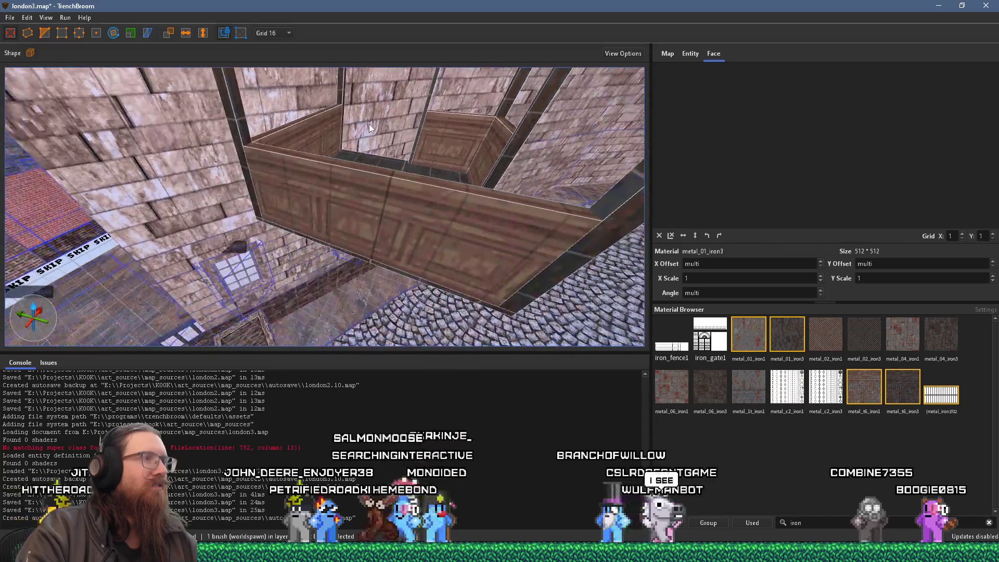
scroll(371, 134, "down", 5)
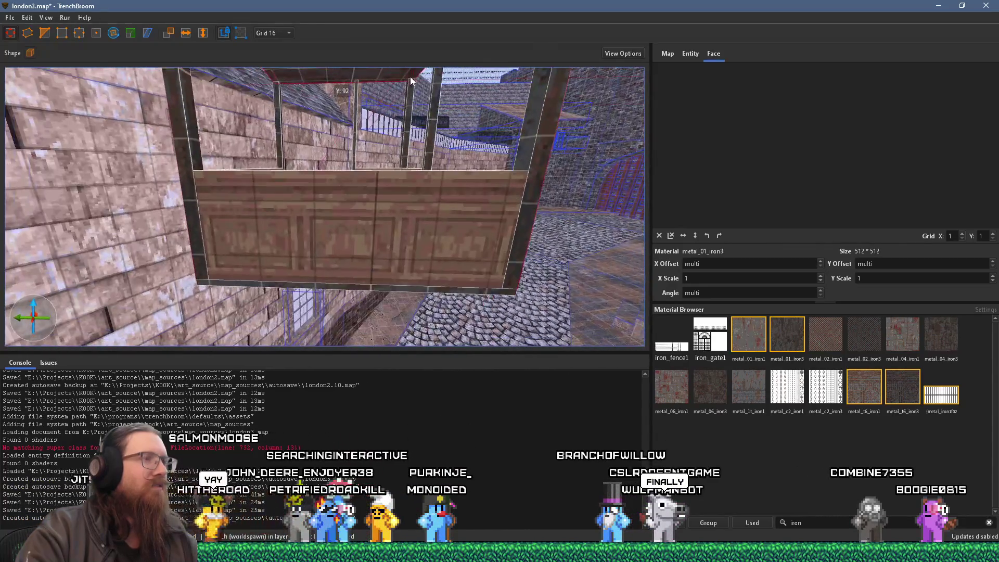
scroll(410, 74, "up", 4)
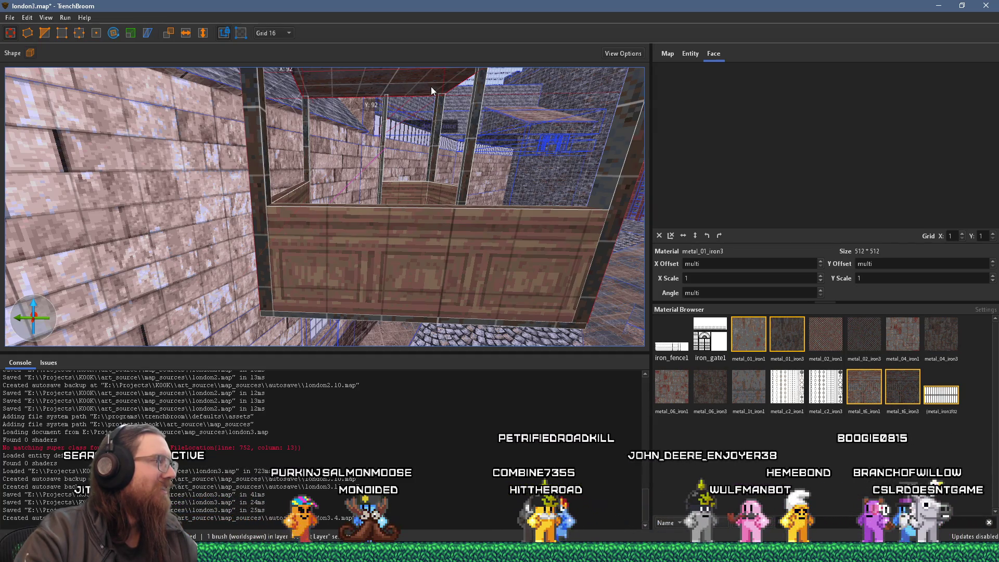
mouse_move(507, 85)
left_mouse_down()
mouse_move(452, 176)
mouse_move(378, 174)
mouse_move(448, 211)
mouse_move(420, 166)
mouse_move(346, 193)
mouse_move(342, 245)
mouse_move(364, 241)
mouse_move(306, 234)
mouse_move(312, 156)
mouse_move(277, 121)
mouse_move(233, 119)
mouse_move(251, 156)
mouse_move(370, 165)
mouse_move(393, 114)
mouse_move(427, 138)
mouse_move(398, 163)
left_mouse_up()
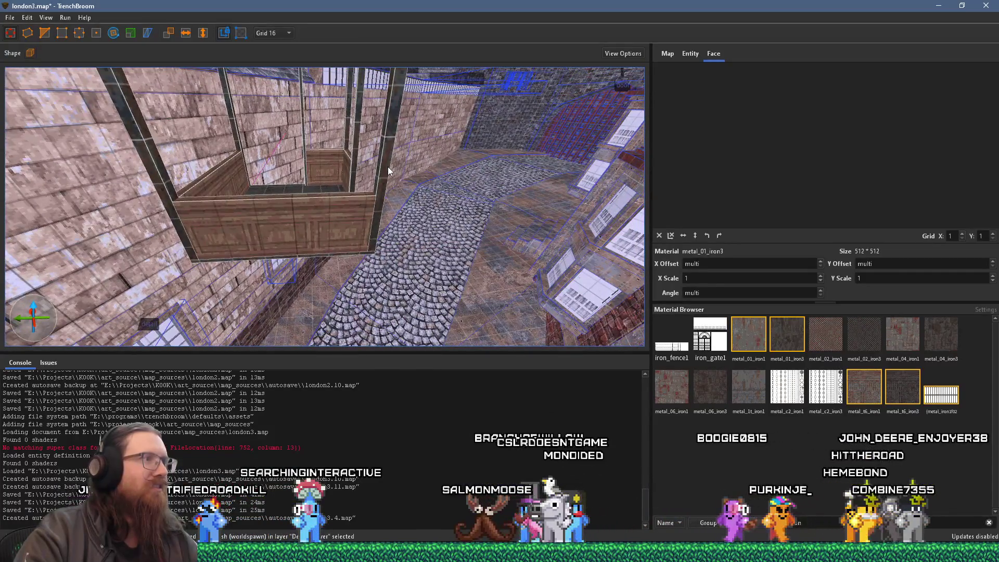
Add the left dark beam to the selection, duplicate both beams, and check the reference photo.
left_click(163, 188, "ctrl")
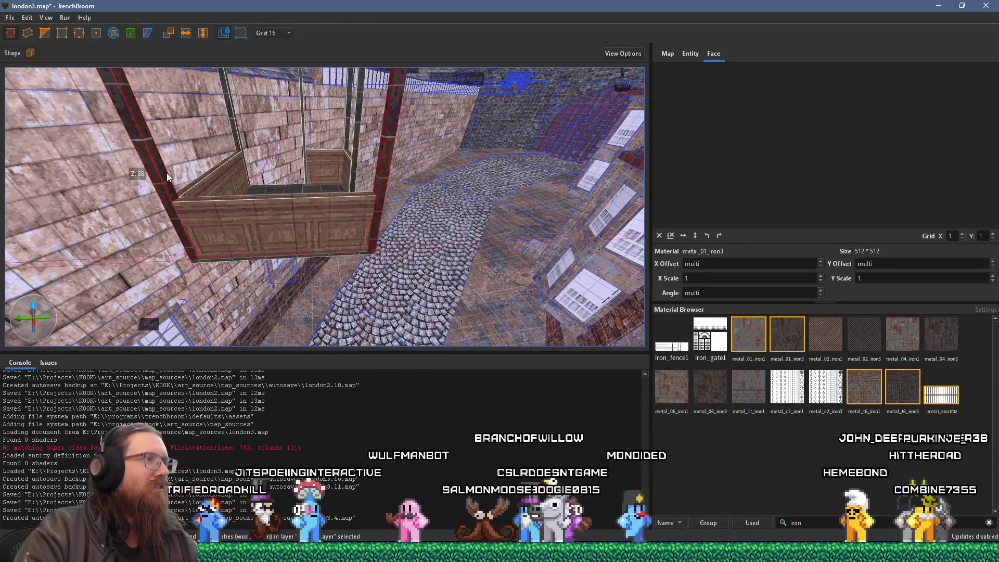
key("ctrl+d")
mouse_move(164, 208)
left_mouse_down()
mouse_move(77, 210)
mouse_move(167, 225)
mouse_move(216, 252)
left_mouse_up()
key("alt+Tab")
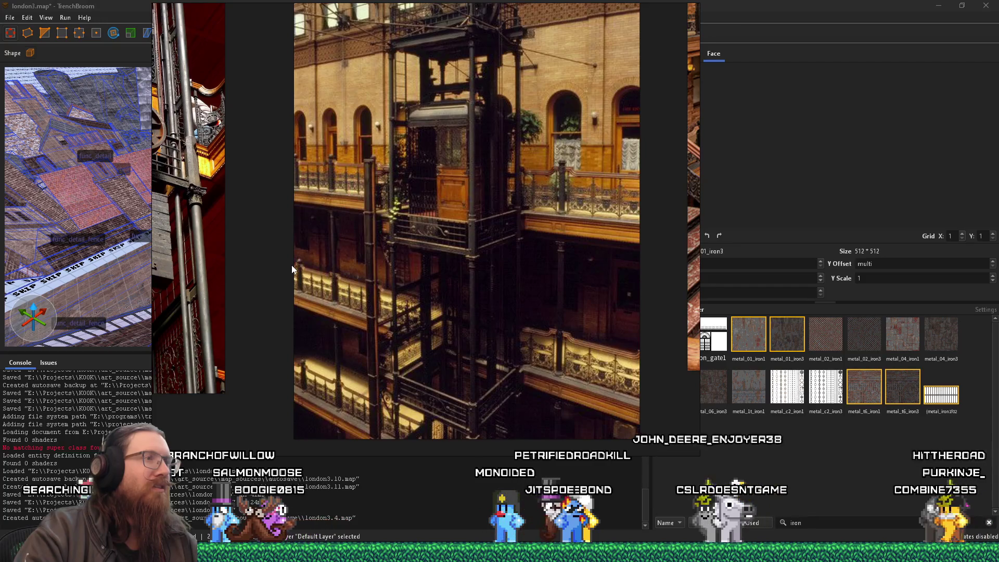
key("alt+Tab")
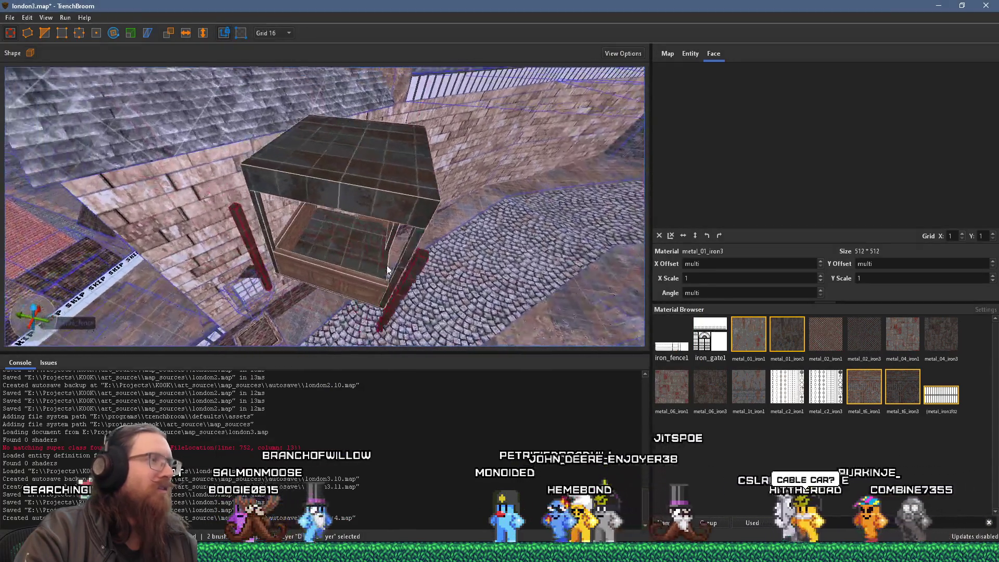
Add the second red post to the selection.
scroll(387, 270, "up", 2)
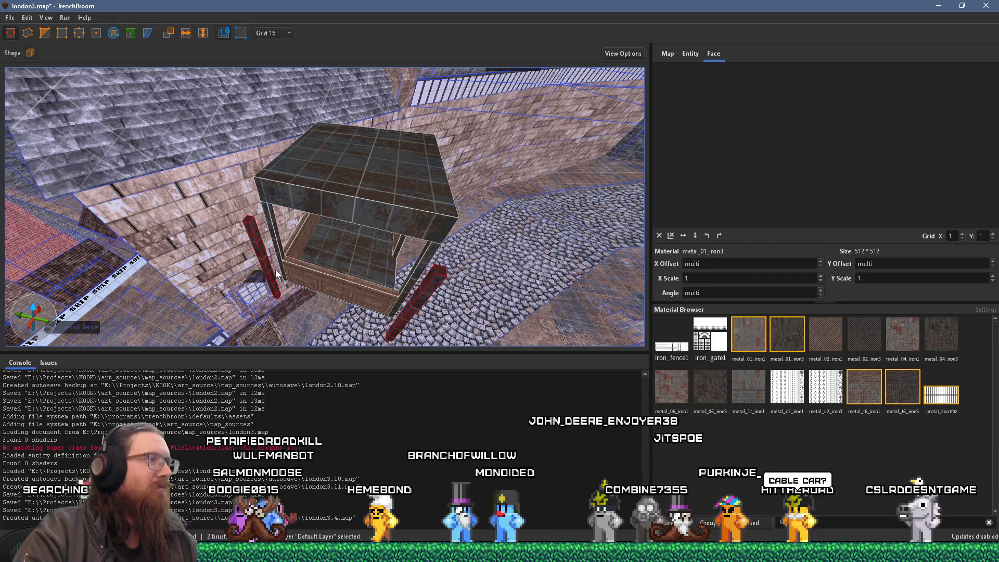
left_click(409, 311, "ctrl")
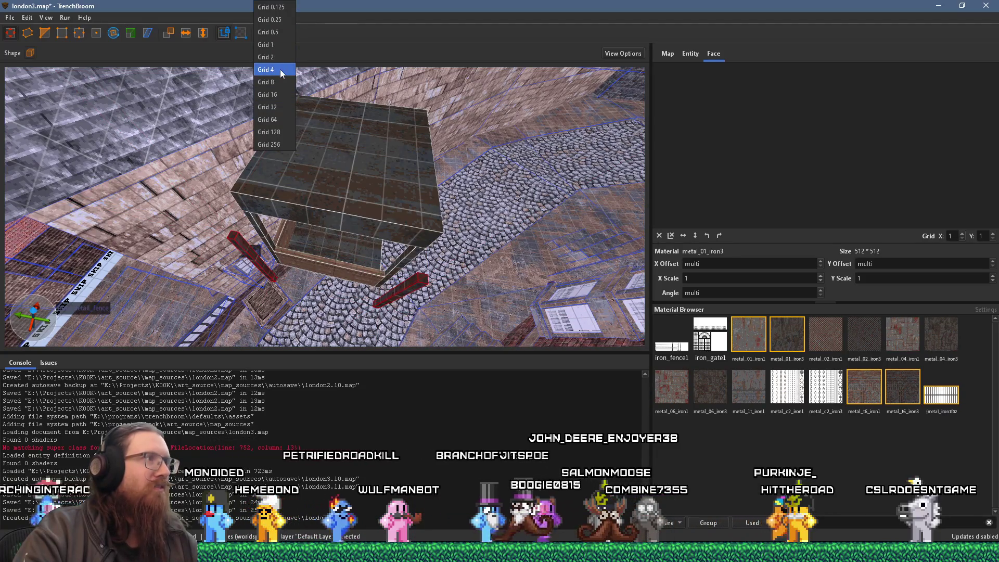
On a 4-unit grid, stretch both red posts to the cage underside, widen the left one, and slide them sideways.
left_click(279, 70)
mouse_move(249, 201)
left_mouse_down()
mouse_move(261, 181)
mouse_move(262, 191)
left_mouse_up()
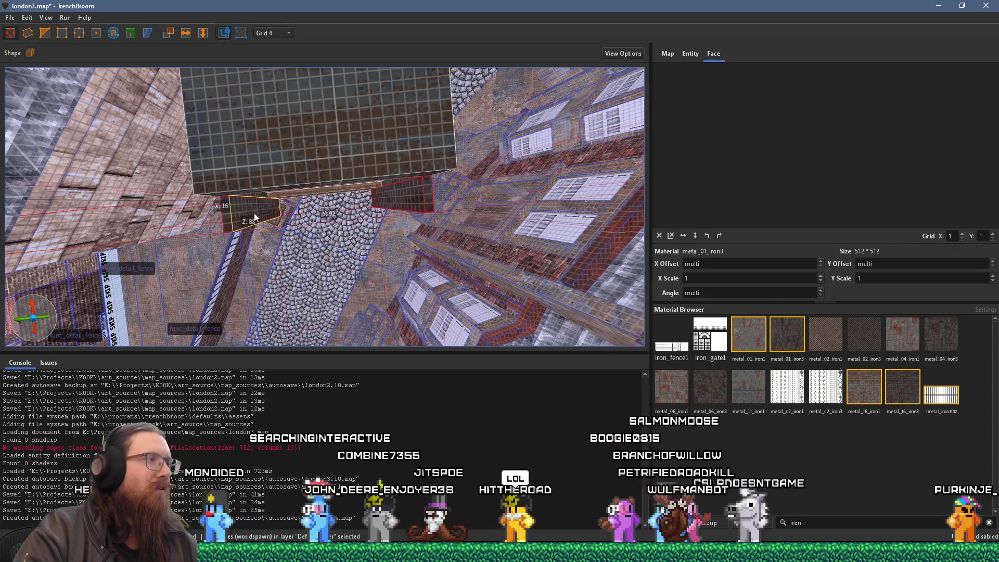
left_click_drag(291, 211, 310, 214)
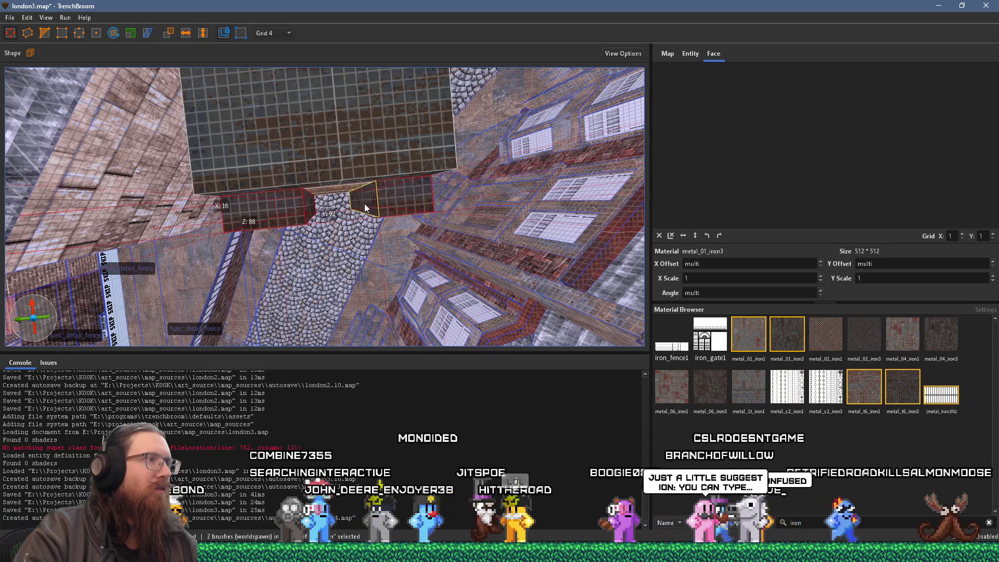
mouse_move(337, 208)
left_mouse_down()
mouse_move(335, 93)
mouse_move(318, 156)
left_mouse_up()
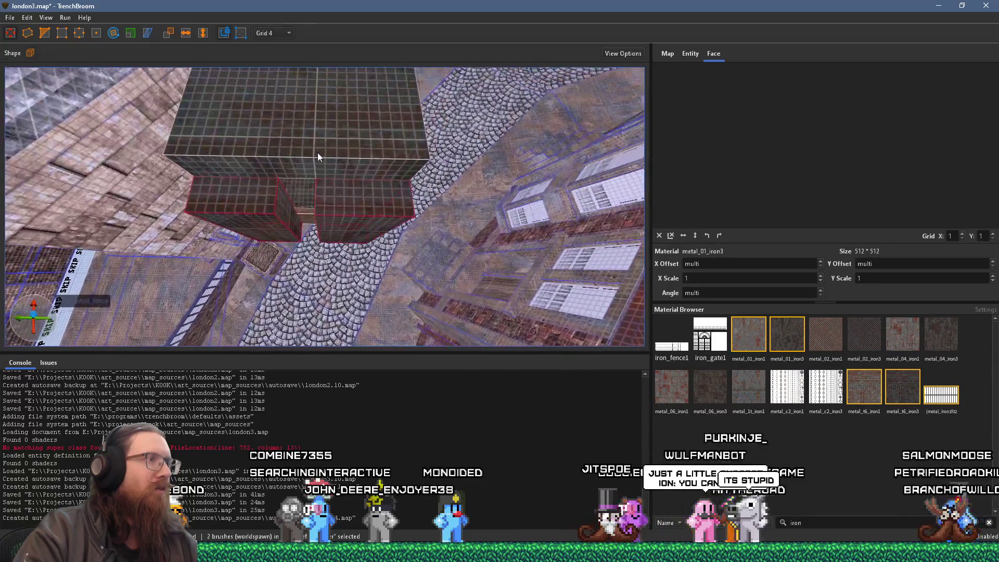
mouse_move(304, 192)
left_mouse_down()
mouse_move(338, 74)
mouse_move(333, 88)
mouse_move(393, 104)
left_mouse_up()
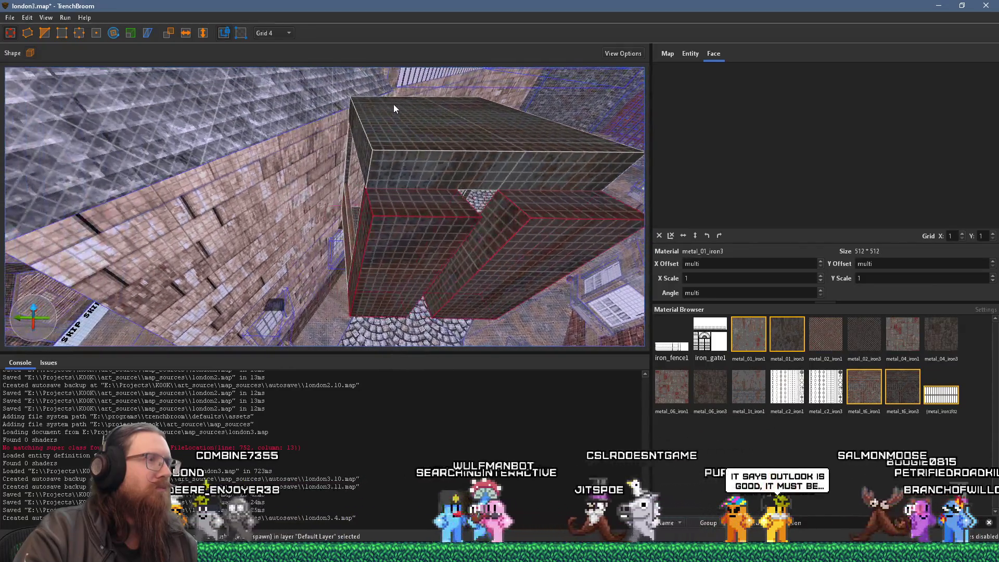
mouse_move(353, 207)
left_mouse_down()
mouse_move(367, 229)
mouse_move(469, 225)
mouse_move(303, 245)
left_mouse_up()
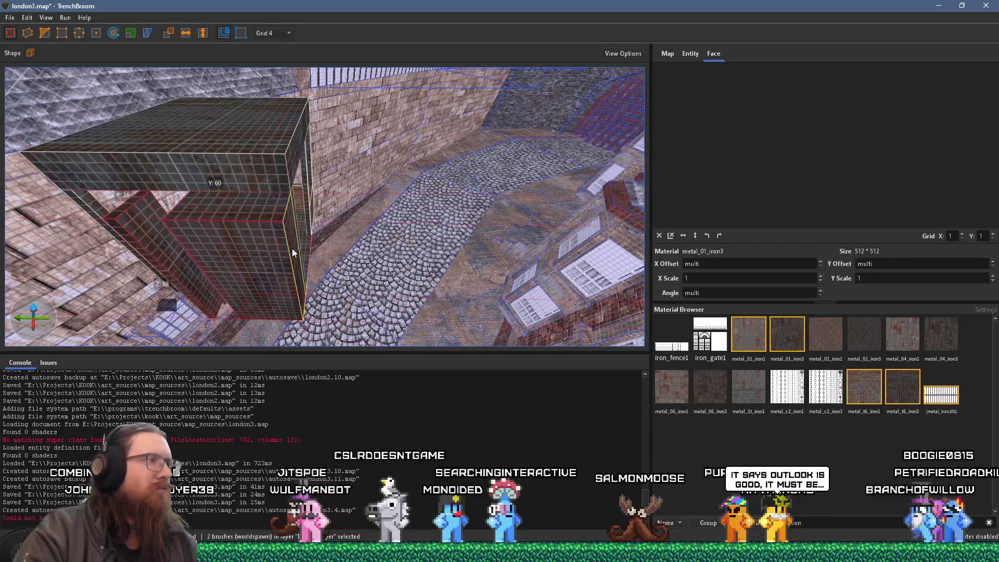
mouse_move(195, 225)
left_mouse_down()
mouse_move(160, 227)
mouse_move(282, 175)
mouse_move(329, 130)
mouse_move(257, 151)
mouse_move(337, 152)
mouse_move(279, 180)
mouse_move(255, 165)
mouse_move(221, 102)
mouse_move(202, 105)
mouse_move(254, 169)
mouse_move(312, 131)
left_mouse_up()
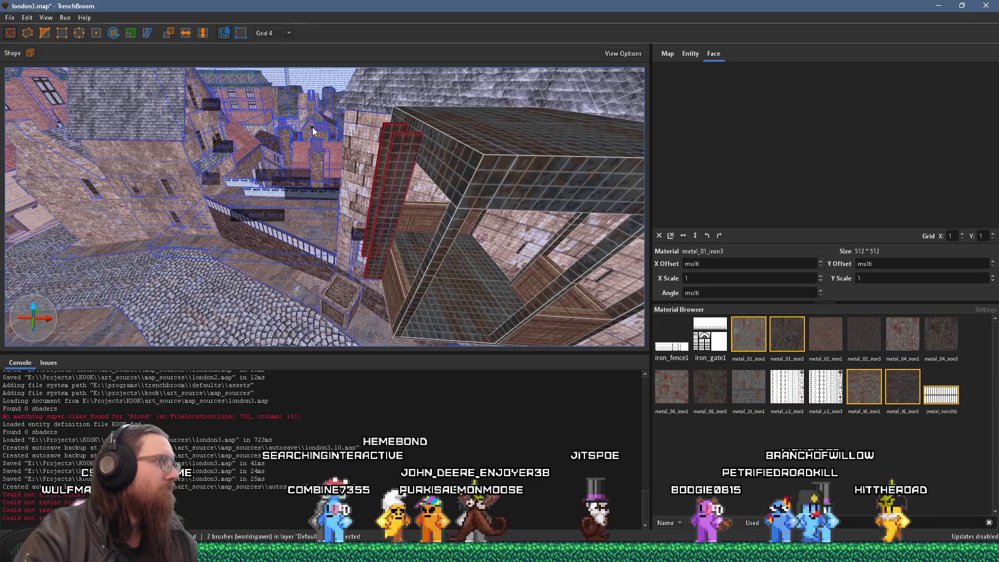
Thin the cage's top slab from 12 to 8 units and pull its top edge inward in vertex mode.
scroll(313, 131, "up", 2)
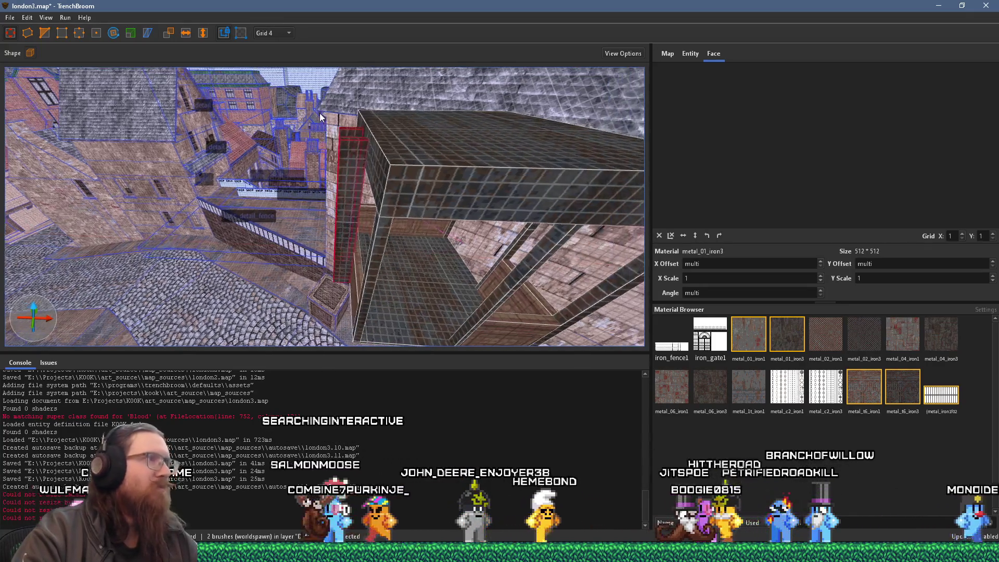
left_click(385, 133)
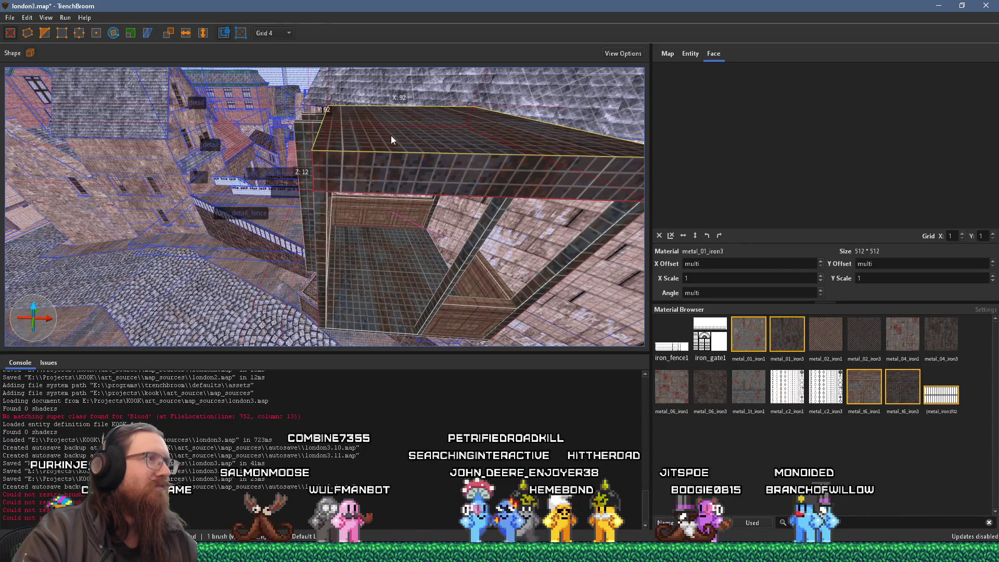
left_click_drag(391, 135, 392, 110)
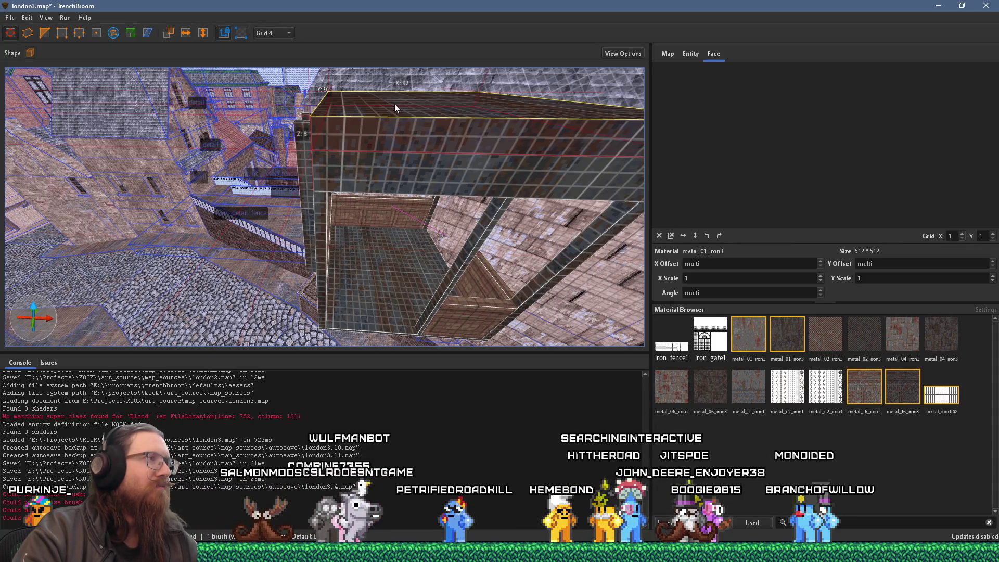
left_click(51, 30)
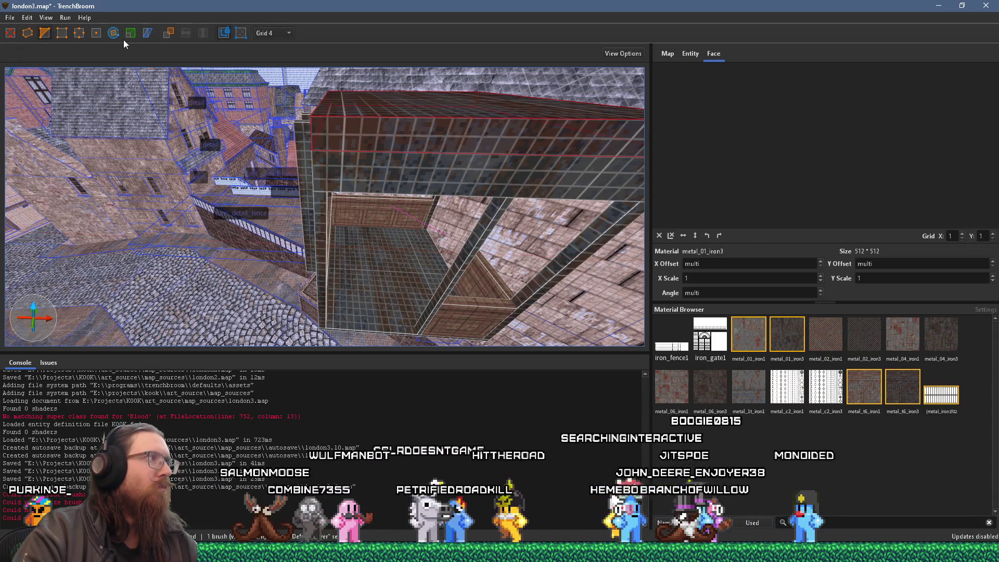
left_click_drag(323, 97, 297, 97)
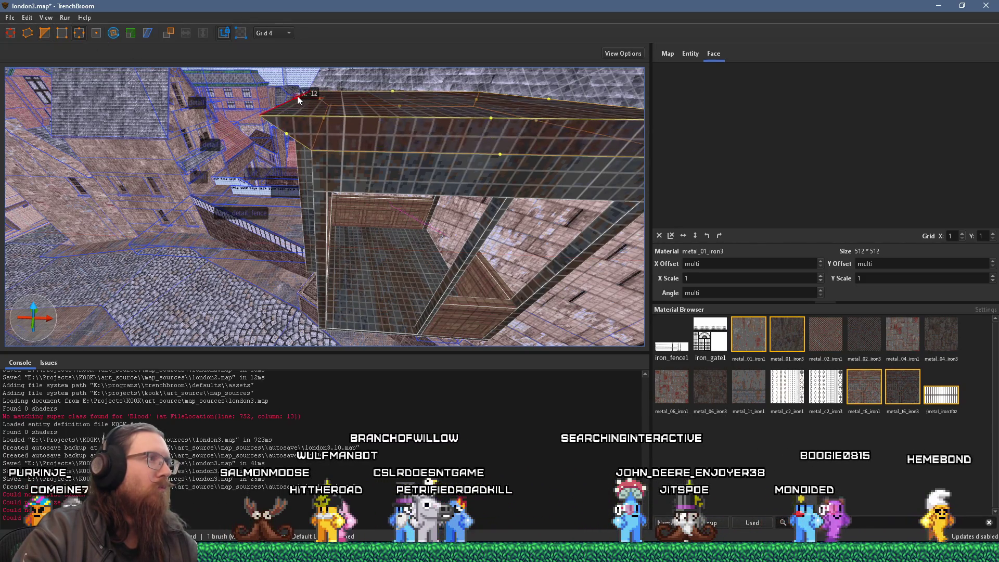
mouse_move(520, 120)
left_mouse_down()
mouse_move(446, 123)
mouse_move(448, 132)
mouse_move(444, 119)
mouse_move(469, 154)
mouse_move(531, 164)
mouse_move(450, 68)
left_mouse_up()
Fly around the roof slab to inspect its new sloped edges.
key("d")
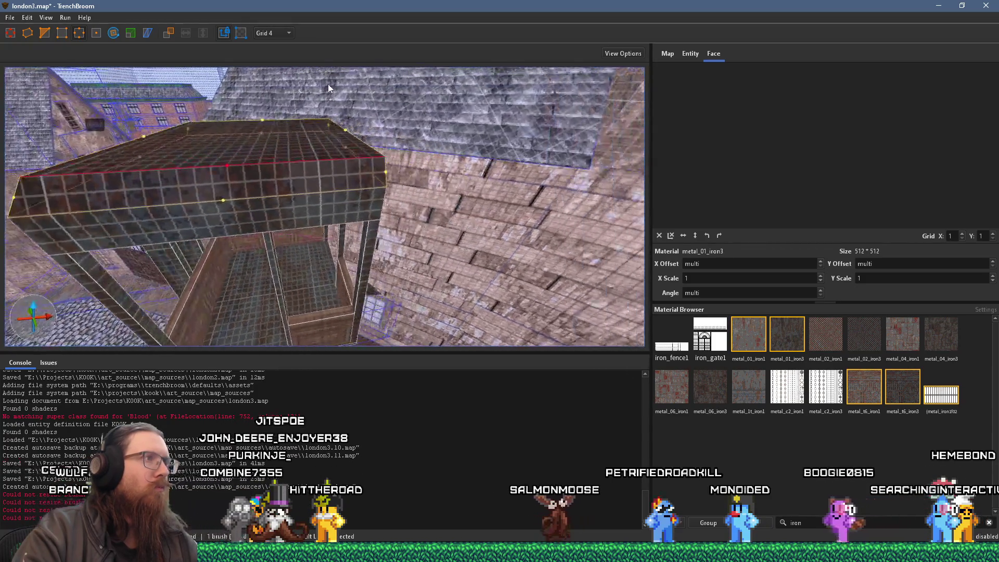
key("s")
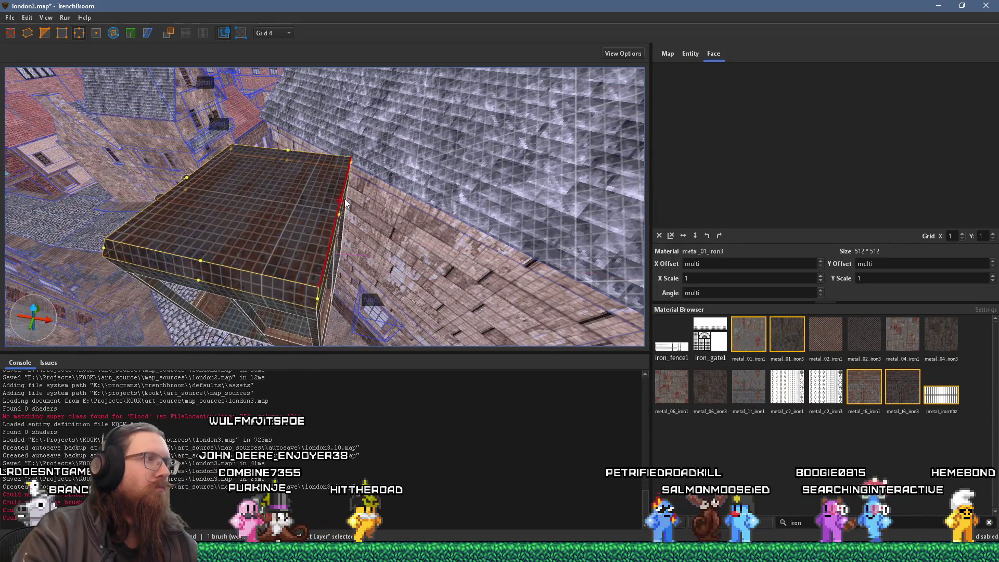
key("w")
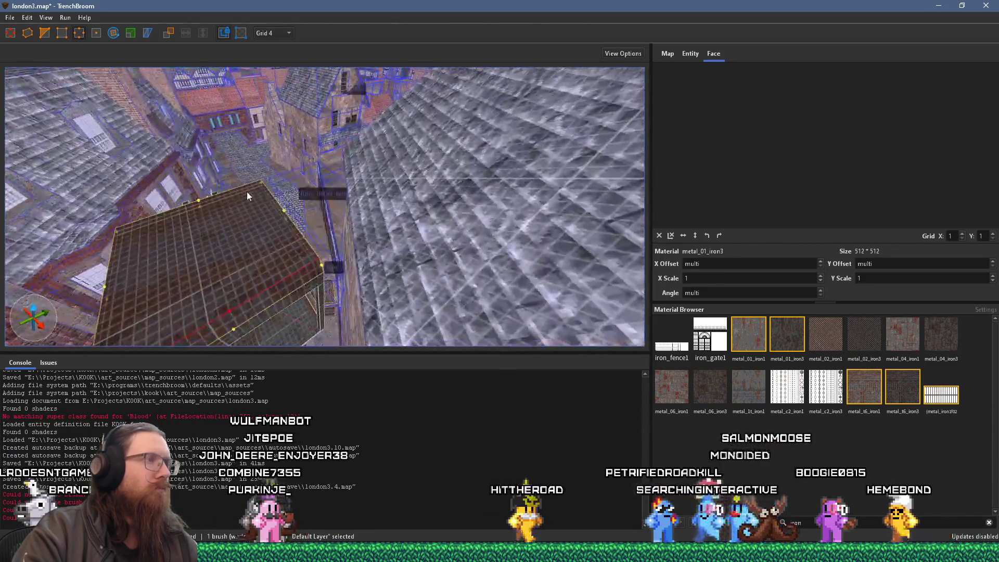
key("s")
key("a")
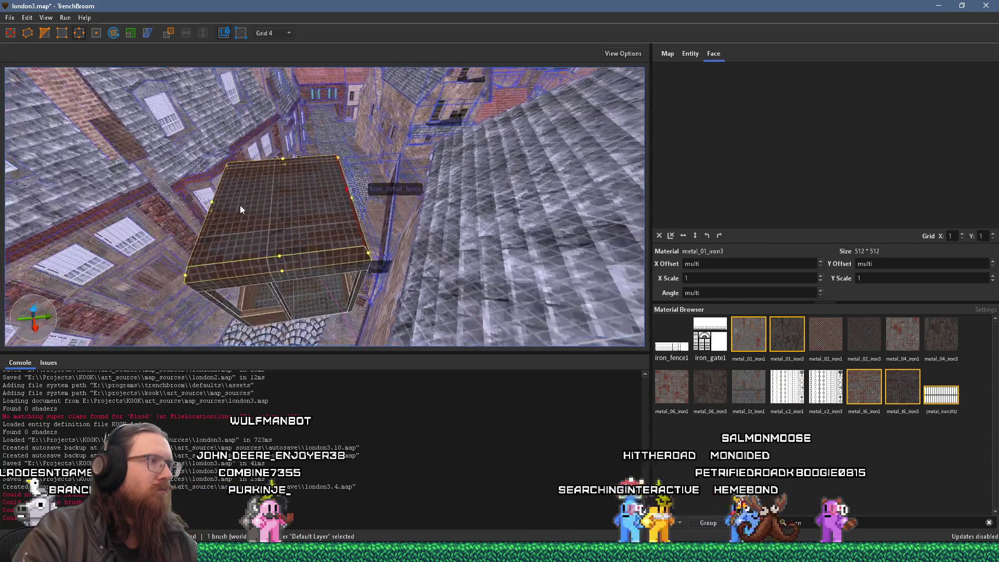
key("w")
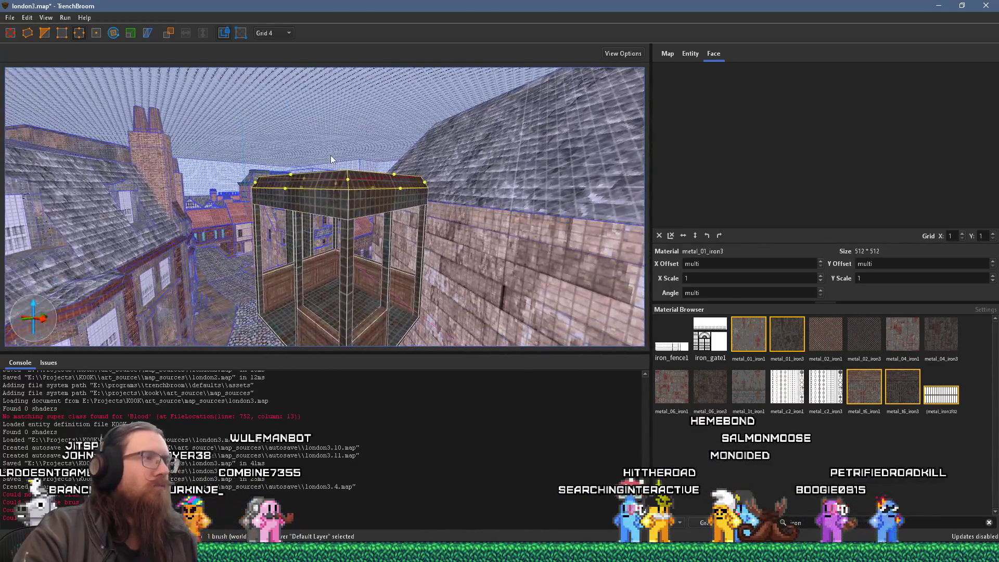
Exit vertex editing, deselect the roof slab, and bring up the elevator reference photo.
key("Escape")
key("w")
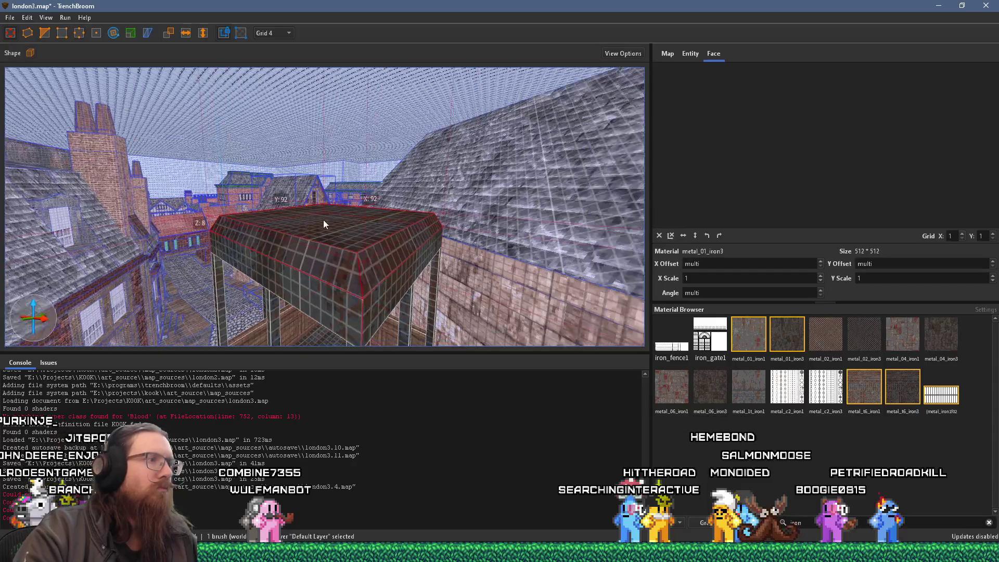
key("Escape")
key("a")
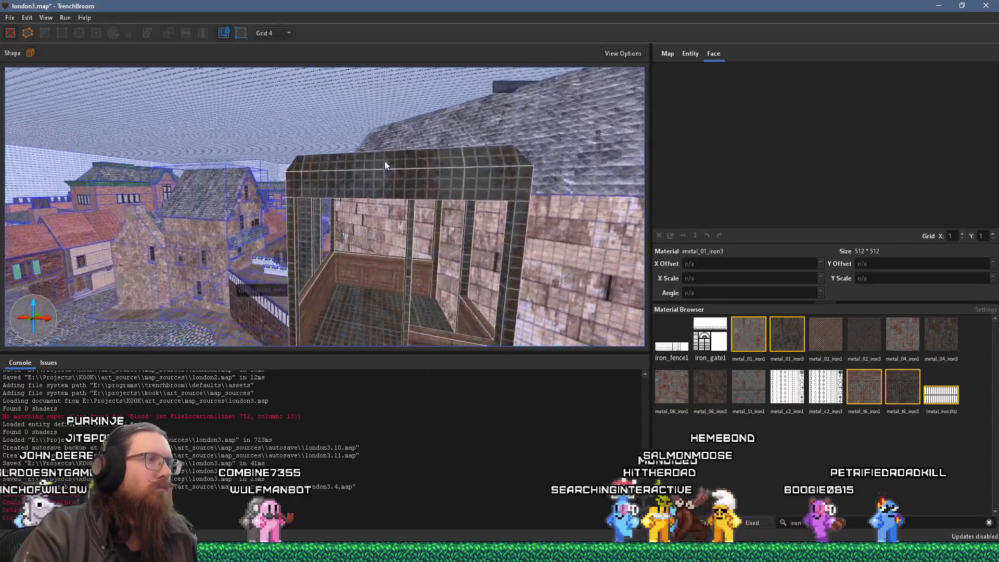
key("s")
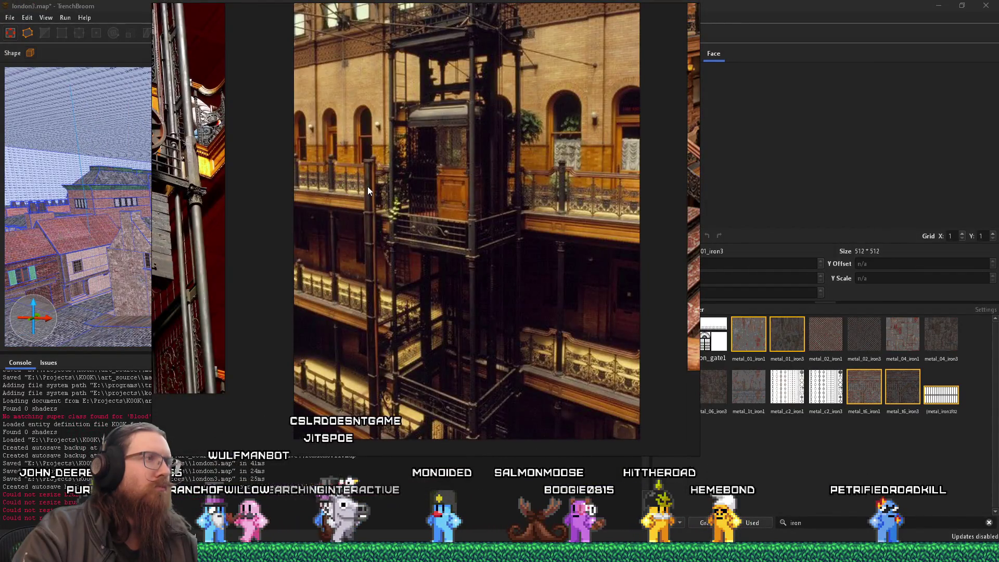
Dismiss the reference photo, raise the roof's top face, and push its side out from Y 80 to 84.
key("Escape")
key("w")
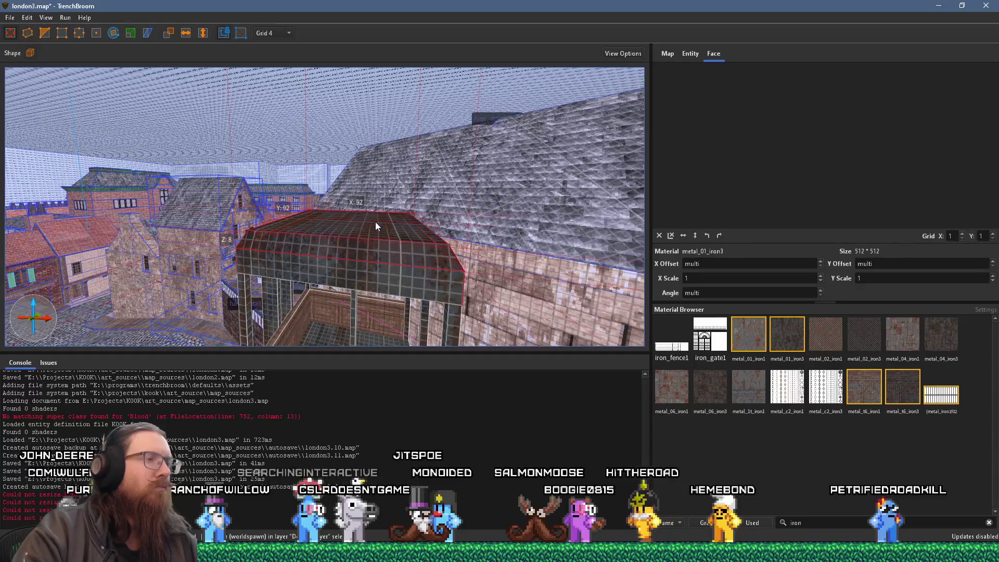
left_click_drag(373, 227, 370, 214)
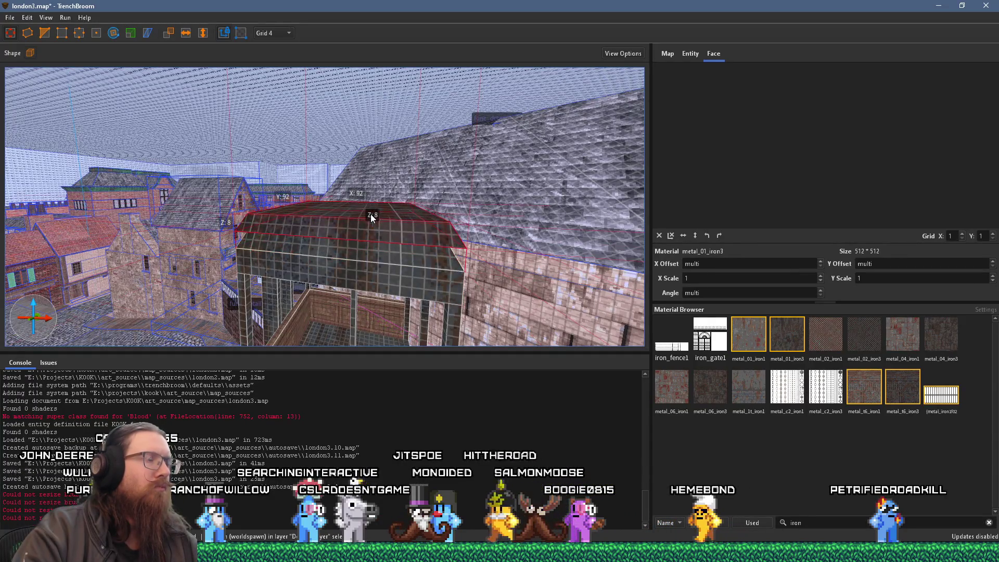
key("d")
left_click_drag(325, 229, 320, 235)
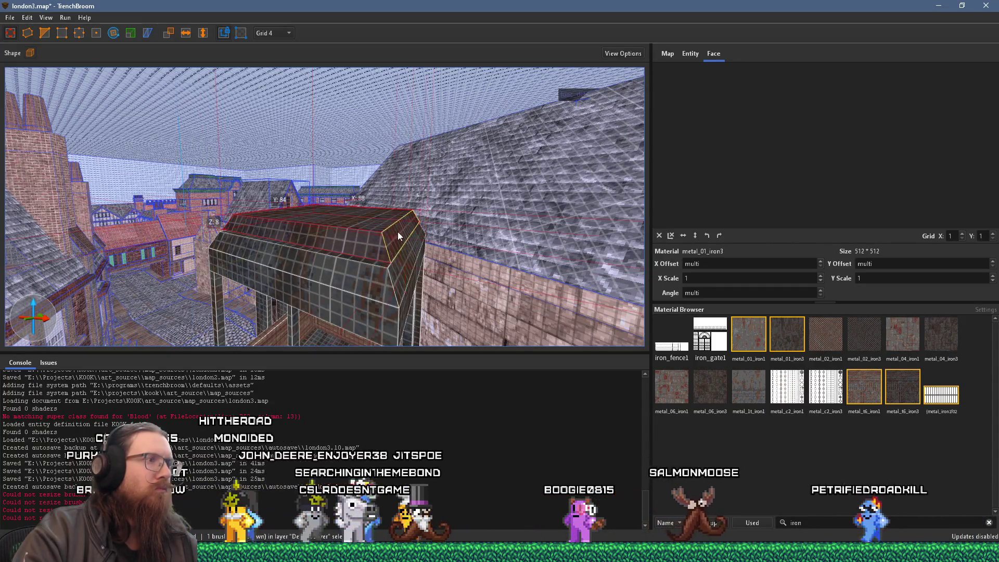
Circle around the enlarged roof to inspect it, then clear the selection.
key("w")
key("a")
key("w")
key("a")
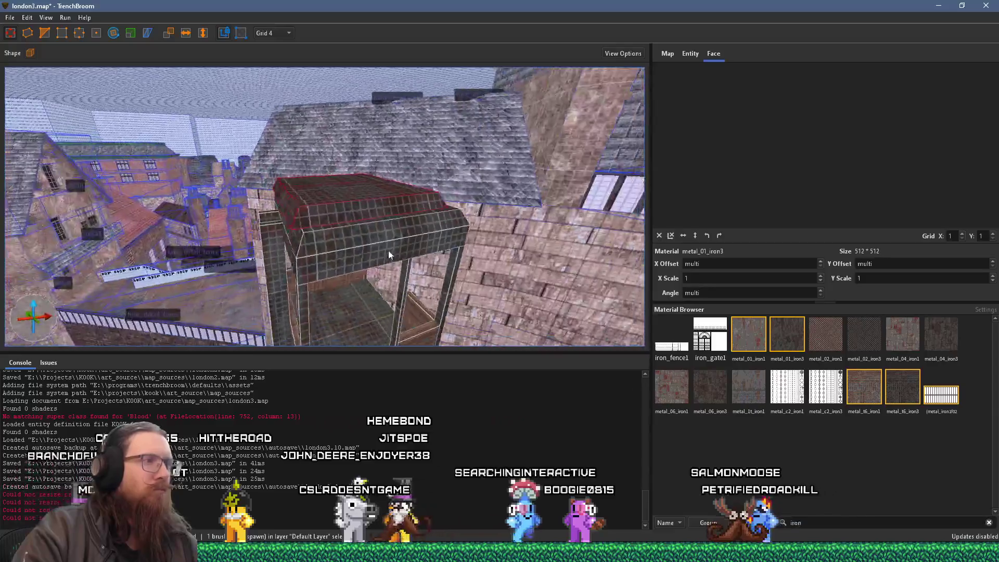
key("w")
key("a")
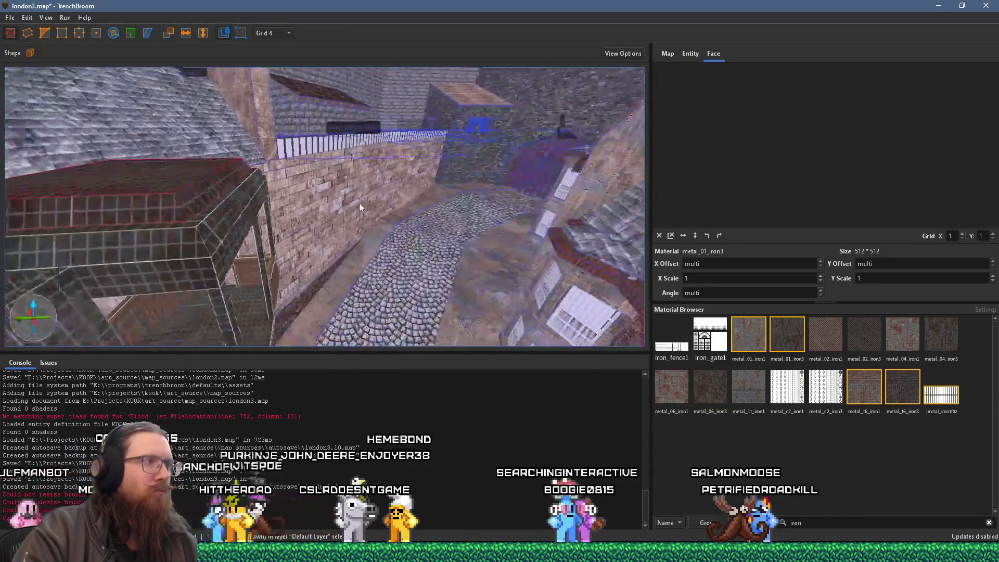
key("s")
key("d")
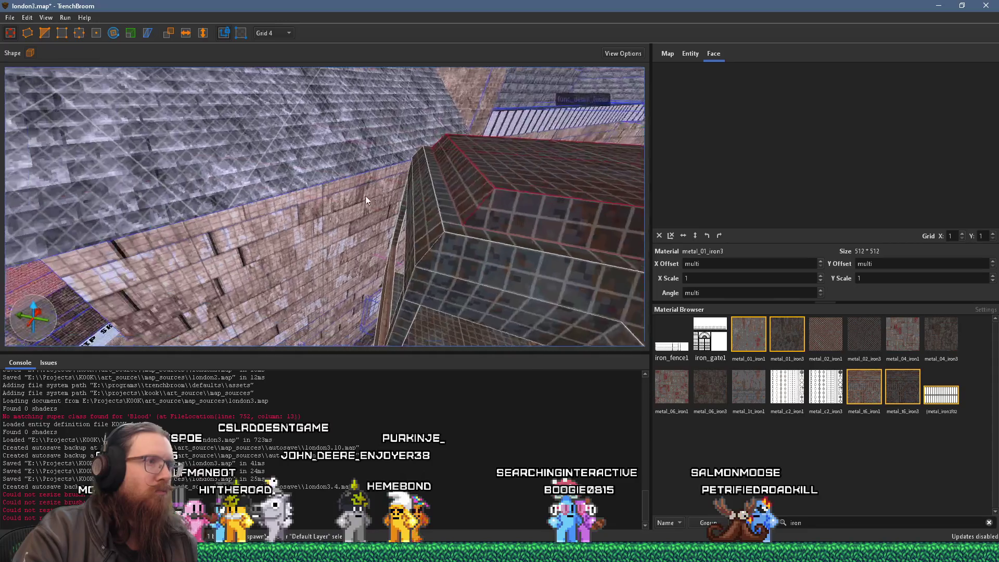
key("w")
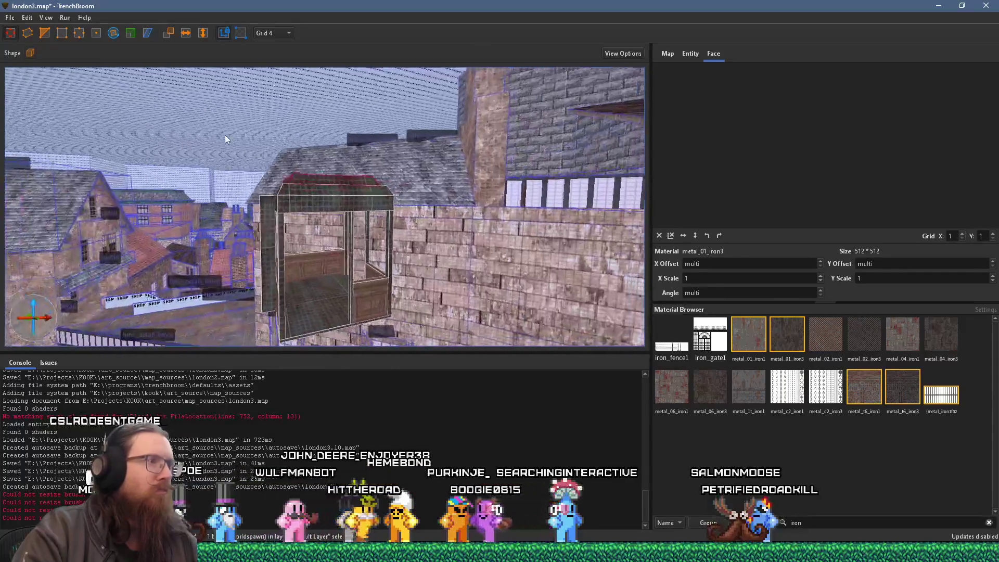
key("Escape")
Fly in and out of the cage and stall, then bring up the elevator reference photo board.
key("w")
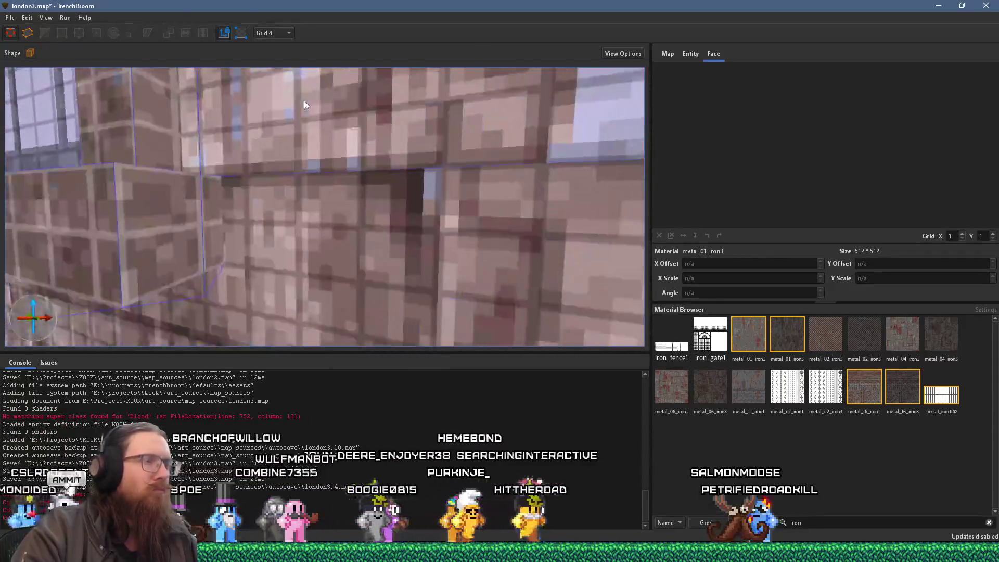
key("s")
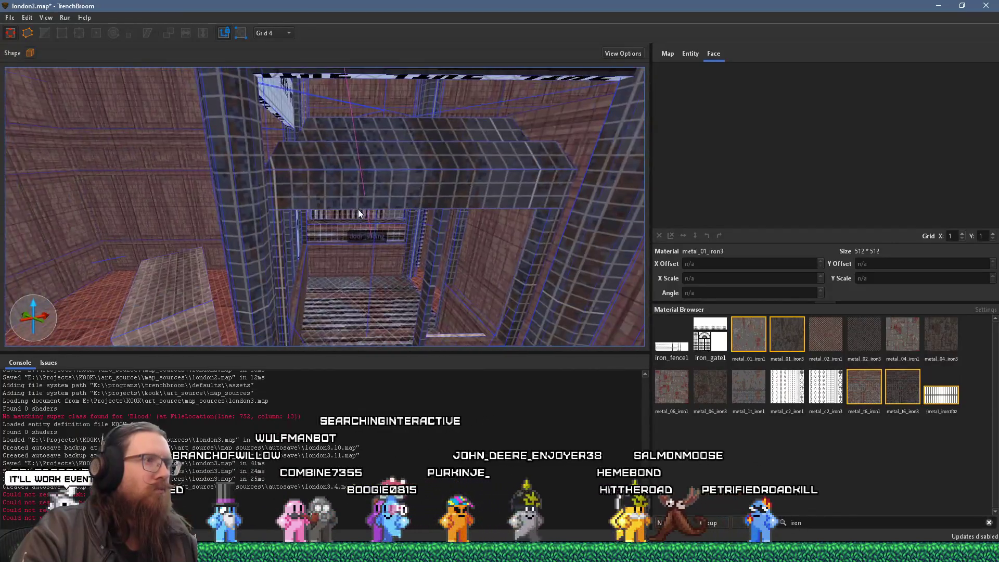
key("w")
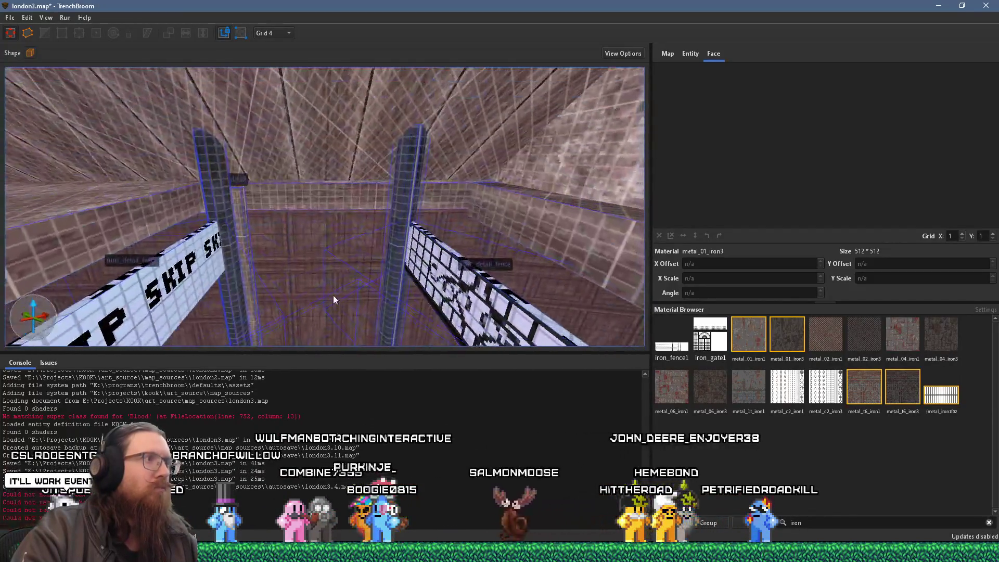
key("s")
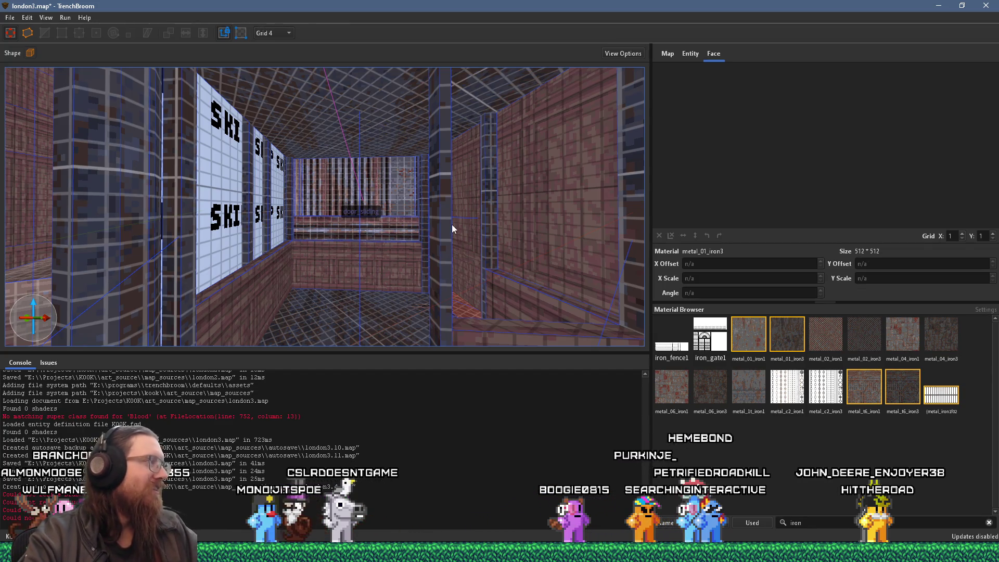
key("alt+Tab")
scroll(401, 232, "down", 5)
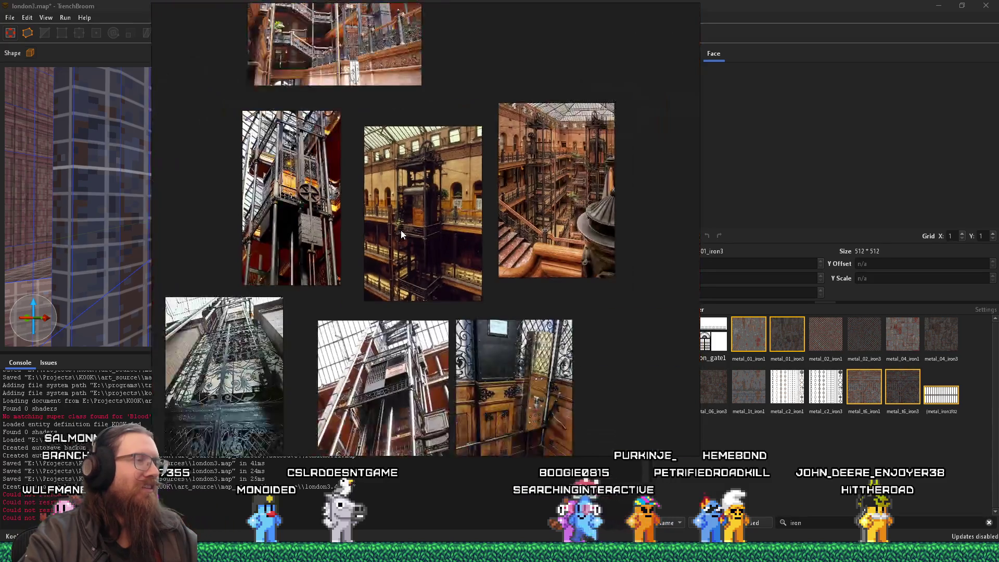
Zoom in on the elevator reference photos, then return to the map and select the cage's left pillar.
key("alt+Tab")
key("alt+Tab")
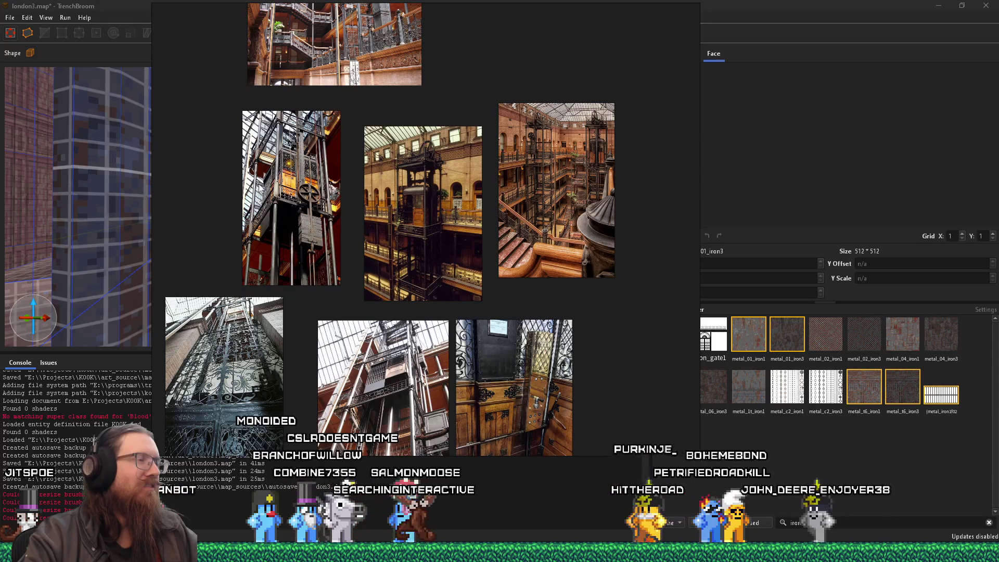
scroll(262, 182, "up", 3)
left_click(146, 216)
mouse_move(145, 218)
left_mouse_down()
mouse_move(84, 219)
mouse_move(327, 264)
mouse_move(285, 195)
mouse_move(308, 240)
mouse_move(339, 261)
mouse_move(402, 271)
mouse_move(442, 255)
mouse_move(388, 289)
mouse_move(372, 262)
mouse_move(331, 240)
mouse_move(330, 214)
mouse_move(345, 258)
mouse_move(413, 239)
mouse_move(350, 241)
mouse_move(301, 199)
mouse_move(338, 244)
mouse_move(306, 255)
mouse_move(385, 258)
left_mouse_up()
left_click(313, 210)
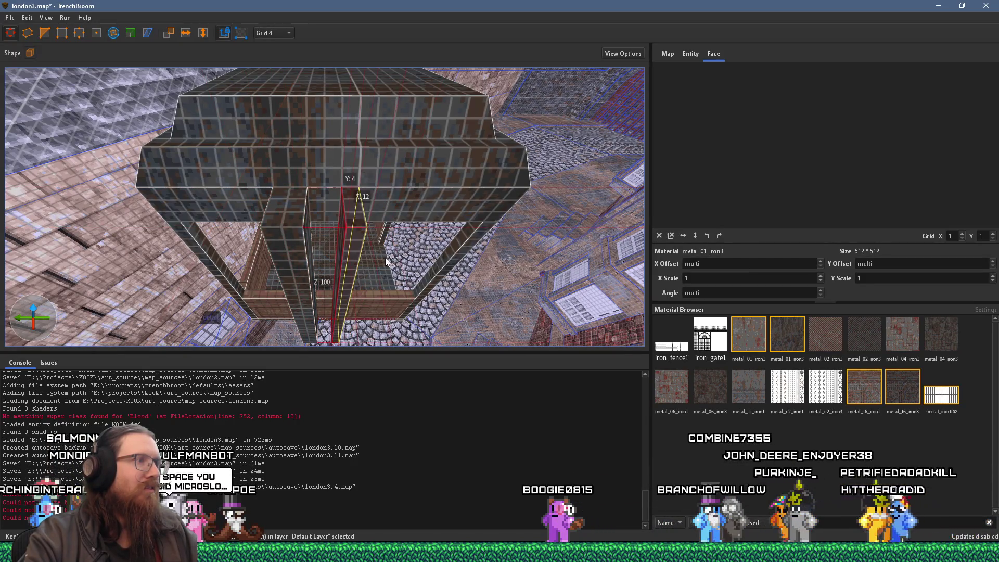
scroll(280, 265, "up", 5)
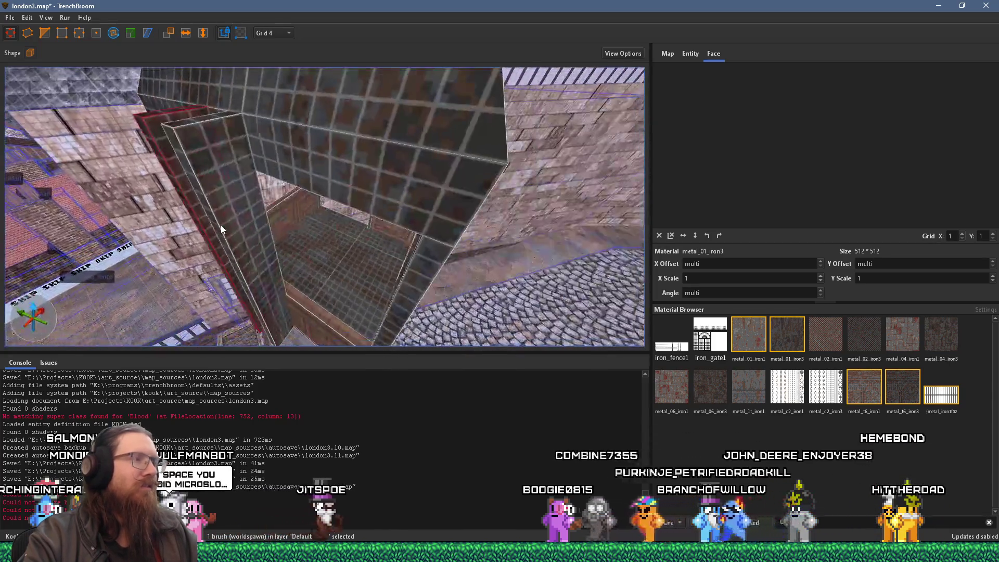
scroll(239, 232, "down", 5)
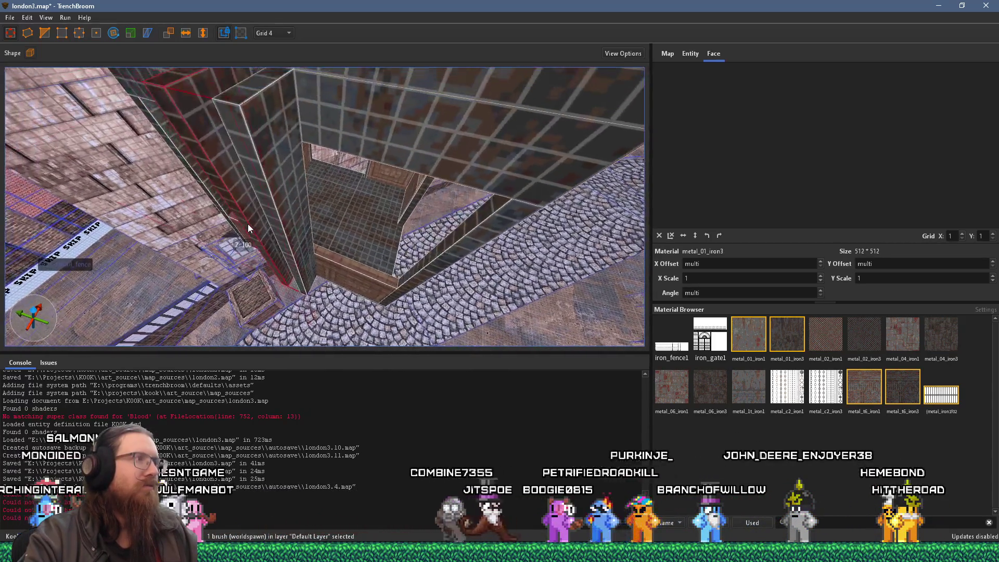
scroll(276, 229, "up", 3)
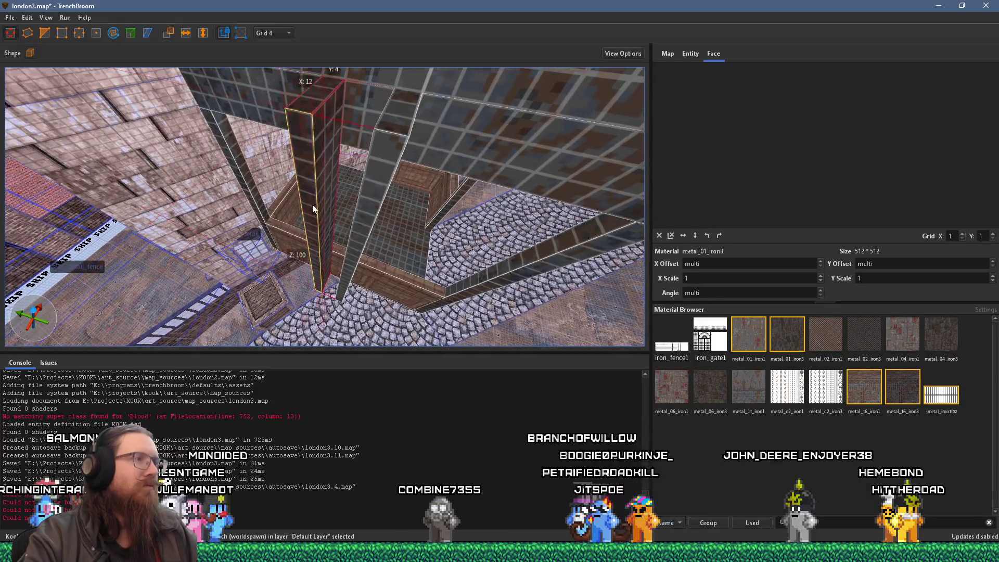
left_click(312, 205, "shift")
scroll(312, 200, "down", 3)
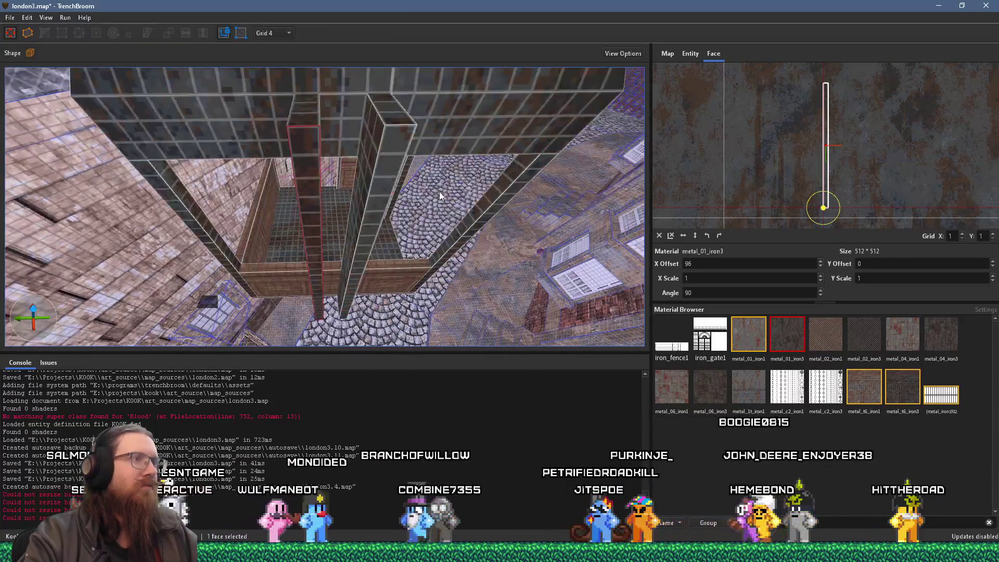
left_click(363, 185, "shift")
left_click(363, 183, "shift")
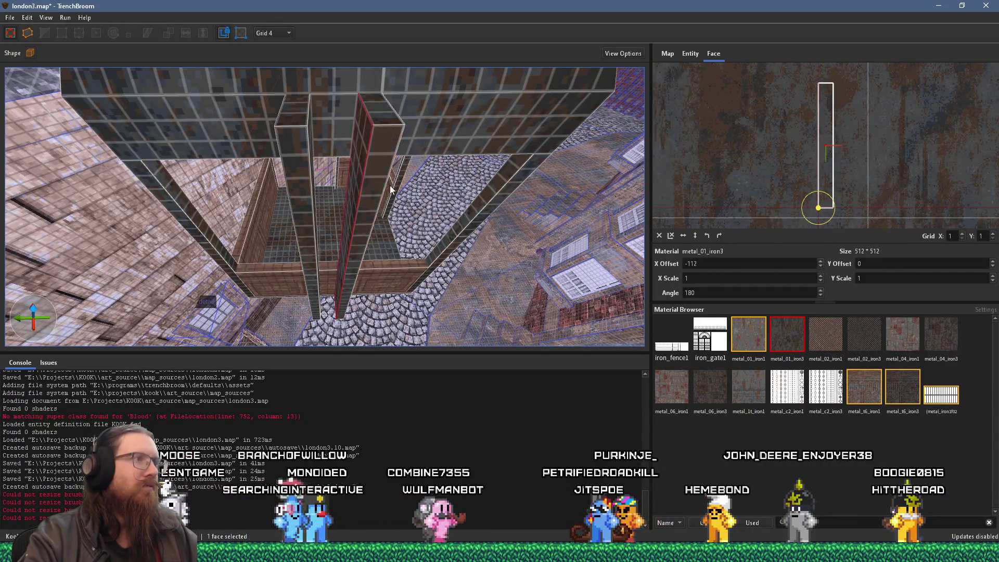
scroll(389, 185, "up", 4)
left_click(153, 190, "shift")
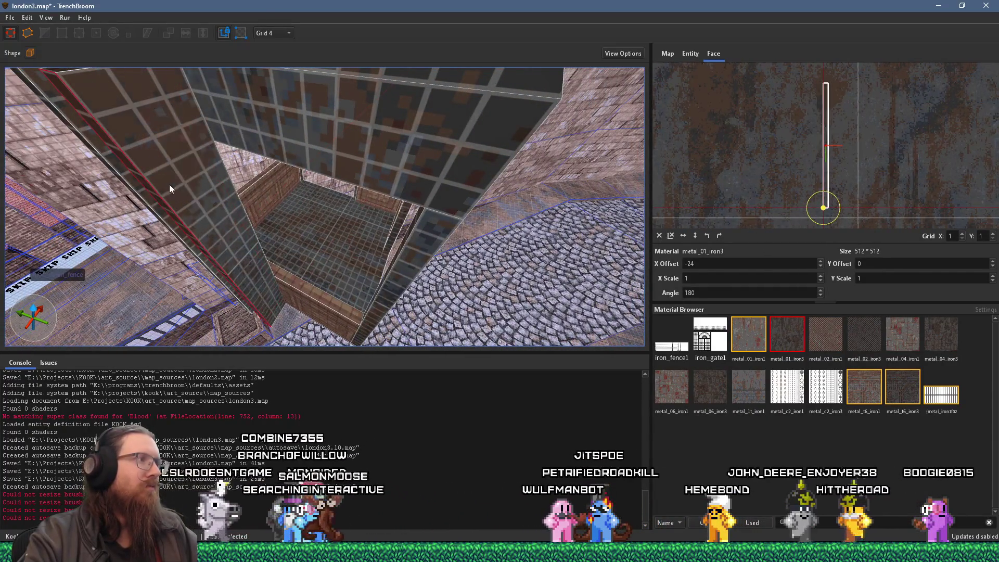
scroll(193, 198, "down", 3)
scroll(280, 233, "down", 3)
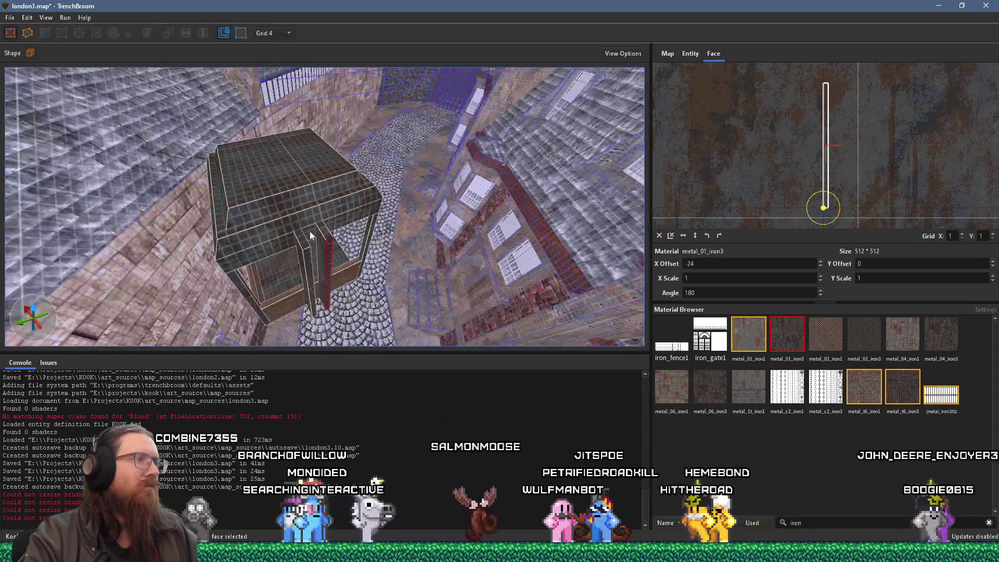
left_click(304, 252)
scroll(318, 268, "up", 3)
scroll(333, 281, "up", 3)
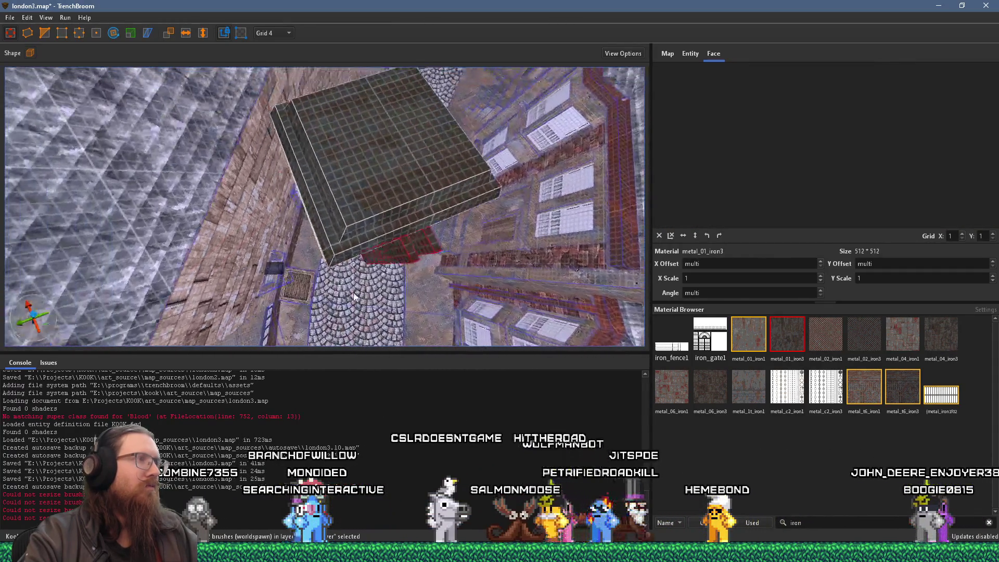
Move the two pillar brushes to the roof box's left side, cancelling the Rotate tool unused.
left_click_drag(388, 257, 298, 217)
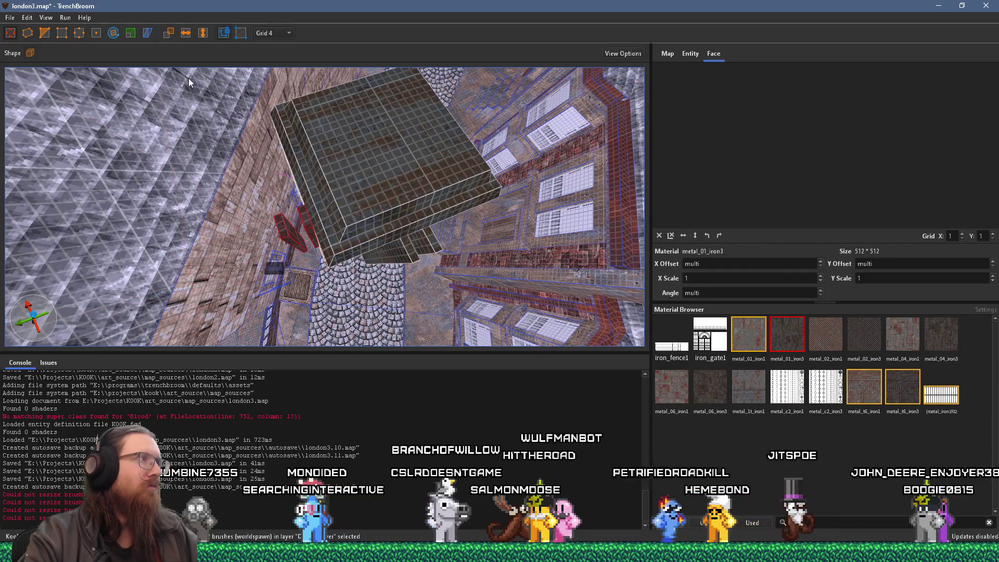
left_click(115, 33)
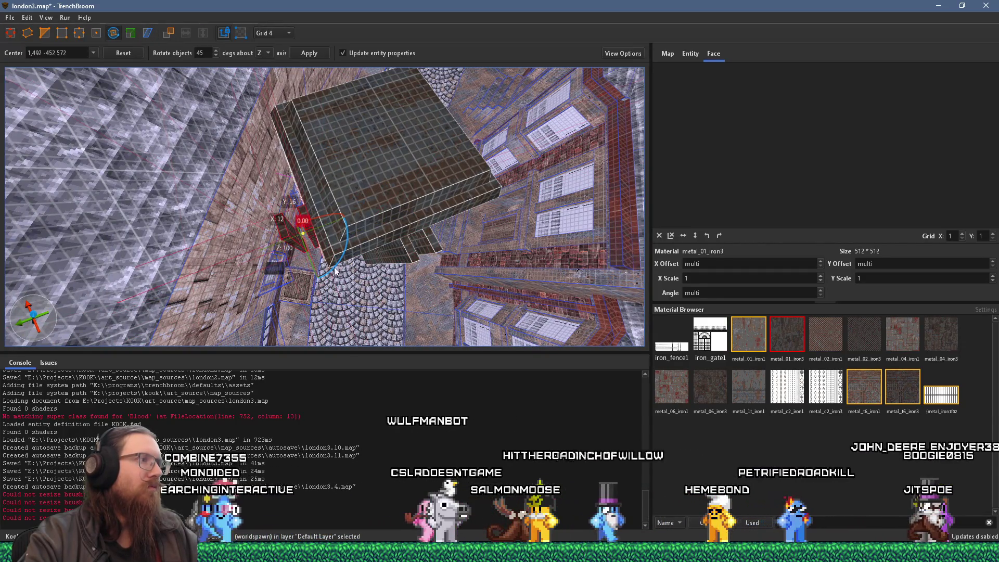
scroll(336, 274, "up", 3)
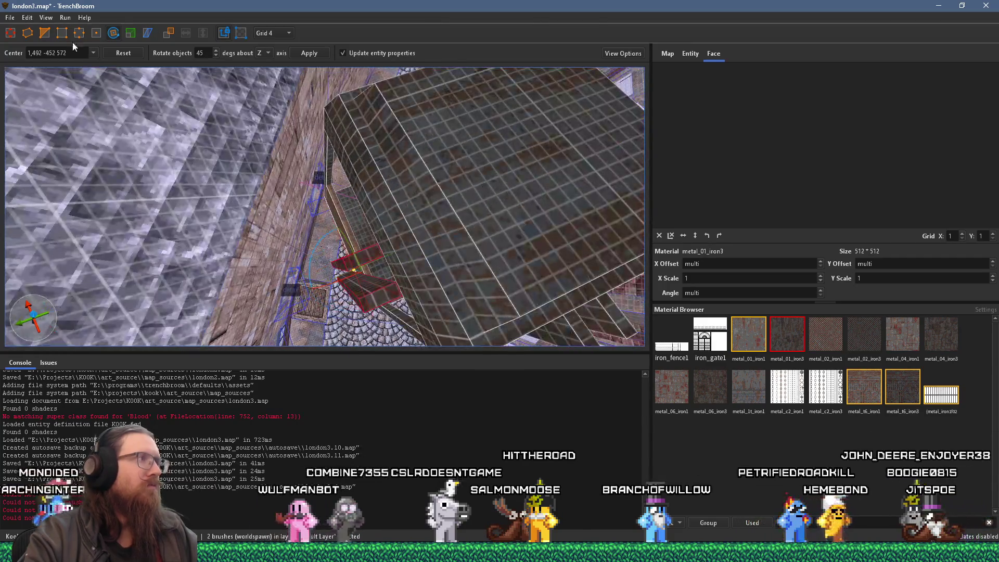
key("Escape")
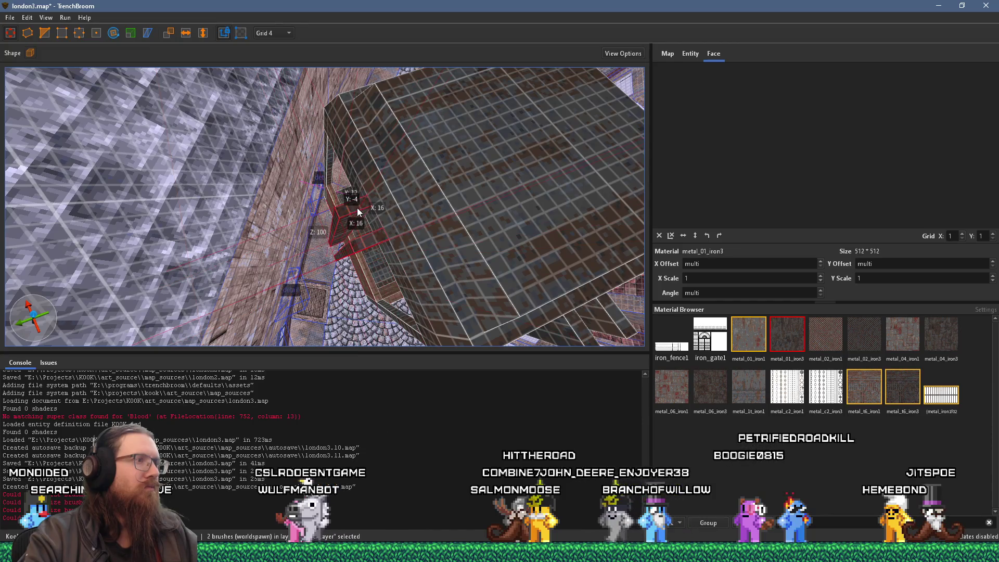
mouse_move(358, 209)
left_mouse_down()
mouse_move(342, 204)
mouse_move(321, 160)
mouse_move(329, 98)
mouse_move(360, 67)
mouse_move(370, 124)
mouse_move(423, 188)
mouse_move(426, 177)
mouse_move(388, 189)
left_mouse_up()
mouse_move(411, 224)
left_mouse_down()
mouse_move(386, 215)
mouse_move(374, 193)
mouse_move(382, 180)
mouse_move(407, 187)
mouse_move(373, 173)
mouse_move(389, 180)
mouse_move(378, 188)
mouse_move(393, 184)
mouse_move(180, 182)
mouse_move(158, 149)
mouse_move(175, 136)
mouse_move(148, 129)
mouse_move(283, 173)
mouse_move(307, 129)
mouse_move(264, 92)
mouse_move(280, 87)
mouse_move(295, 110)
mouse_move(291, 87)
mouse_move(309, 109)
mouse_move(212, 118)
mouse_move(285, 103)
mouse_move(272, 127)
mouse_move(283, 142)
mouse_move(364, 169)
left_mouse_up()
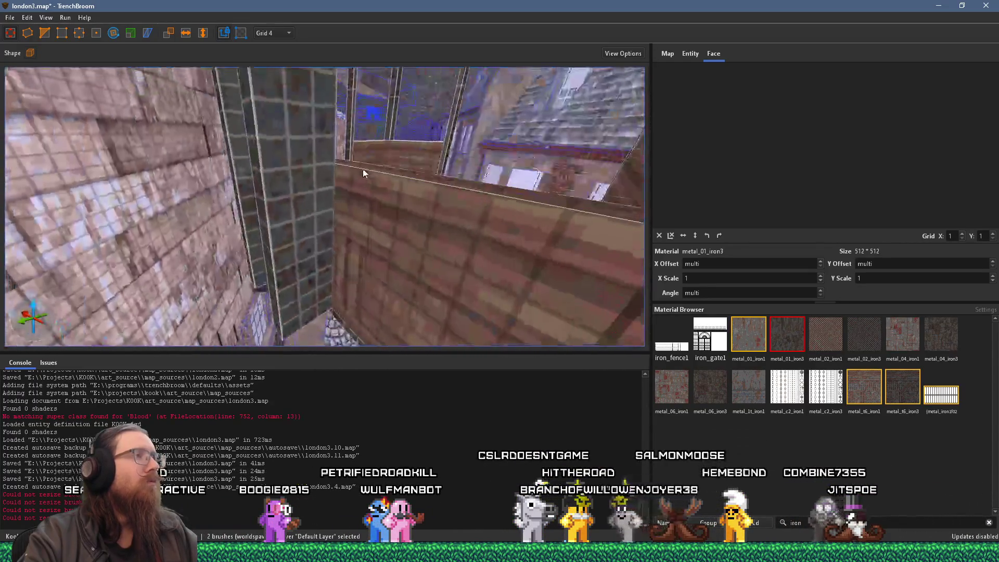
mouse_move(254, 222)
left_mouse_down()
mouse_move(327, 244)
mouse_move(258, 173)
mouse_move(335, 227)
mouse_move(276, 165)
mouse_move(282, 139)
left_mouse_up()
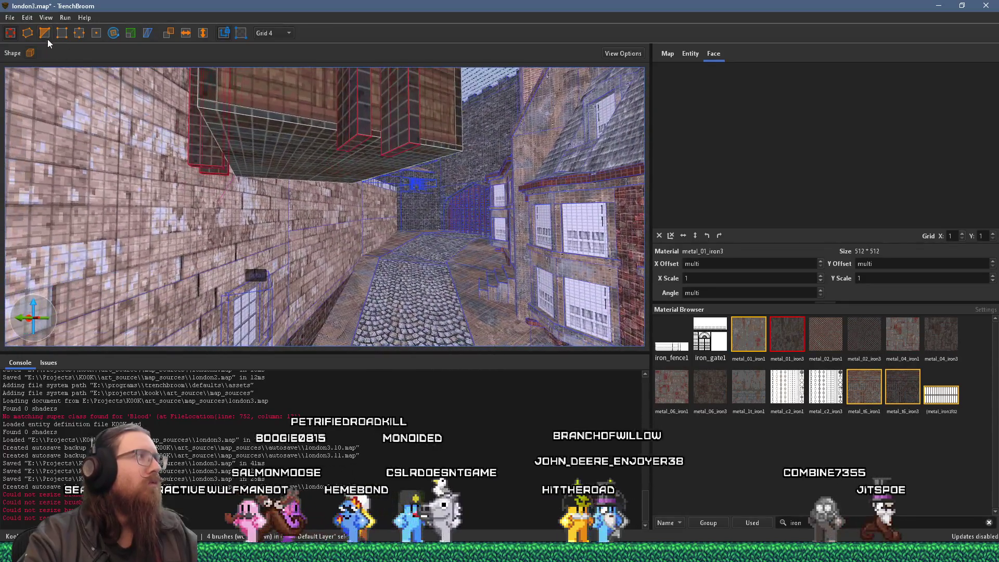
left_click(257, 141, "shift")
left_click(258, 141, "shift")
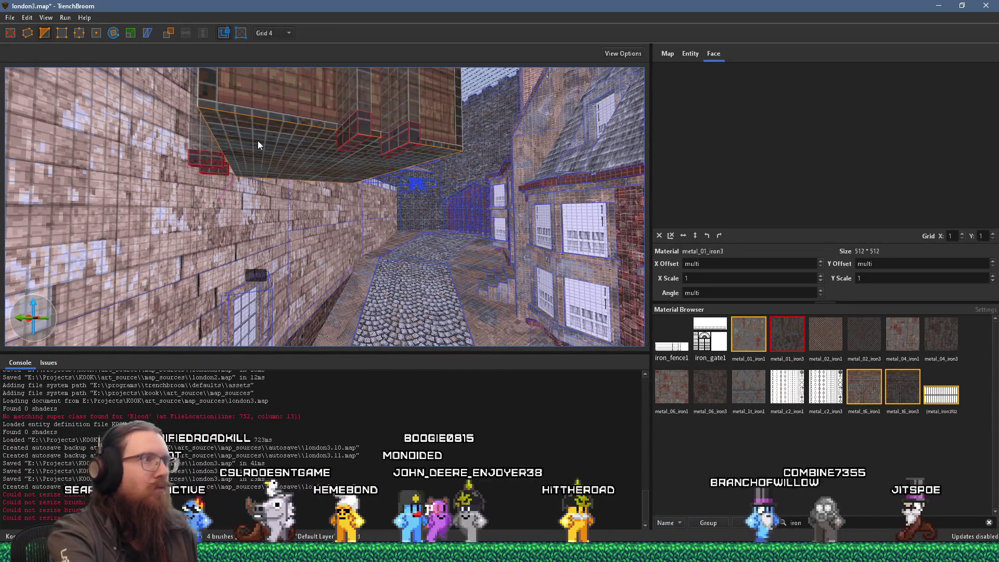
mouse_move(257, 140)
left_mouse_down()
mouse_move(290, 169)
mouse_move(259, 226)
mouse_move(397, 200)
mouse_move(417, 257)
mouse_move(429, 248)
left_mouse_up()
Select all 18 elevator booth brushes and turn them into a func_door brush entity.
left_click(340, 190)
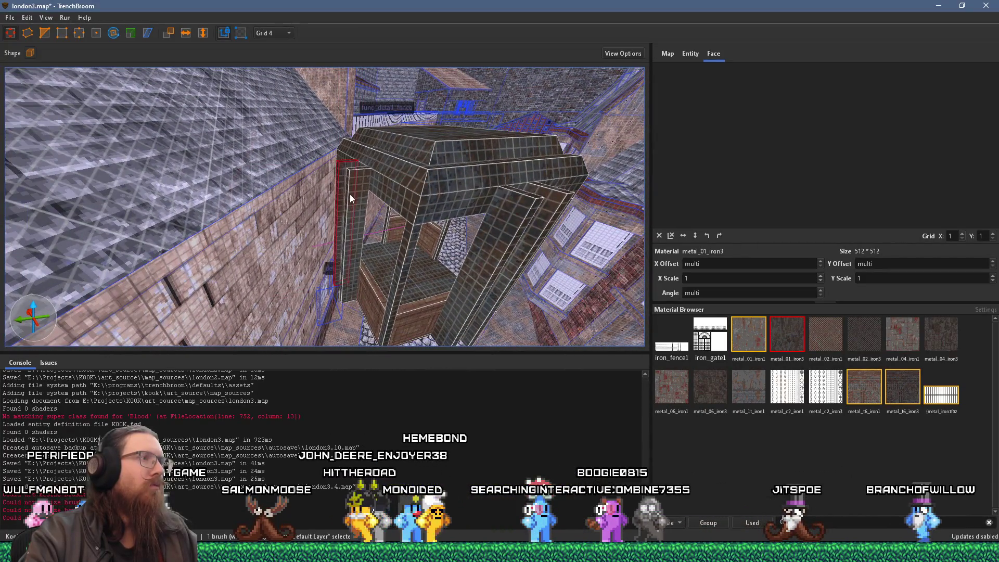
left_click(397, 297)
right_click(407, 263)
mouse_move(494, 474)
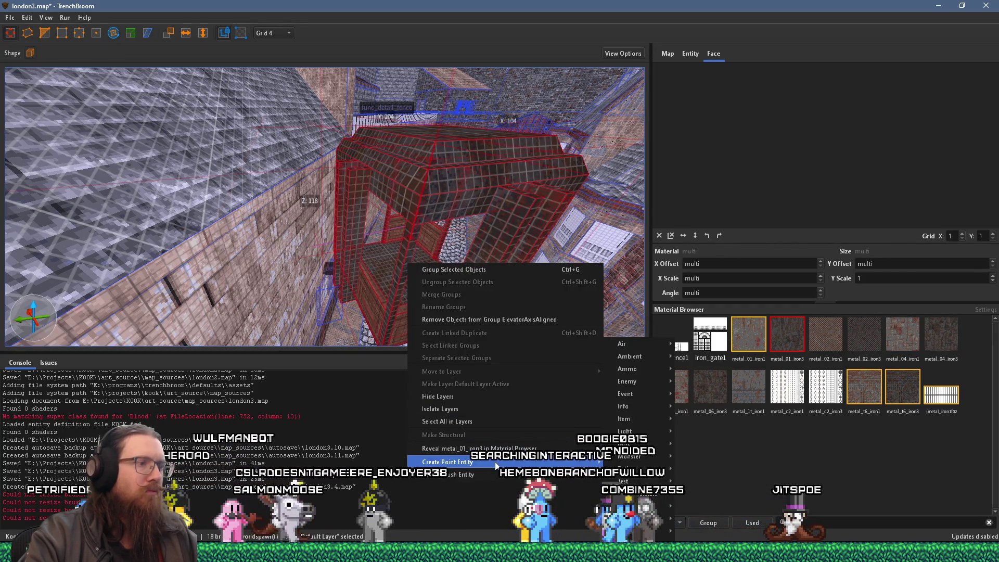
mouse_move(624, 487)
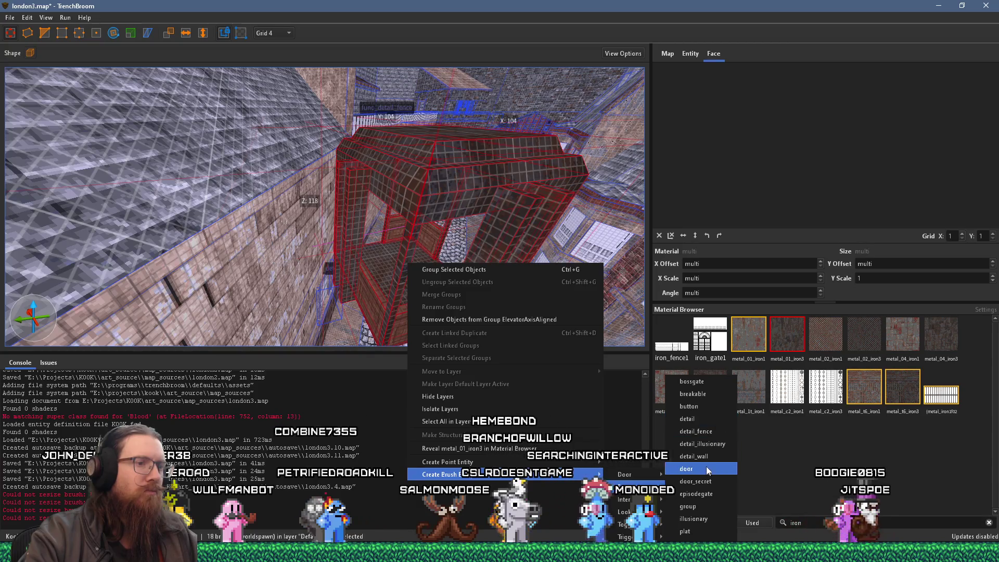
left_click(683, 465)
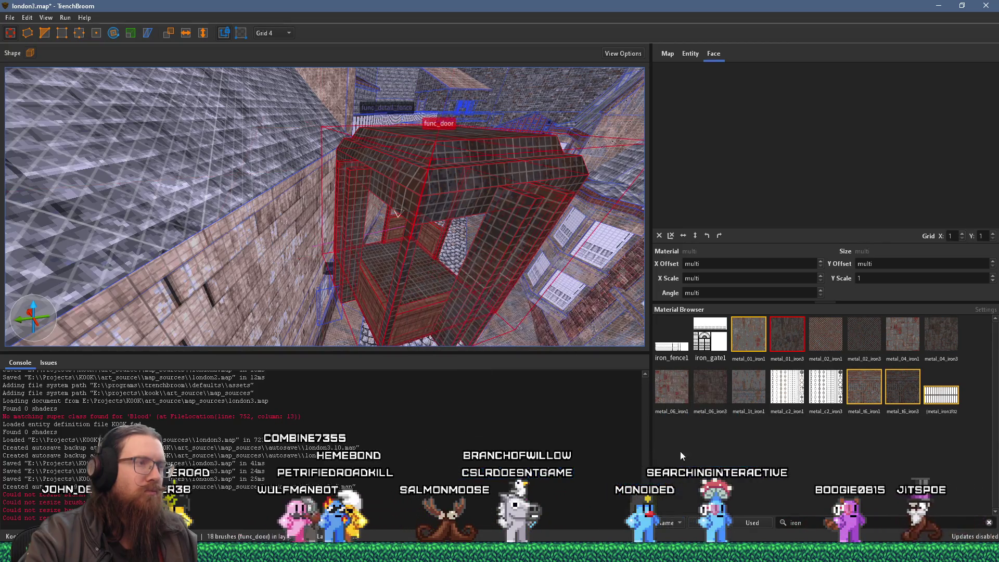
Set the func_door's targetname to elevator_platform, then deselect it and fly the view around.
left_click(688, 54)
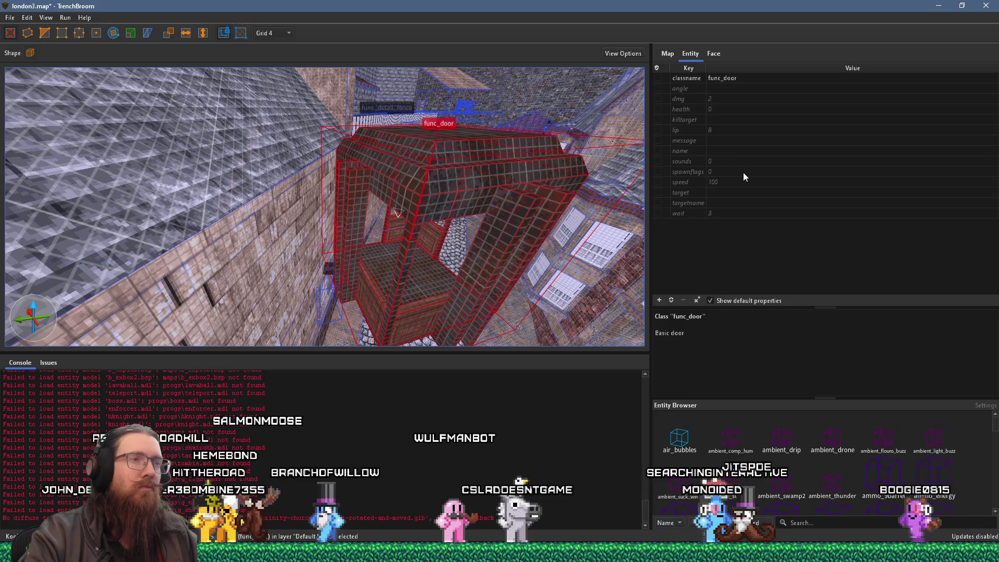
left_click(730, 203)
type("elevator_platform")
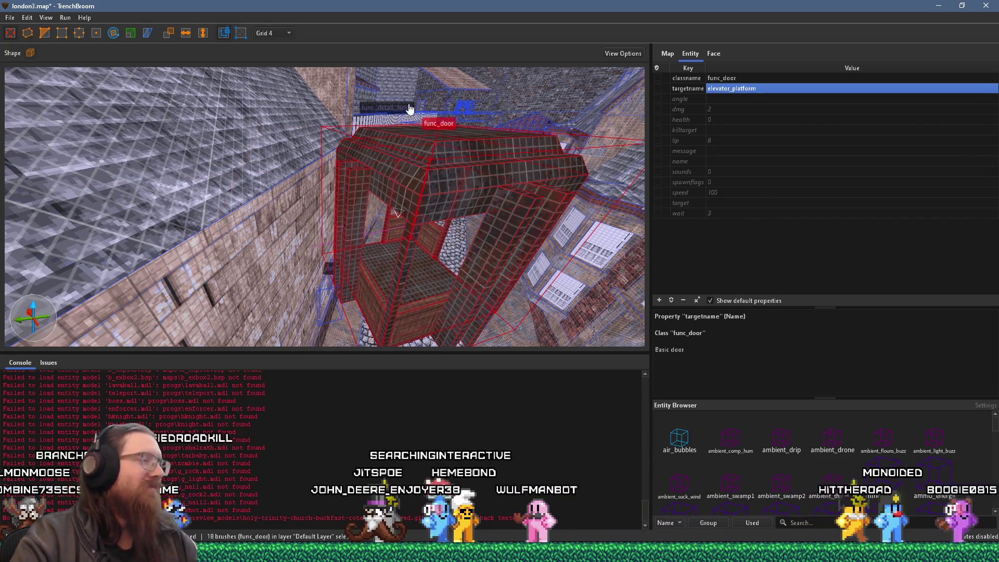
key("s")
key("Escape")
mouse_move(421, 170)
left_mouse_down()
mouse_move(418, 152)
mouse_move(379, 133)
mouse_move(279, 118)
mouse_move(301, 121)
mouse_move(289, 119)
mouse_move(293, 132)
left_mouse_up()
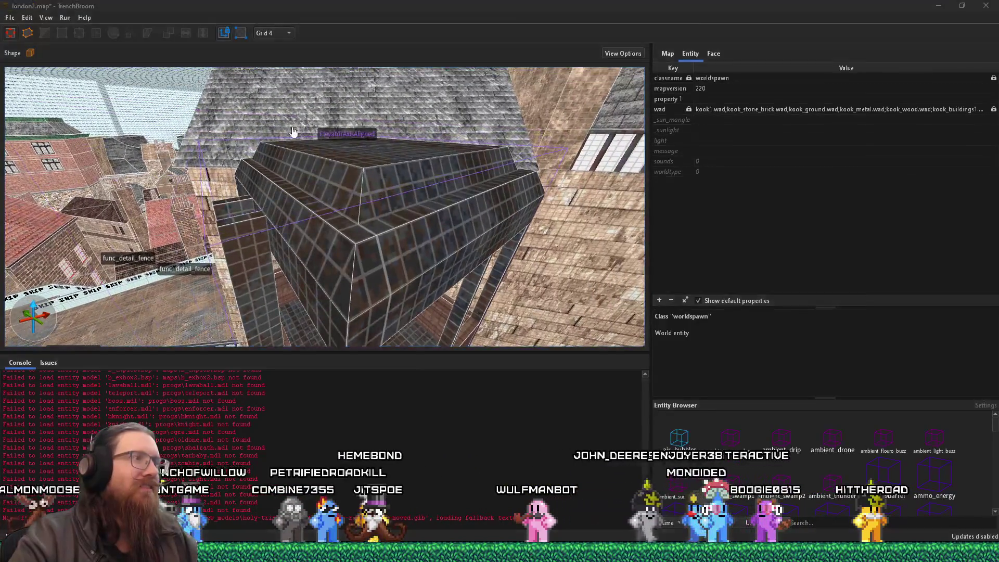
key("alt+Tab")
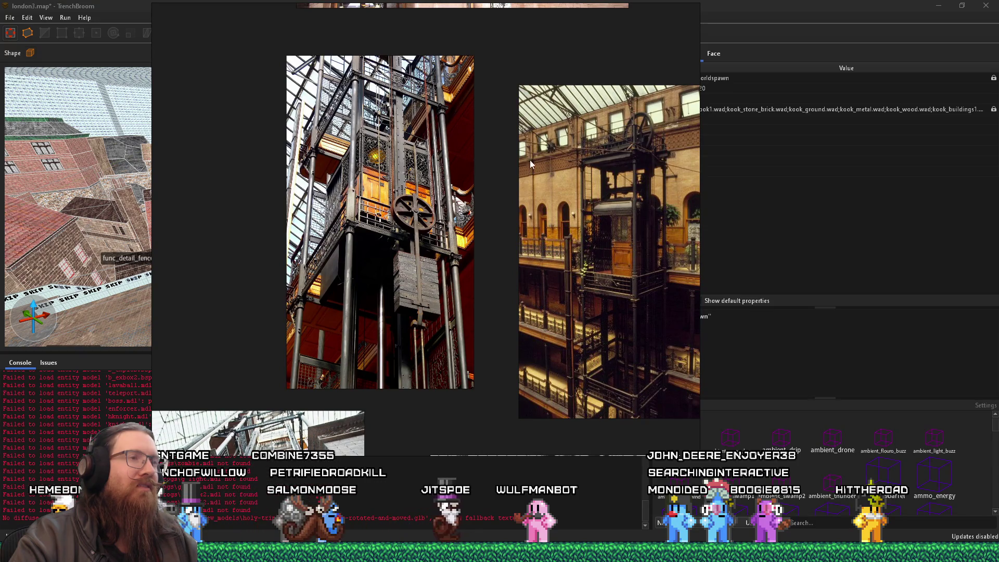
Leave the reference photos and switch back to the TrenchBroom london3.map window.
scroll(390, 112, "up", 5)
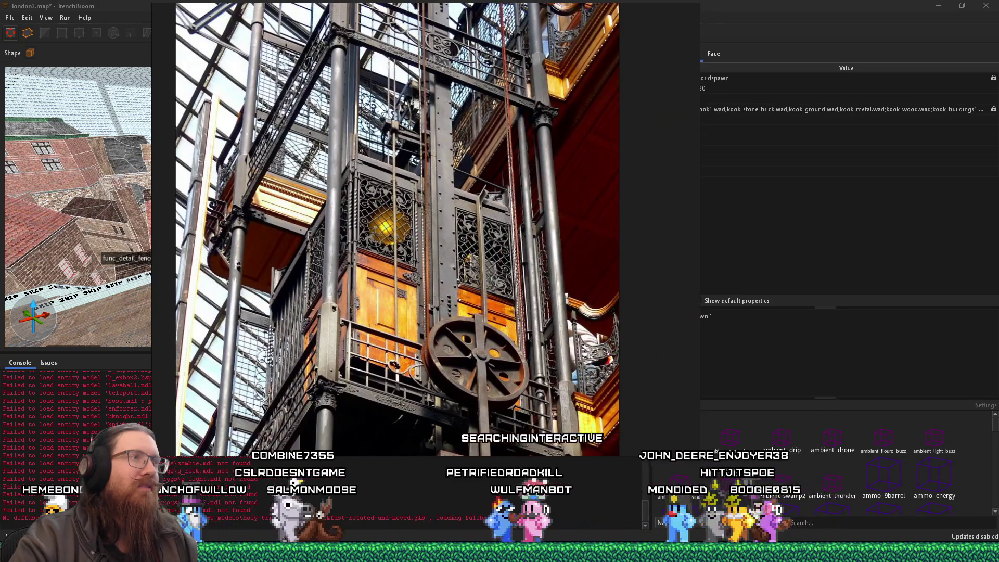
key("alt+Tab")
key("alt+Tab")
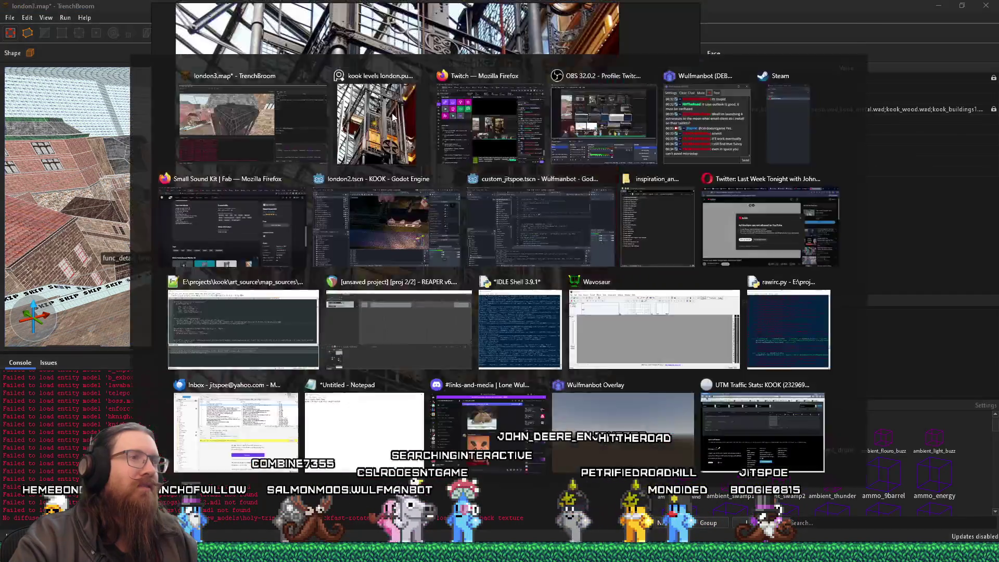
key("alt+Tab")
key("alt+Tab")
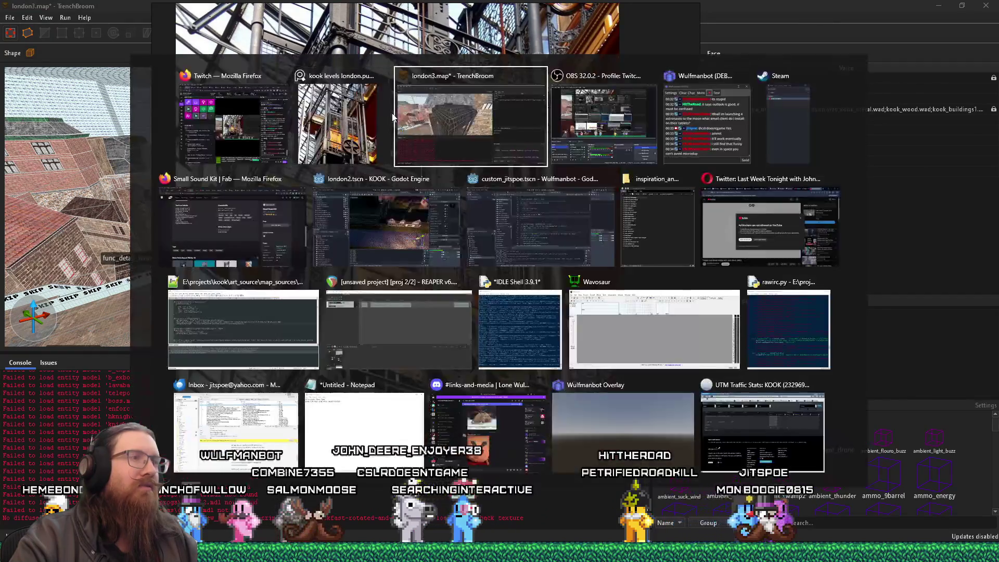
left_click(398, 121)
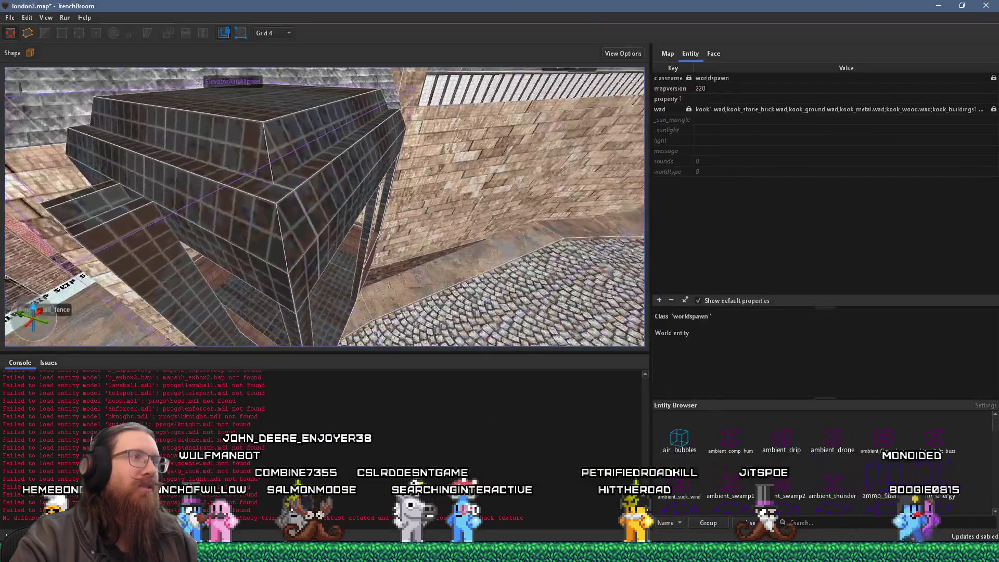
Select the func_door pillar brushes and raise their tops higher.
scroll(444, 172, "up", 3)
left_click(467, 198)
key("Escape")
left_click(423, 210)
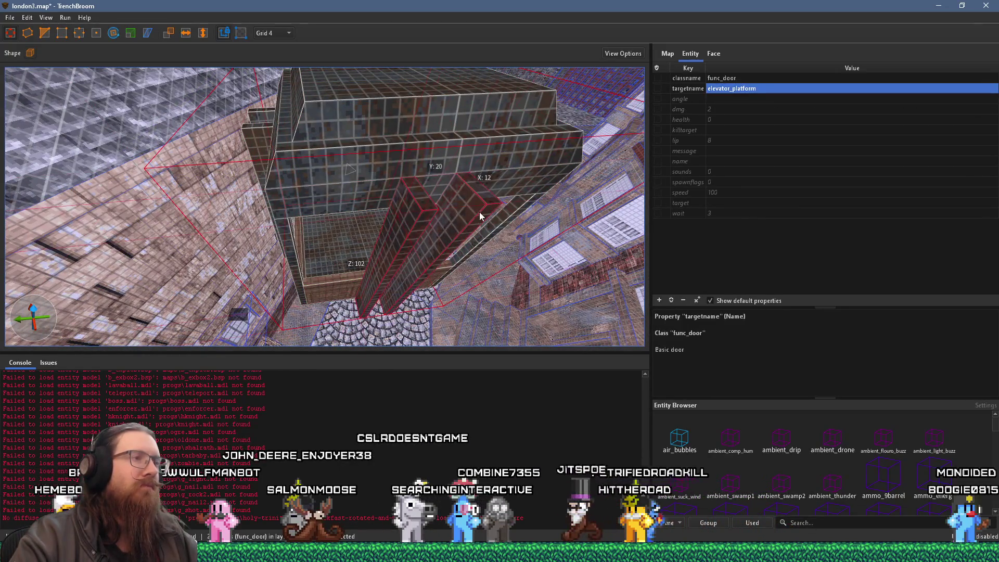
left_click_drag(426, 204, 462, 106)
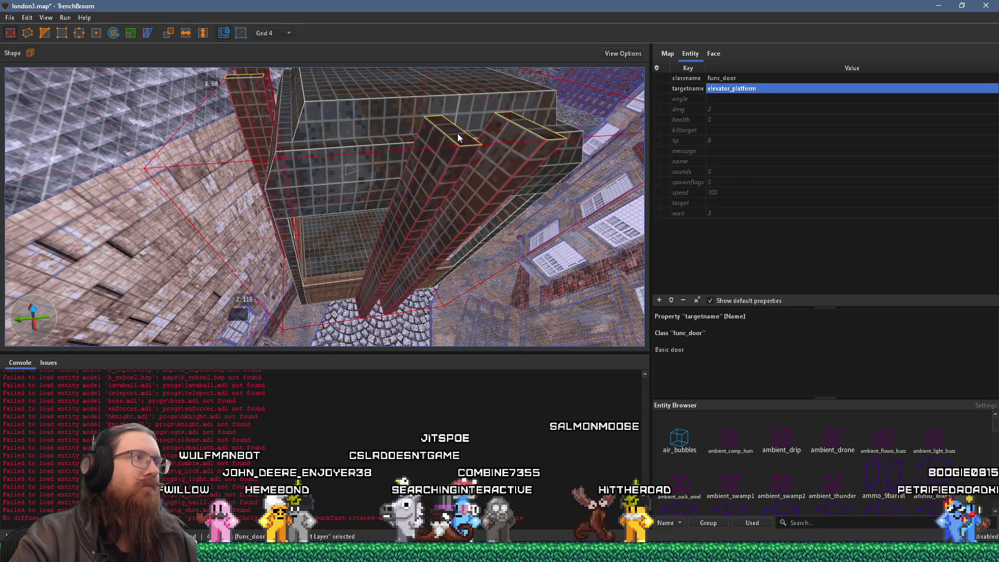
scroll(457, 133, "down", 5)
left_click_drag(349, 214, 349, 174)
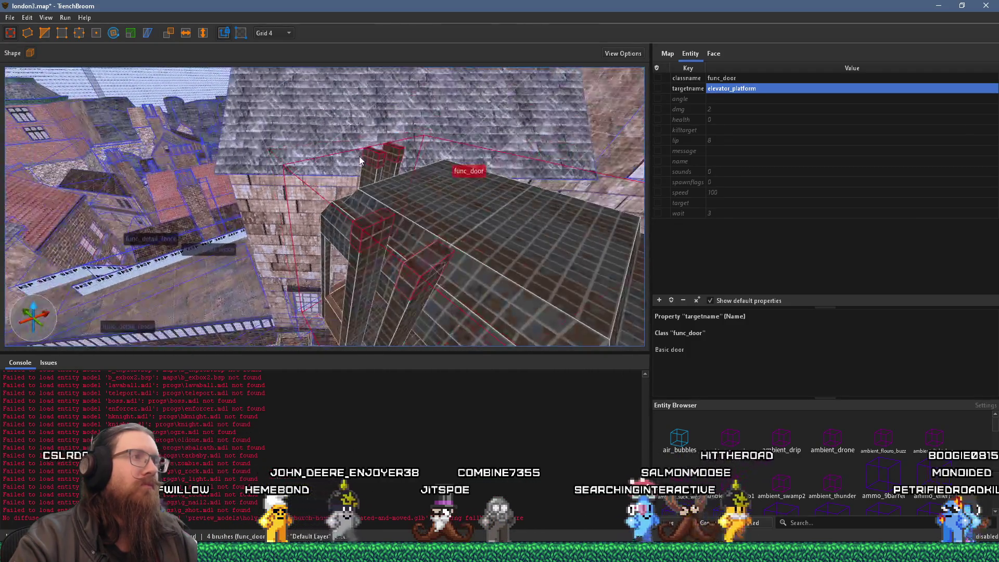
Select the roof brush and lower block, and stretch the roof brush along the roof.
left_click(282, 215)
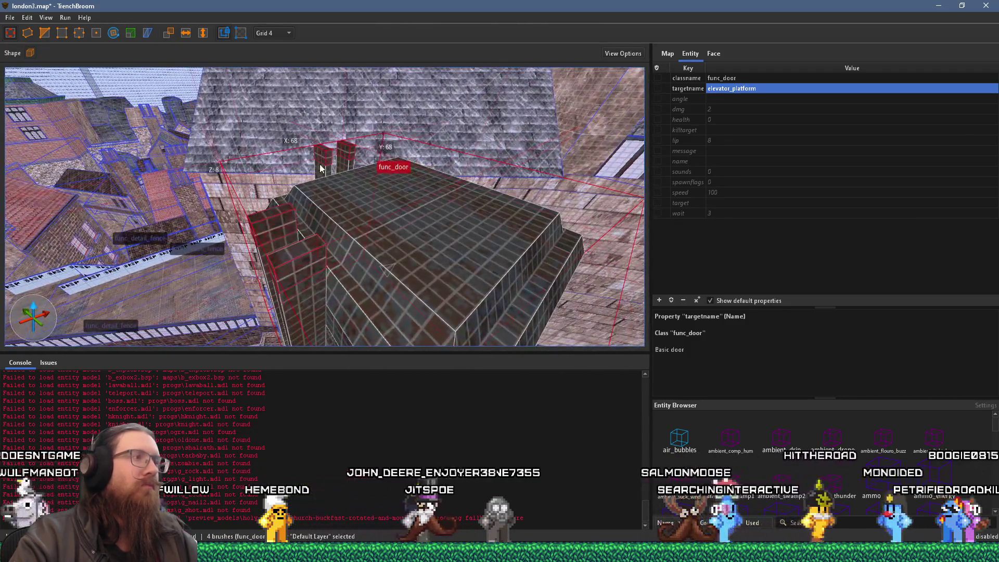
left_click(314, 247, "ctrl")
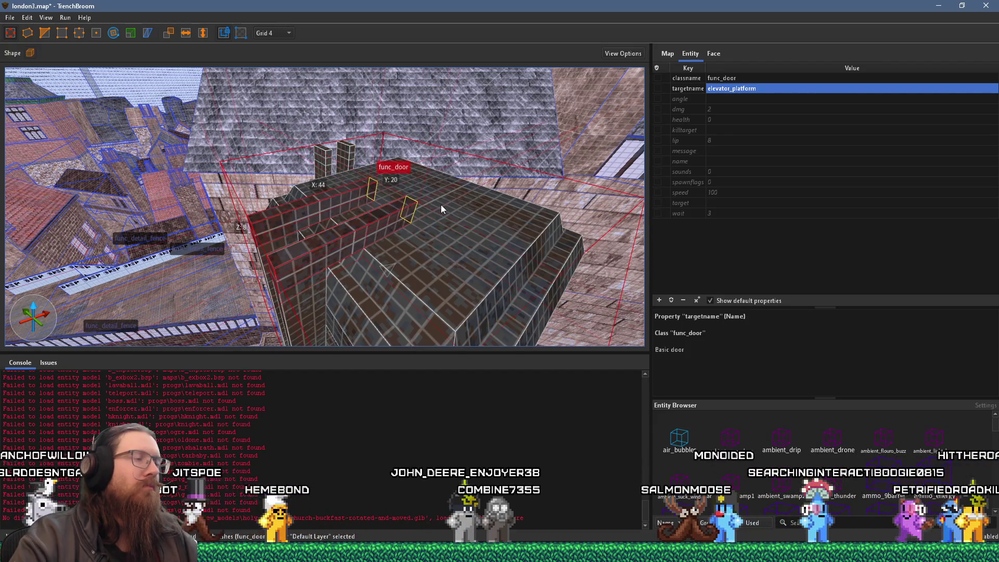
scroll(441, 205, "up", 5)
scroll(370, 153, "down", 5)
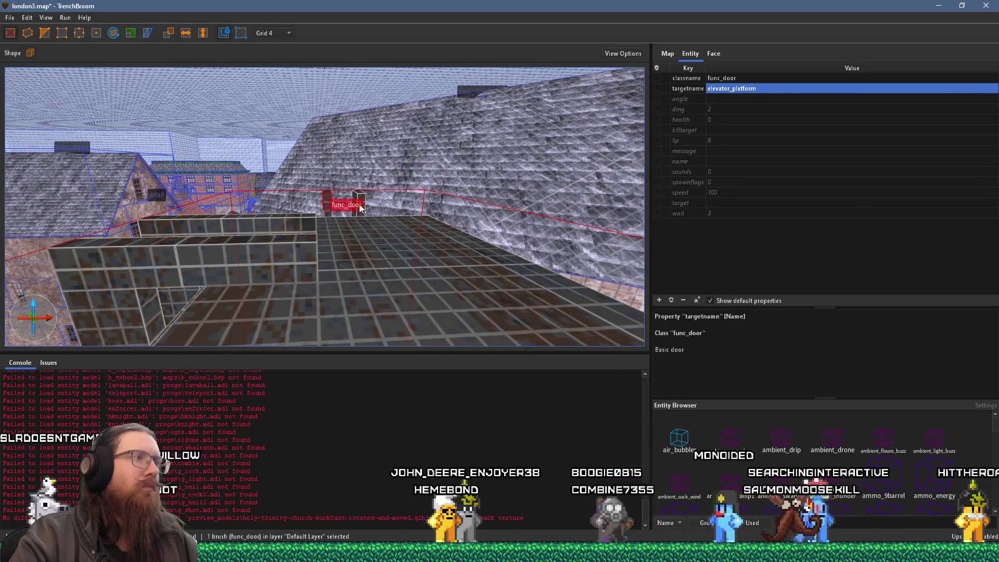
scroll(368, 204, "up", 5)
mouse_move(423, 241)
left_mouse_down()
mouse_move(604, 280)
mouse_move(583, 269)
mouse_move(514, 275)
mouse_move(457, 227)
mouse_move(421, 216)
mouse_move(377, 260)
mouse_move(357, 264)
left_mouse_up()
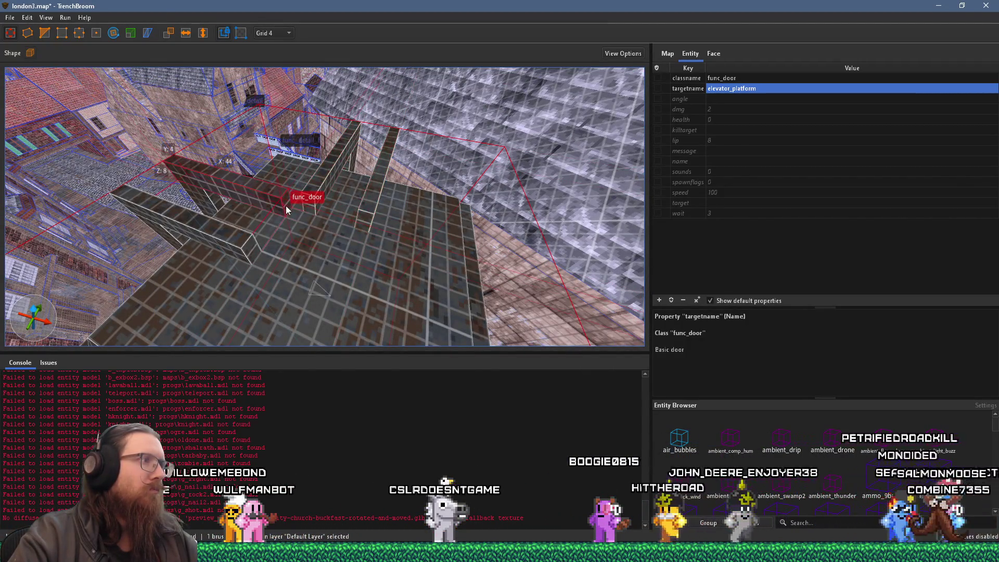
Lengthen the horizontal wall brush, then select the top func_door brushes.
left_click(287, 204)
mouse_move(310, 207)
left_mouse_down()
mouse_move(253, 248)
mouse_move(351, 264)
mouse_move(342, 257)
mouse_move(386, 164)
mouse_move(385, 187)
mouse_move(354, 155)
mouse_move(292, 141)
mouse_move(268, 183)
left_mouse_up()
left_click(355, 185)
left_click(338, 161)
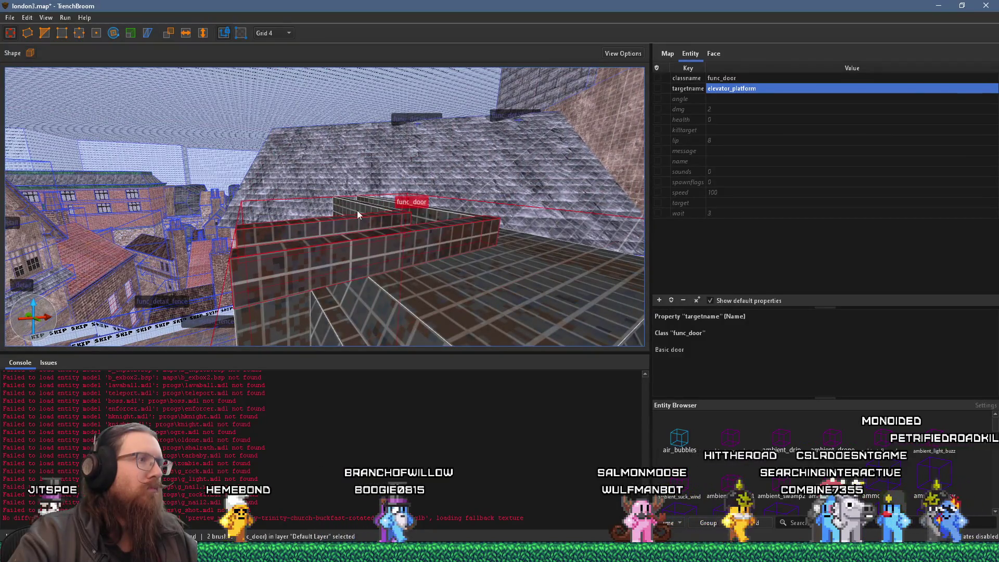
left_click(435, 216, "ctrl")
mouse_move(368, 219)
left_mouse_down()
mouse_move(361, 130)
mouse_move(432, 132)
mouse_move(366, 168)
left_mouse_up()
scroll(338, 177, "up", 3)
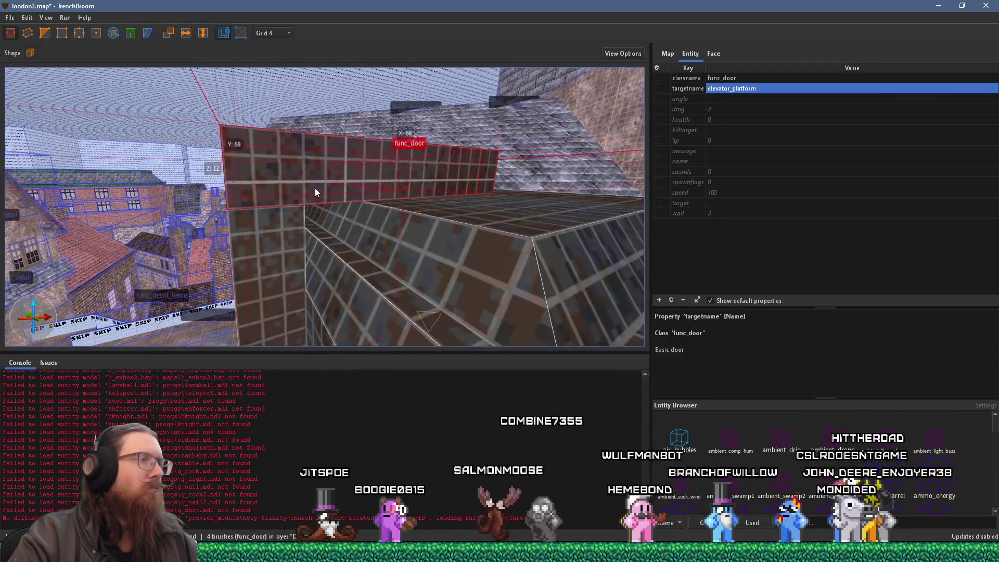
Trim the wall brush with a two-point clip, then clear the selection.
left_click(44, 33)
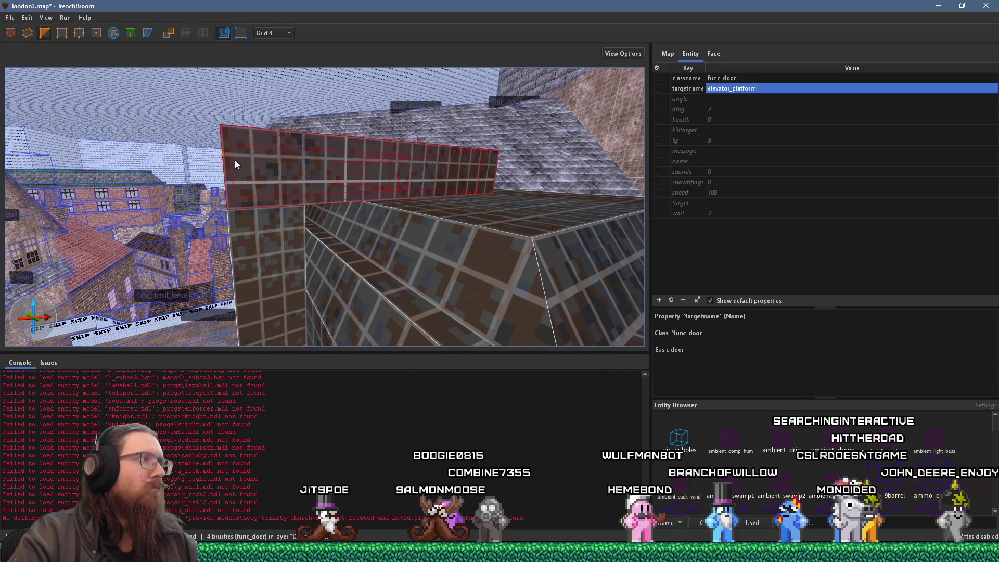
left_click(251, 139)
key("Return")
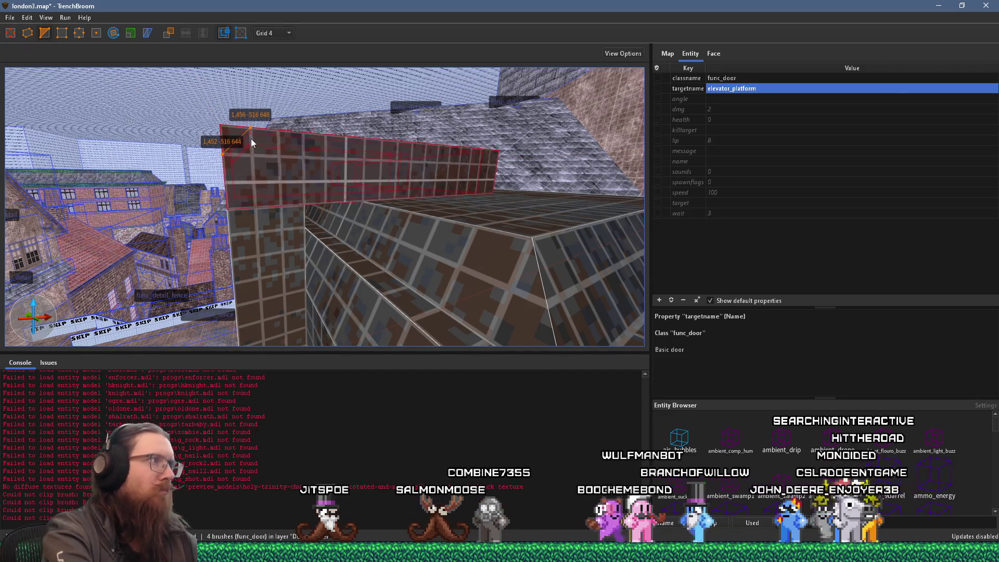
key("w")
key("w")
key("w")
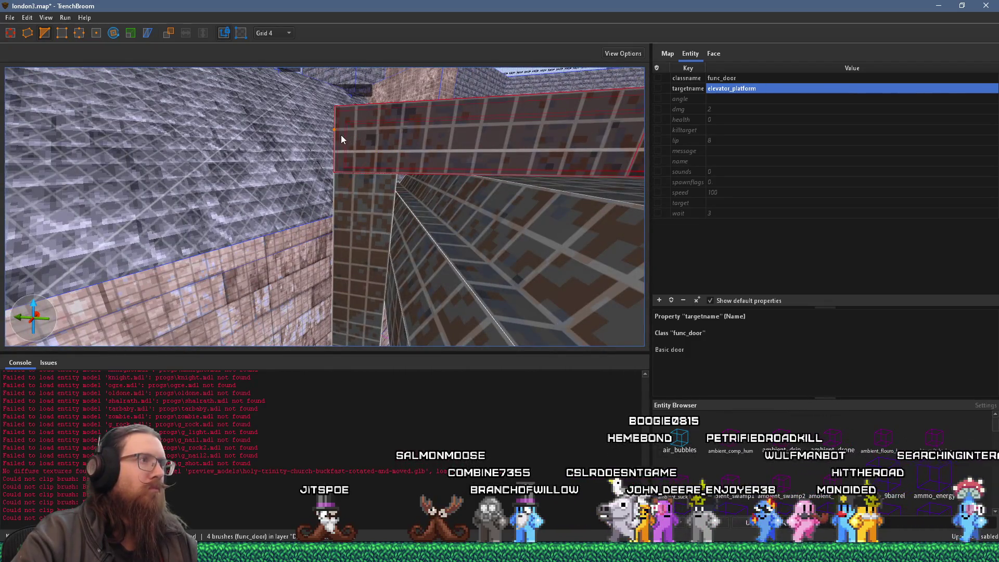
key("ctrl+u")
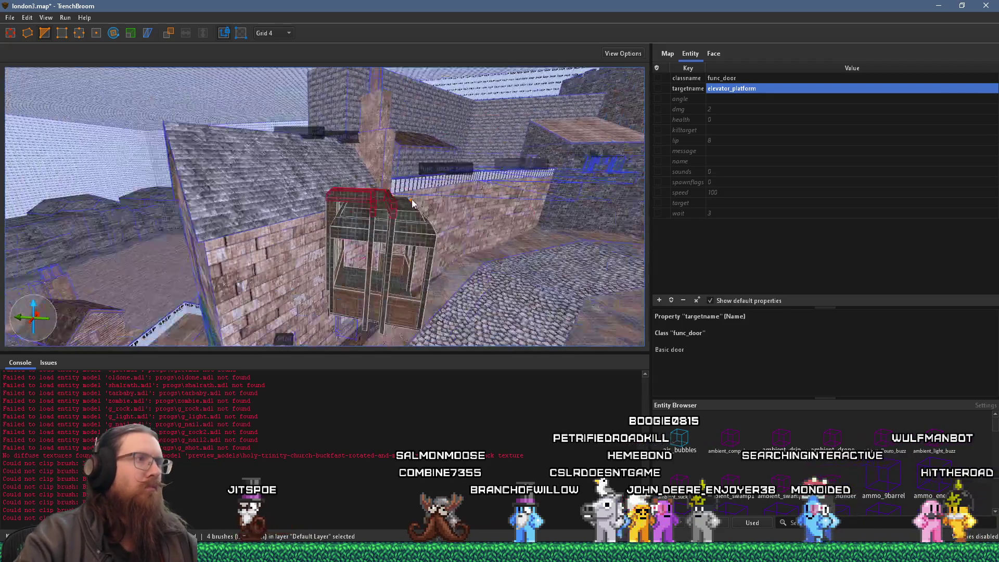
key("Escape")
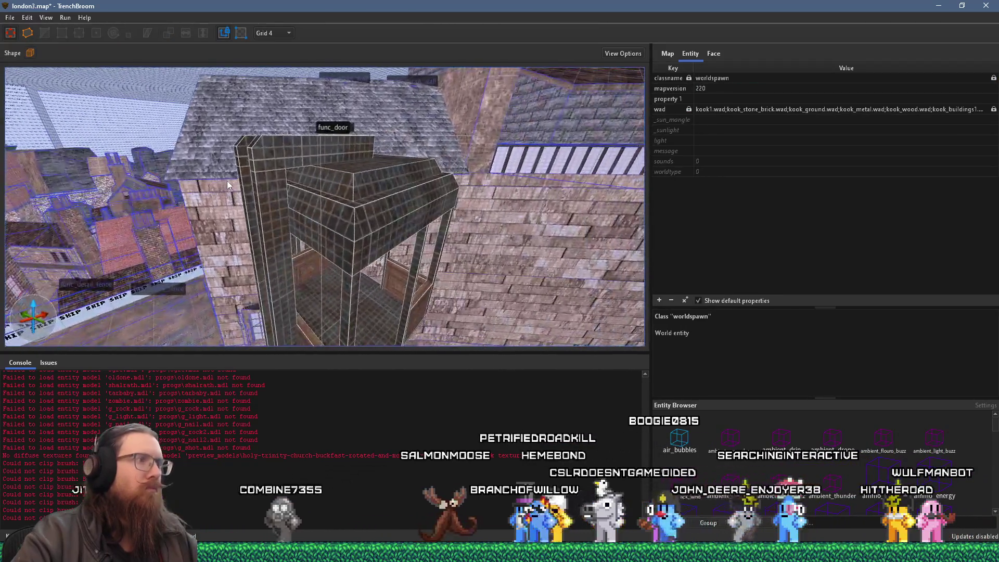
Draw a new brush on the roof near the elevator cage.
key("s")
key("s")
key("s")
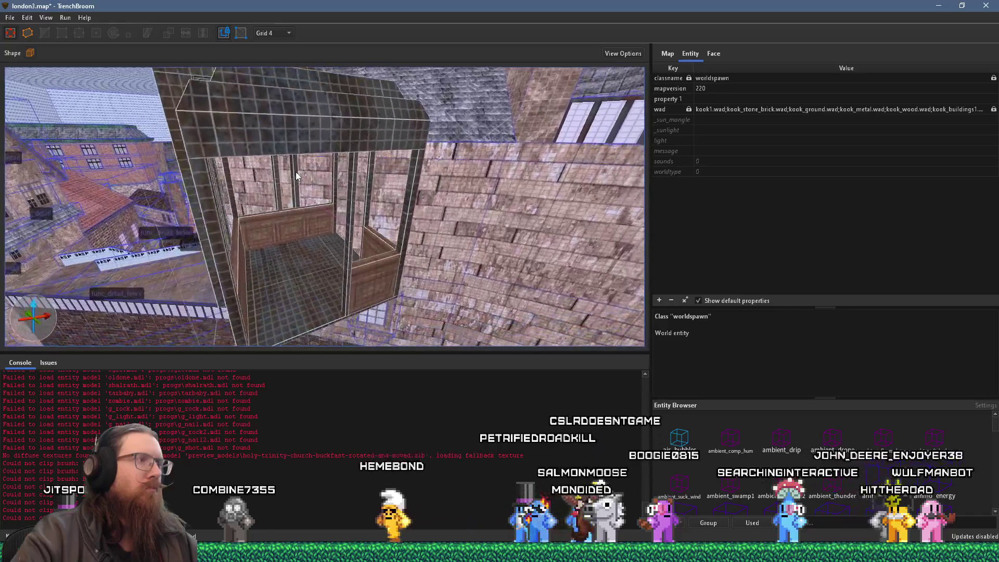
mouse_move(325, 148)
left_mouse_down()
mouse_move(366, 186)
mouse_move(417, 183)
mouse_move(417, 166)
mouse_move(568, 83)
mouse_move(426, 223)
mouse_move(377, 250)
mouse_move(310, 253)
mouse_move(268, 236)
mouse_move(286, 38)
mouse_move(295, 255)
mouse_move(314, 255)
mouse_move(367, 289)
left_mouse_up()
mouse_move(374, 252)
left_mouse_down()
mouse_move(373, 161)
mouse_move(335, 130)
mouse_move(321, 133)
mouse_move(309, 159)
mouse_move(336, 195)
mouse_move(310, 216)
mouse_move(317, 190)
mouse_move(310, 223)
mouse_move(319, 221)
mouse_move(287, 216)
mouse_move(227, 229)
left_mouse_up()
Narrow the new brush from 12 to 8 units, undoing a mistaken stretch, then deselect it.
scroll(298, 230, "up", 3)
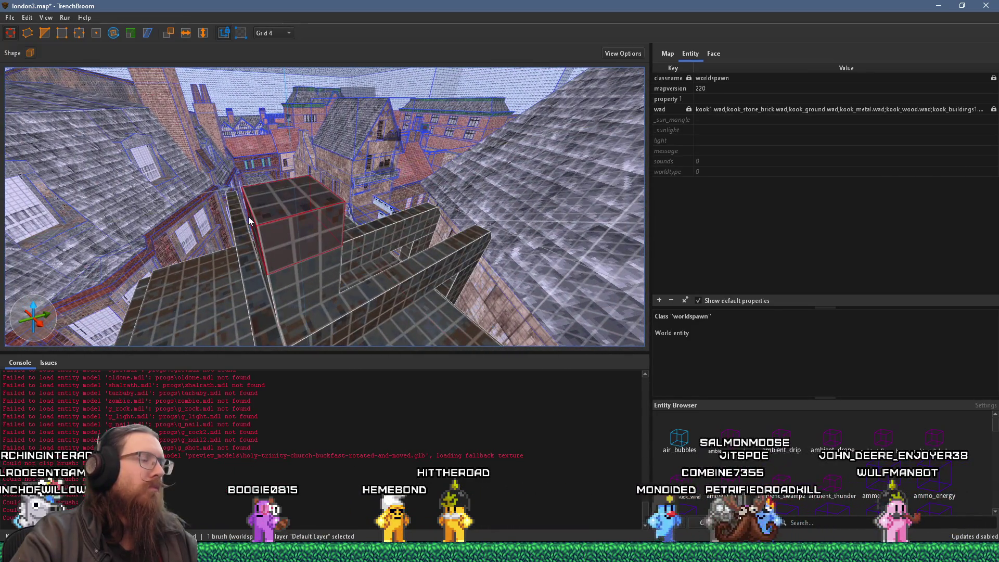
mouse_move(248, 221)
left_mouse_down()
mouse_move(285, 195)
mouse_move(323, 211)
left_mouse_up()
mouse_move(442, 197)
left_mouse_down()
mouse_move(443, 189)
mouse_move(467, 186)
mouse_move(438, 183)
left_mouse_up()
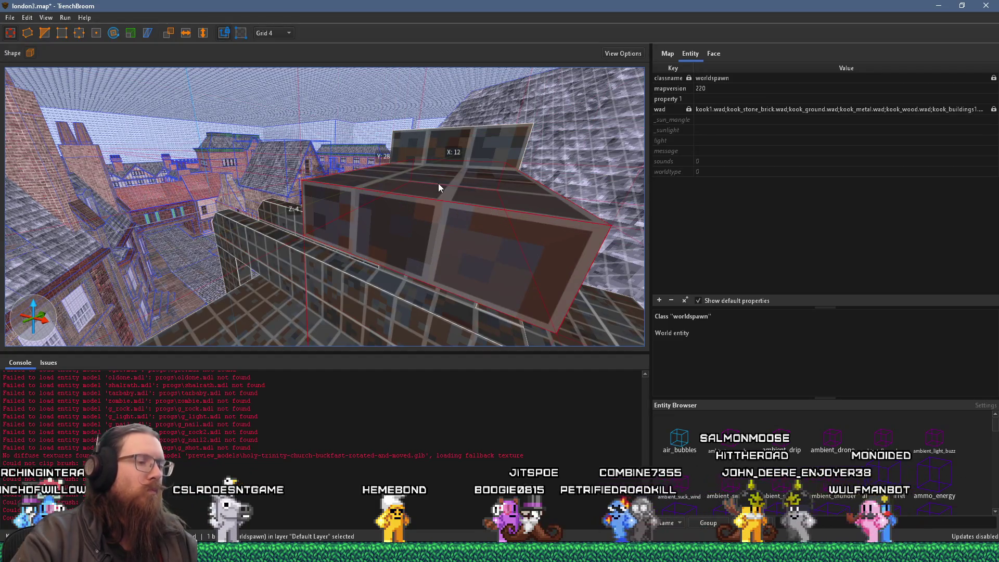
key("ctrl+z")
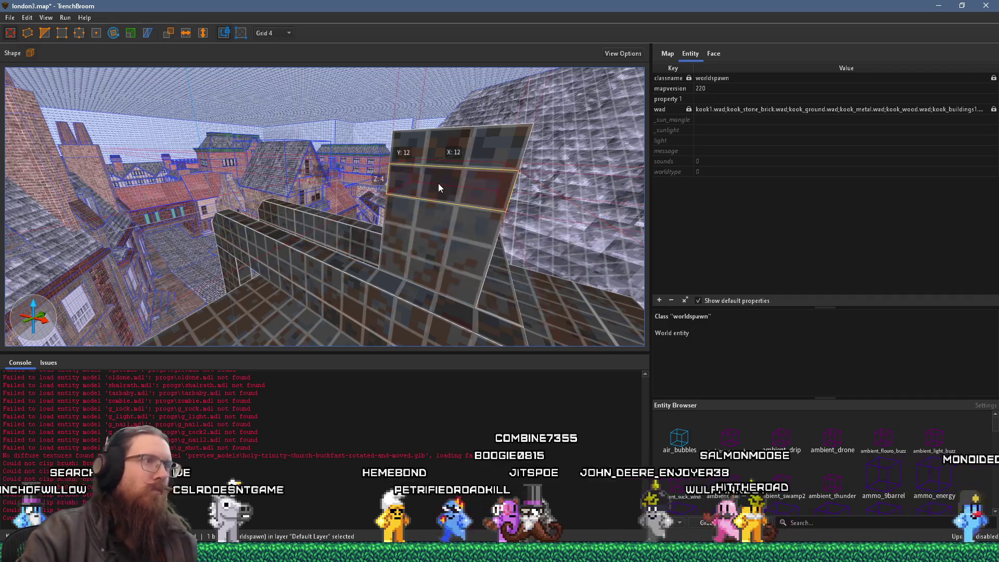
left_click_drag(524, 186, 445, 183)
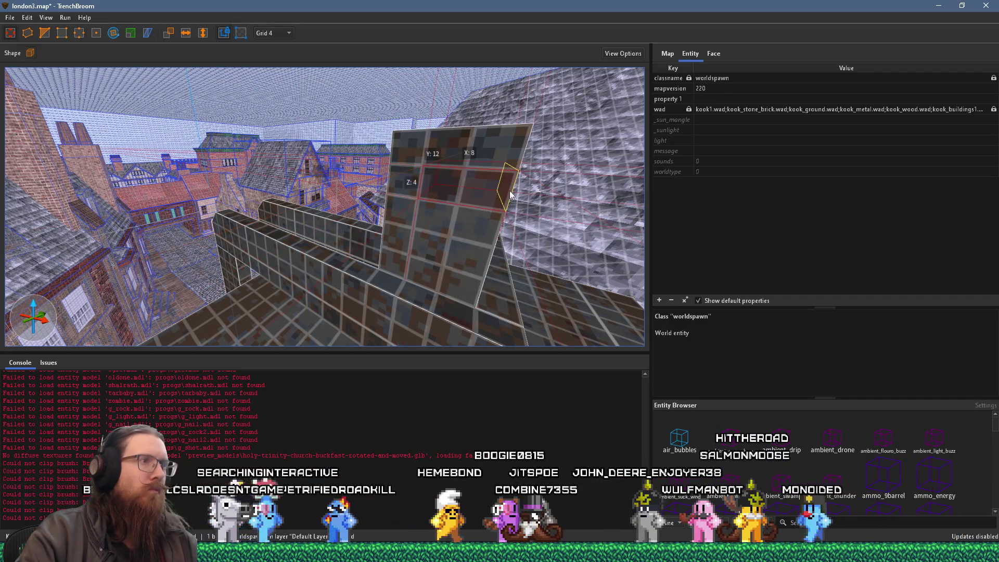
key("Escape")
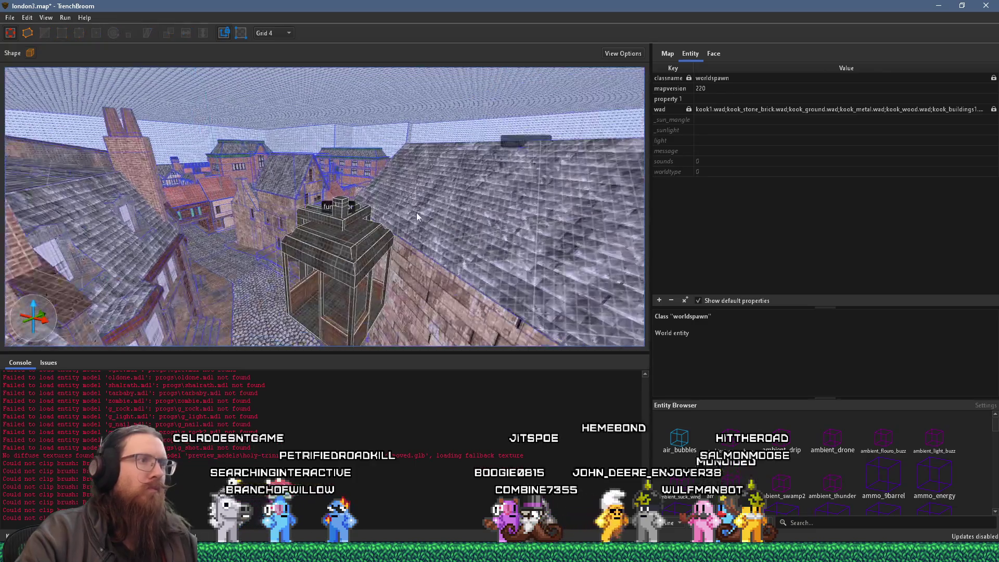
mouse_move(413, 187)
left_mouse_down()
mouse_move(414, 129)
mouse_move(435, 134)
left_mouse_up()
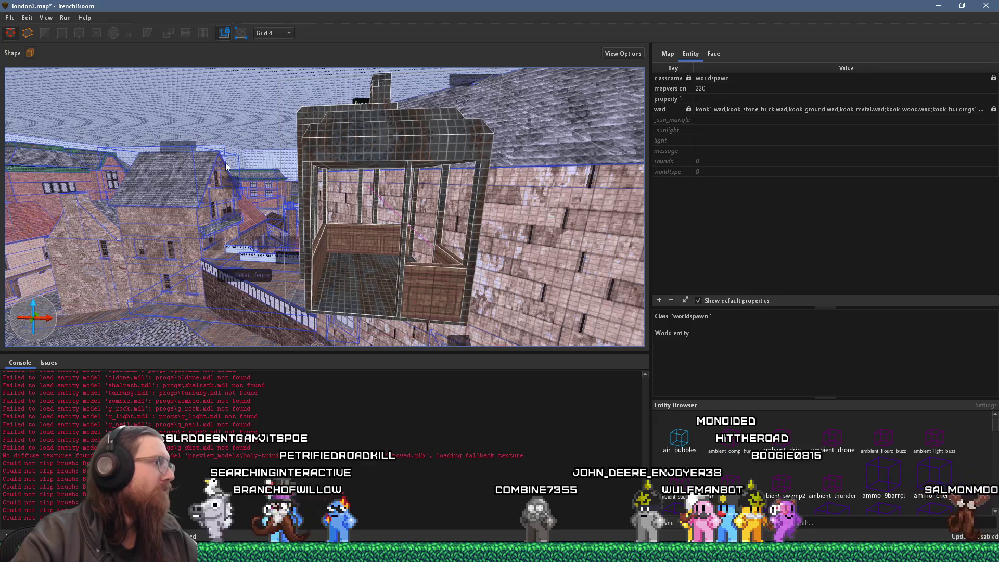
Save london3.map and switch over to the web browser.
left_click(10, 17)
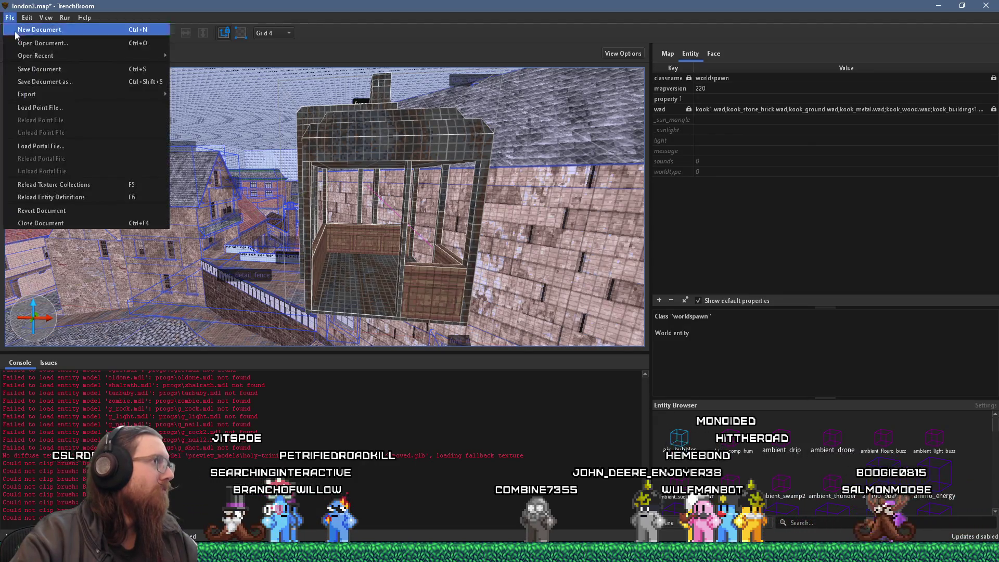
left_click(26, 75)
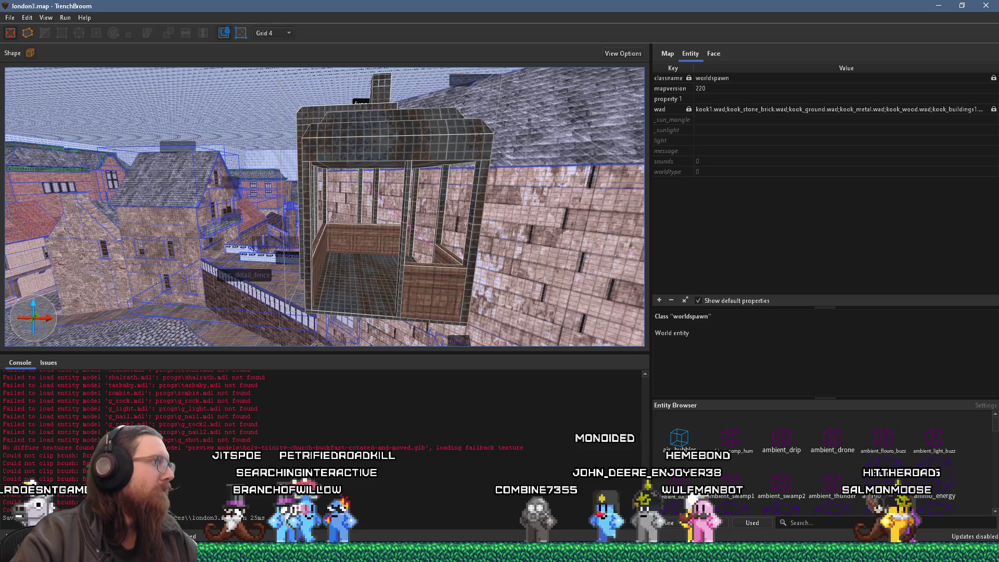
key("alt+Tab")
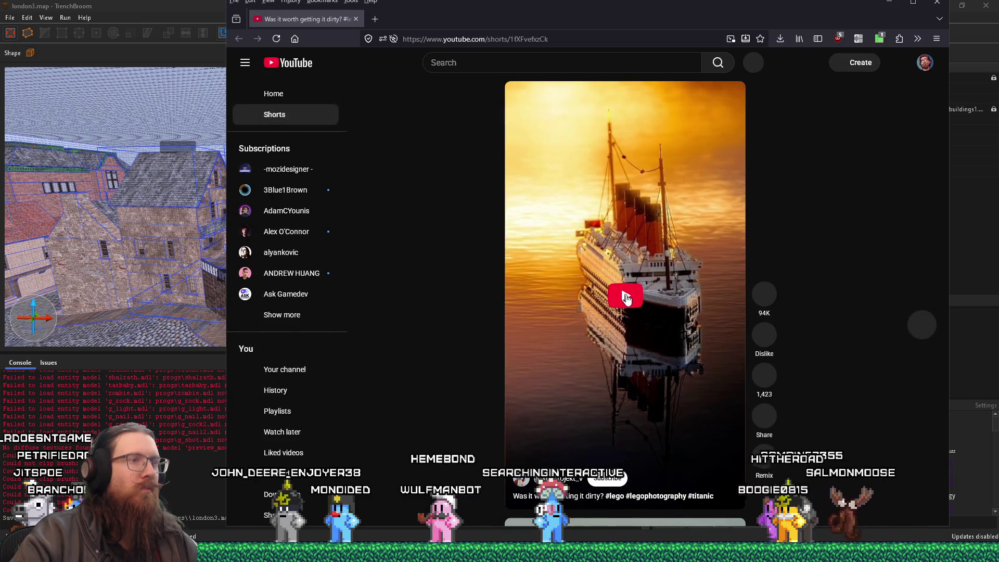
Play the YouTube Short about the LEGO Titanic set in the mud.
left_click(625, 295)
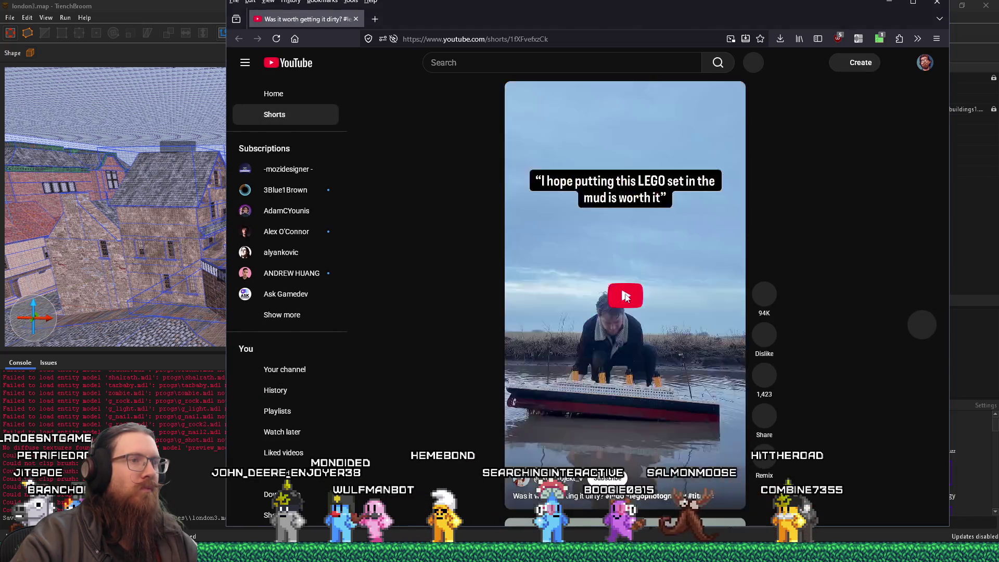
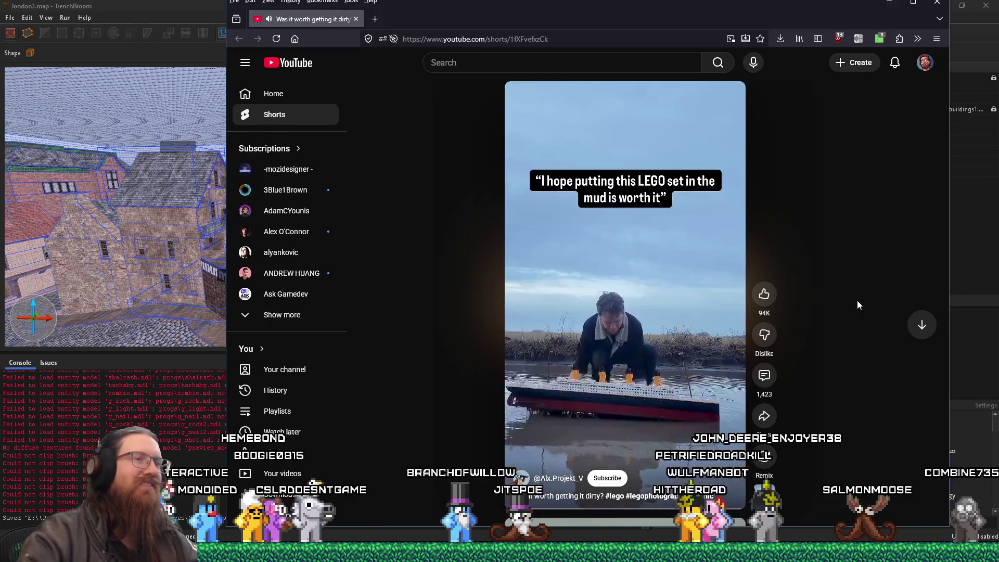
Pause the YouTube Short and close its browser tab.
left_click(671, 292)
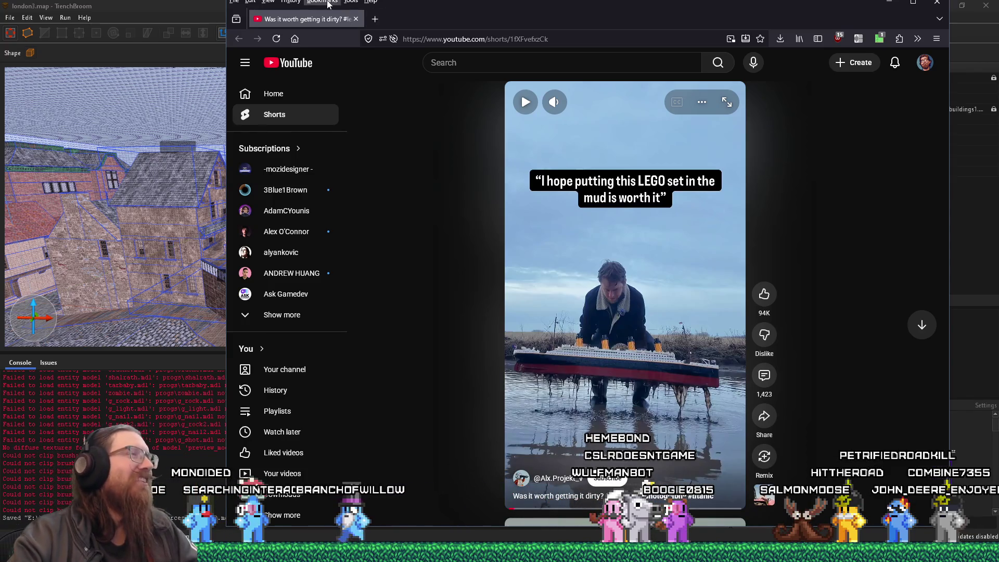
left_click(356, 20)
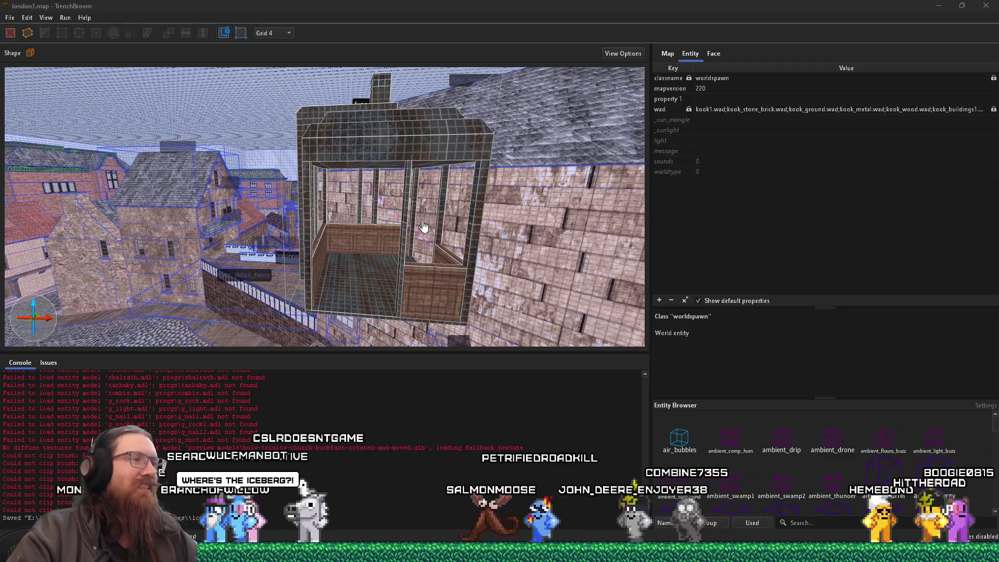
Check the elevator reference photo, then return to TrenchBroom.
key("alt+Tab")
key("Tab")
key("Tab")
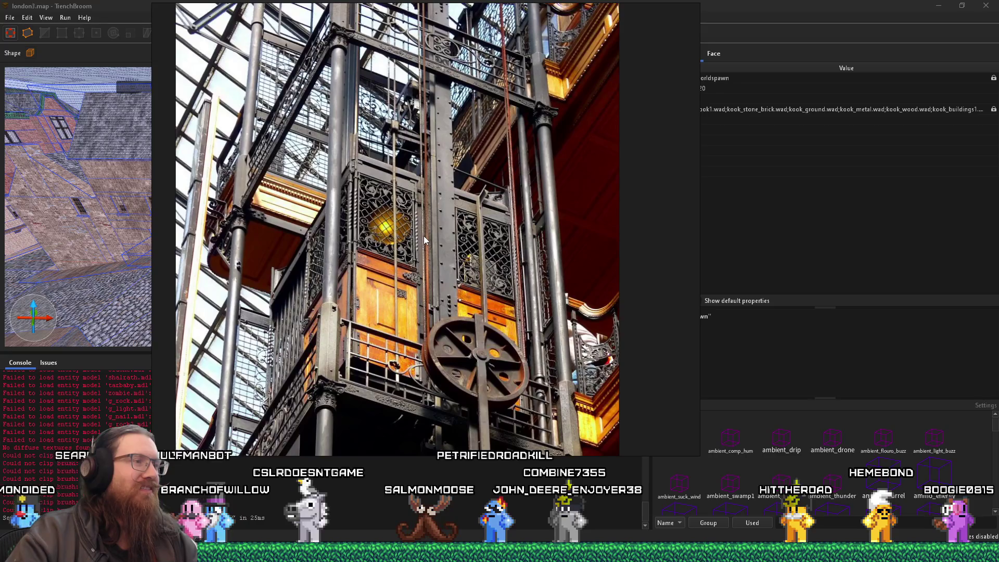
key("alt+Tab")
Move inside the elevator cage and select the railing func_door brush.
scroll(348, 156, "up", 10)
mouse_move(356, 204)
left_mouse_down()
mouse_move(466, 202)
mouse_move(291, 184)
mouse_move(356, 199)
mouse_move(331, 231)
mouse_move(339, 152)
mouse_move(332, 199)
left_mouse_up()
left_click(331, 231)
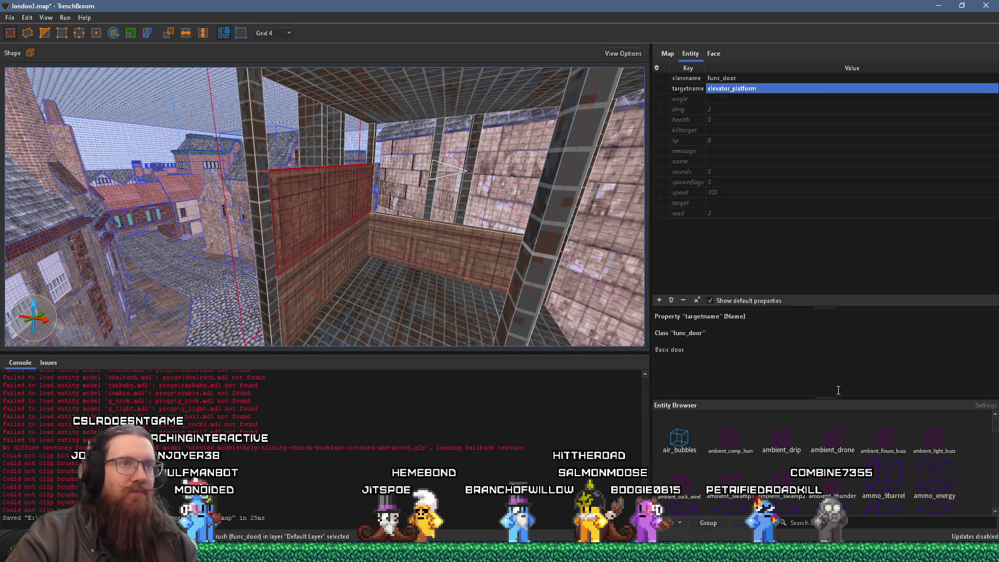
Apply the skip material to the railing's inner face.
key("ctrl+3")
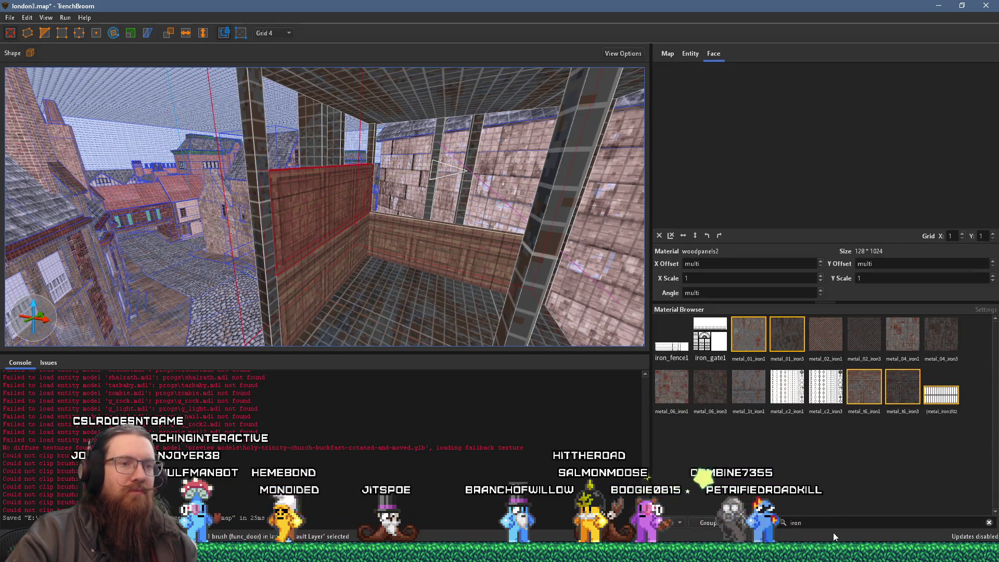
type("skip")
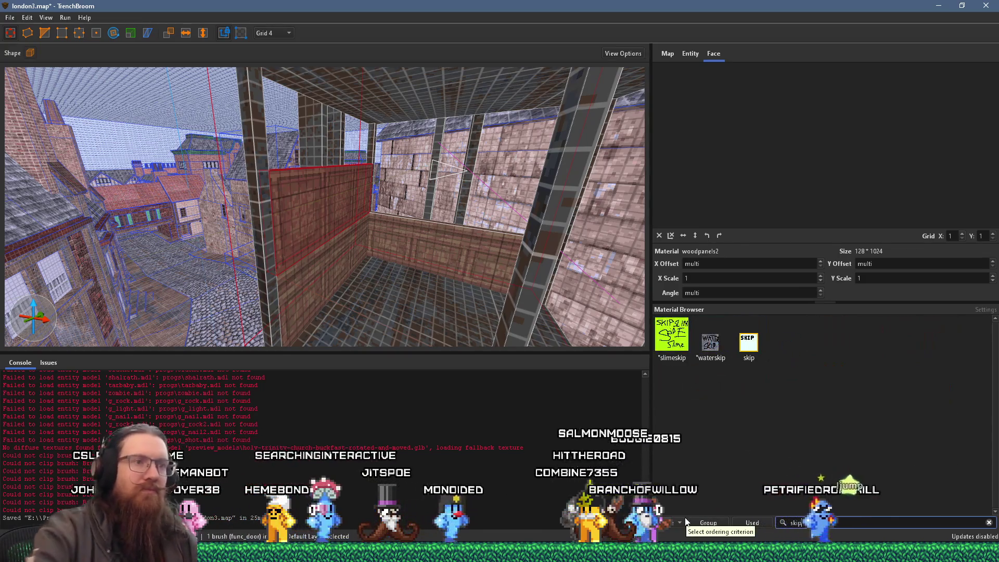
left_click(748, 342)
Fly into the cage and select the skip-textured face.
key("w")
key("a")
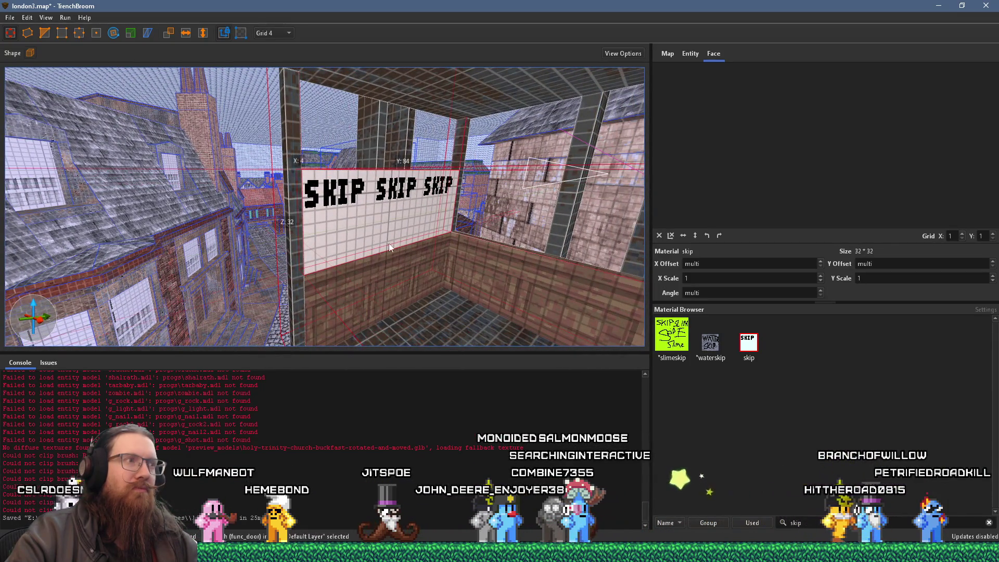
key("a")
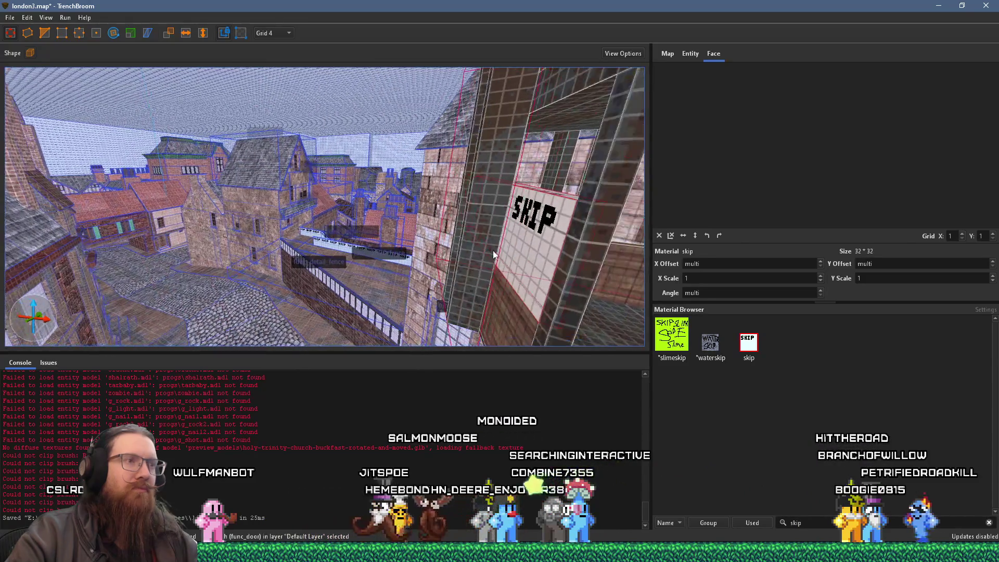
key("w")
left_click(352, 223, "shift")
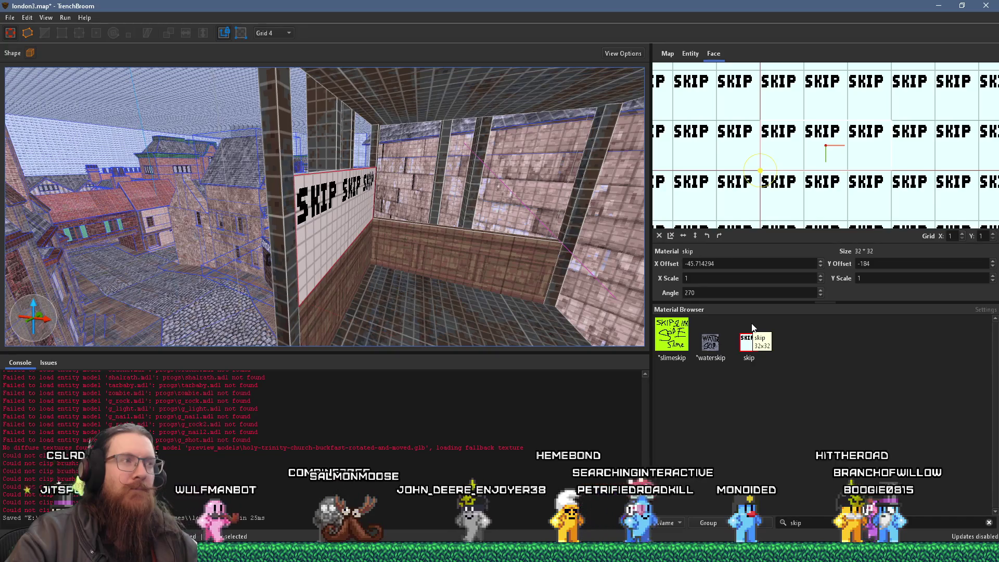
Look along the long skip brush and select it.
mouse_move(454, 266)
left_mouse_down()
mouse_move(387, 260)
mouse_move(438, 281)
left_mouse_up()
key("d")
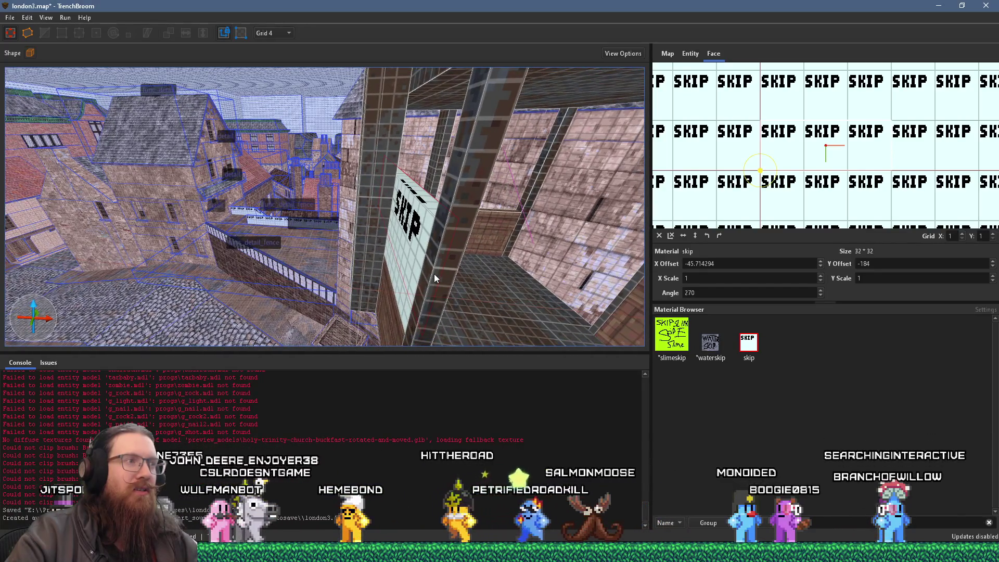
mouse_move(434, 274)
left_mouse_down()
mouse_move(312, 285)
mouse_move(330, 266)
mouse_move(301, 252)
mouse_move(276, 260)
mouse_move(411, 282)
mouse_move(327, 283)
left_mouse_up()
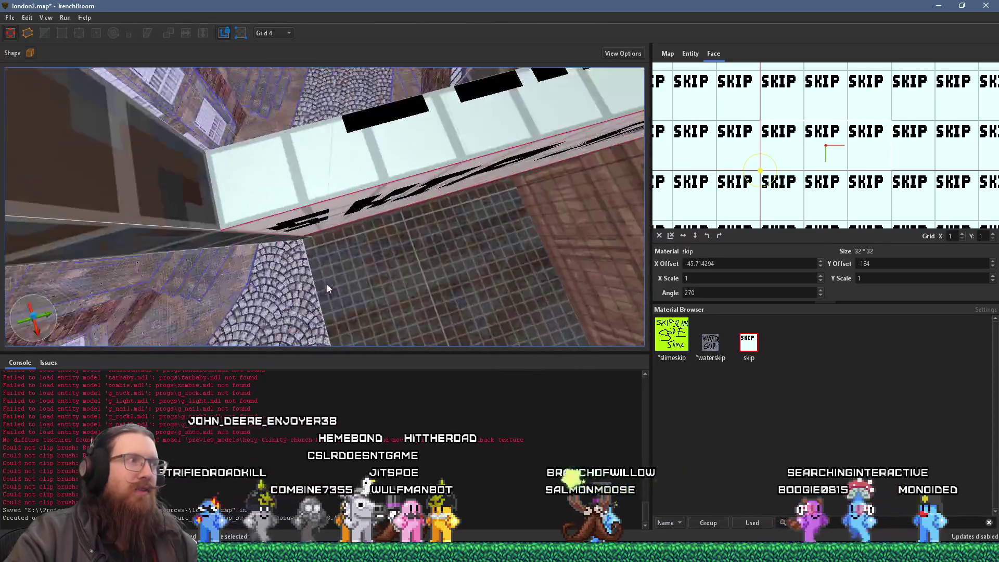
left_click(298, 202)
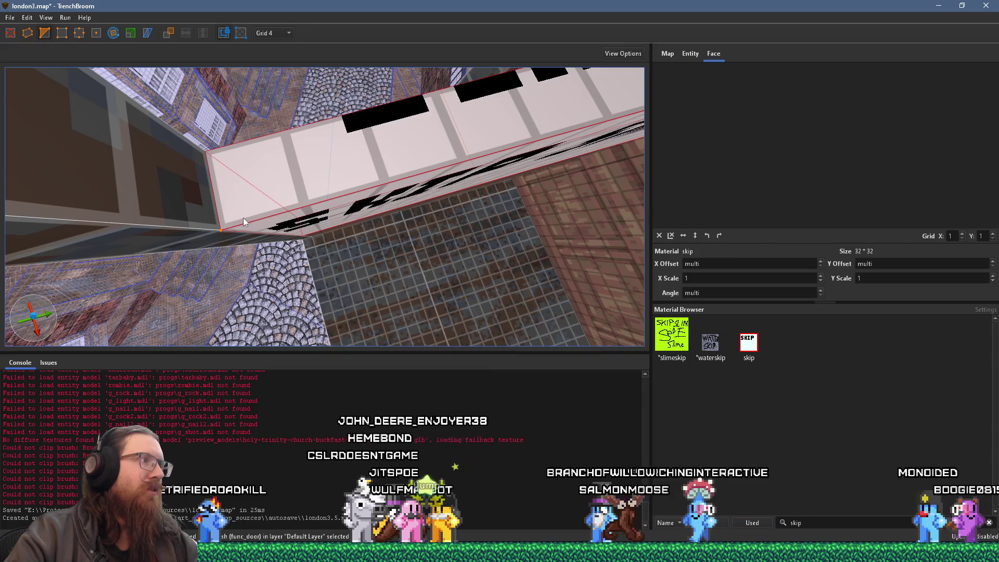
Clip the skip brush at the cage corner using three clip points.
left_click(277, 157)
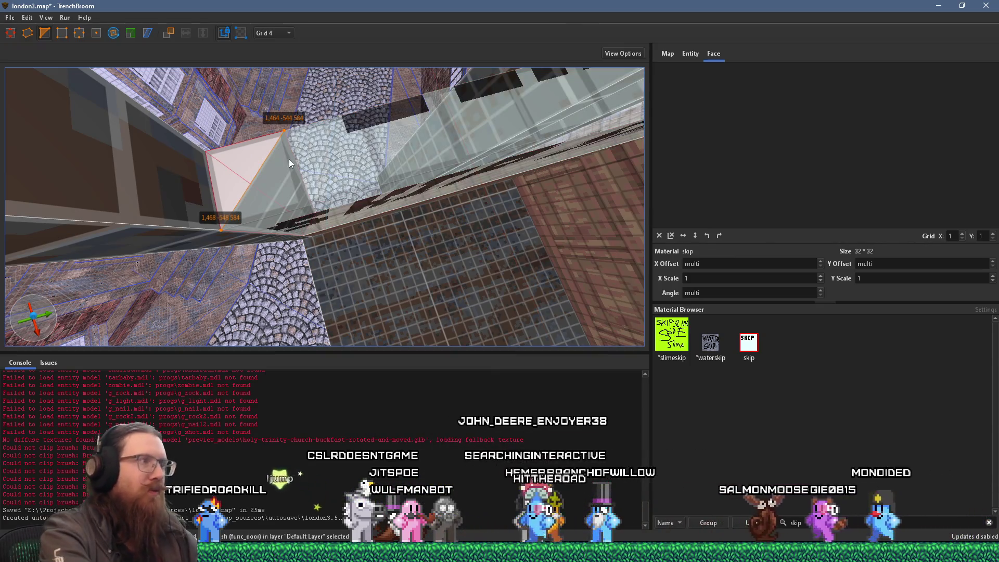
mouse_move(289, 158)
left_mouse_down()
mouse_move(435, 146)
mouse_move(385, 134)
mouse_move(404, 144)
mouse_move(395, 171)
left_mouse_up()
left_click(374, 226)
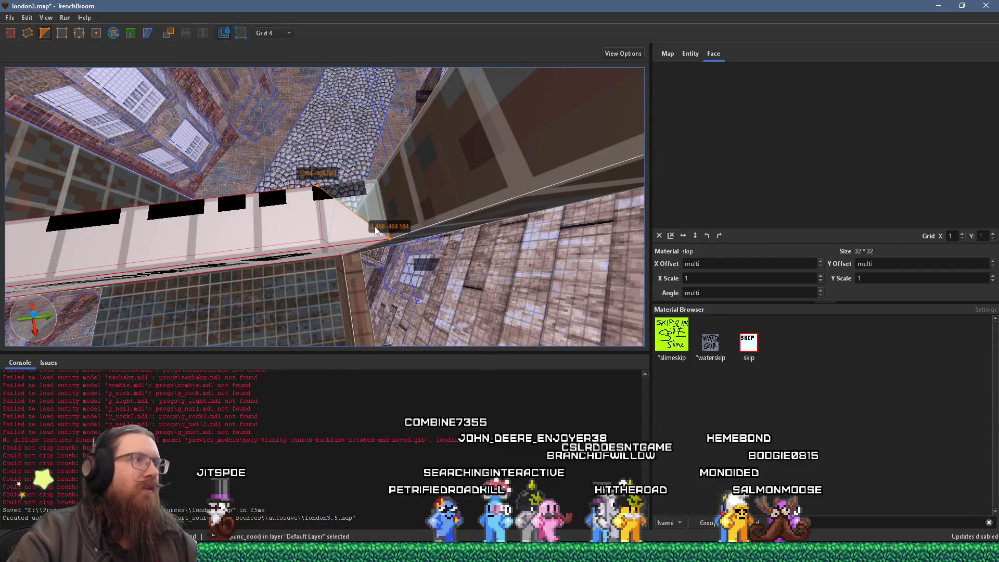
mouse_move(374, 226)
left_mouse_down()
mouse_move(355, 168)
mouse_move(423, 142)
mouse_move(437, 126)
mouse_move(395, 145)
mouse_move(455, 162)
mouse_move(454, 183)
left_mouse_up()
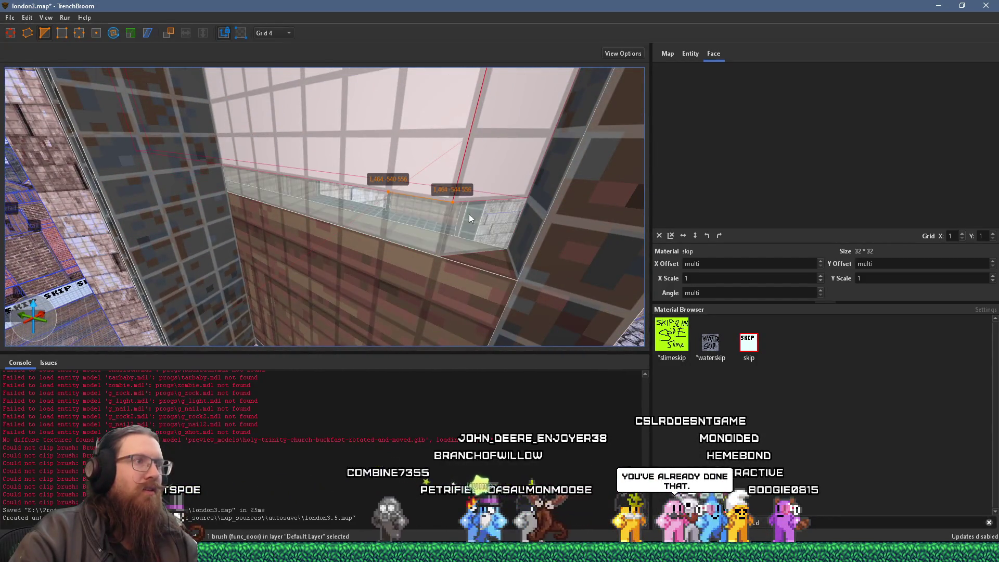
left_click(505, 243)
key("Return")
mouse_move(534, 254)
left_mouse_down()
mouse_move(470, 210)
mouse_move(435, 248)
left_mouse_up()
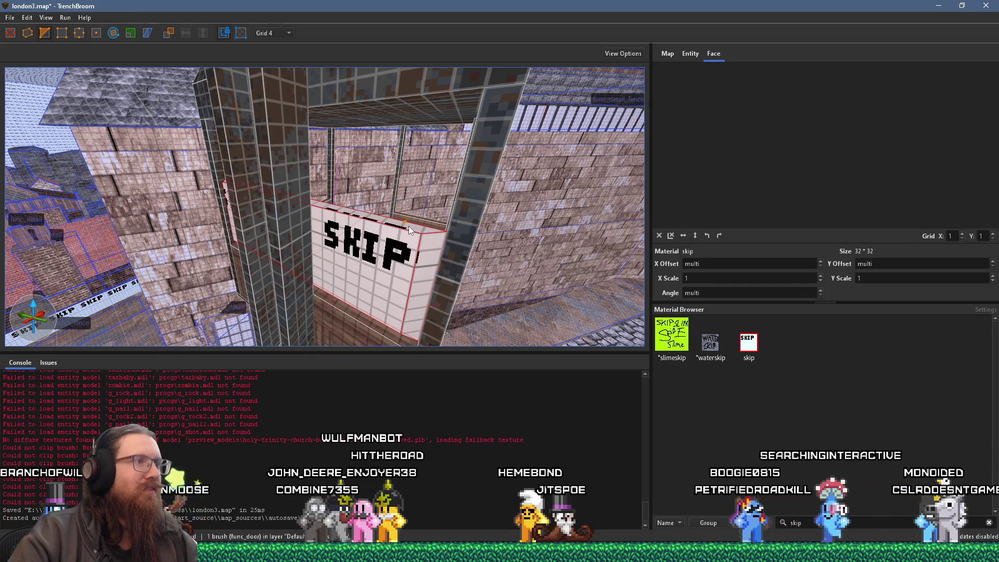
key("ctrl+z")
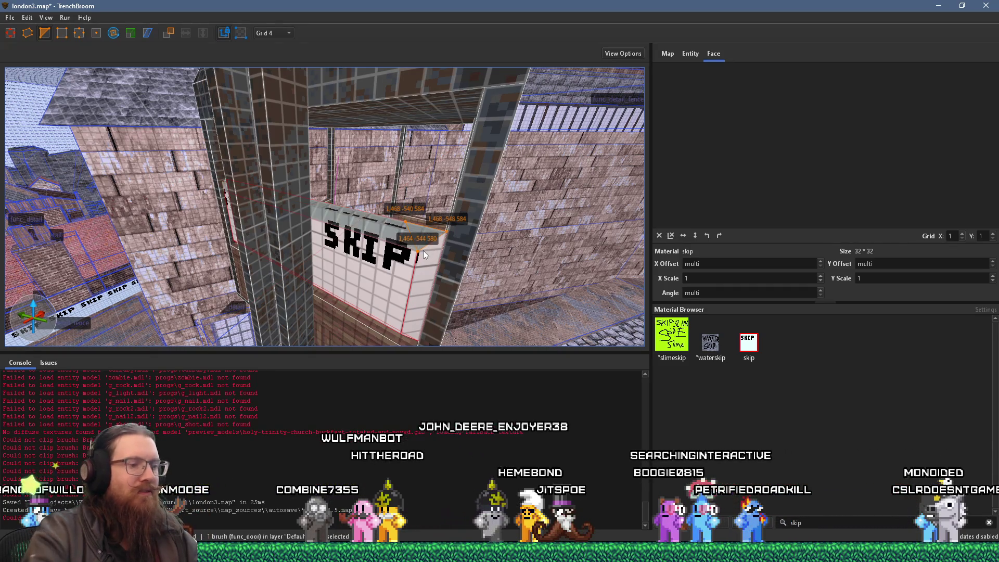
Replace the skip wall face's material with elevator_fence.
key("Escape")
key("w")
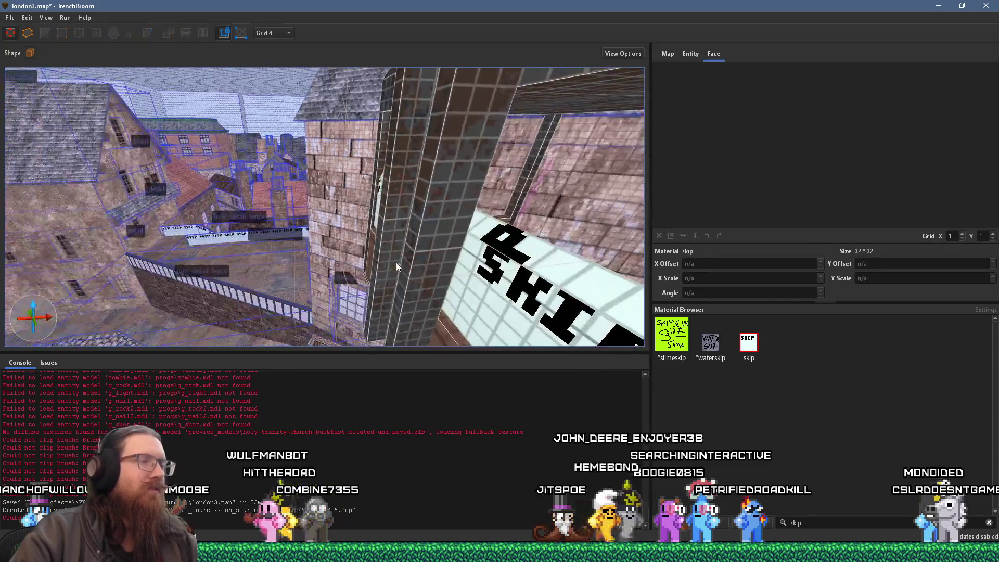
left_click(154, 197, "shift")
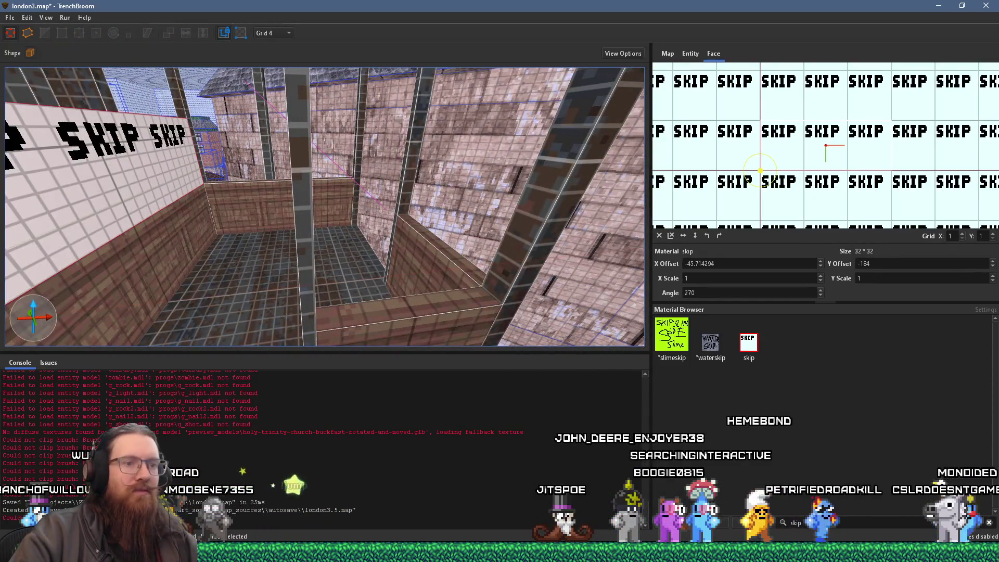
key("BackSpace")
key("BackSpace")
key("BackSpace")
type("elev")
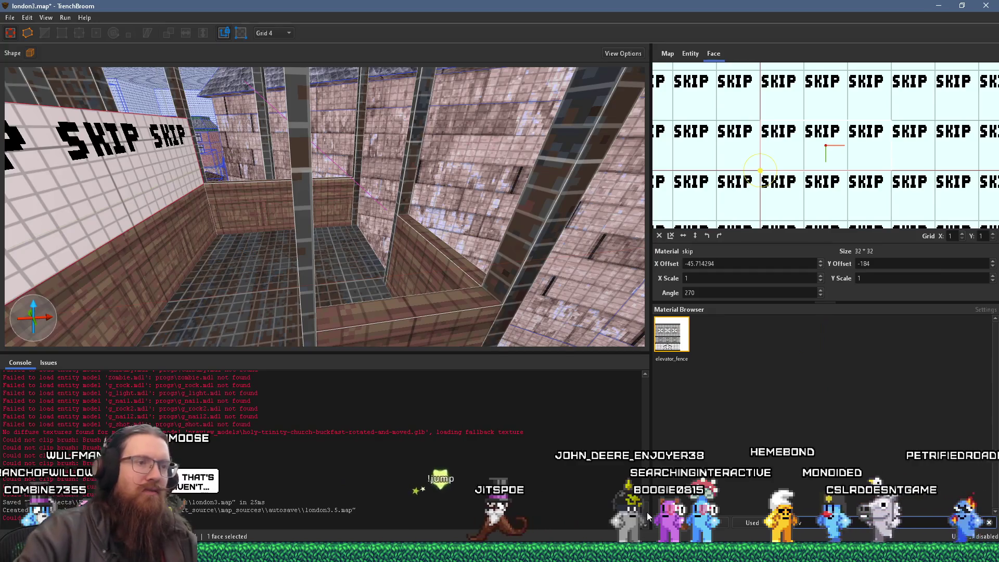
left_click(669, 343)
Shift the fence texture vertically to a Y offset of -138.
left_click_drag(715, 221, 759, 197)
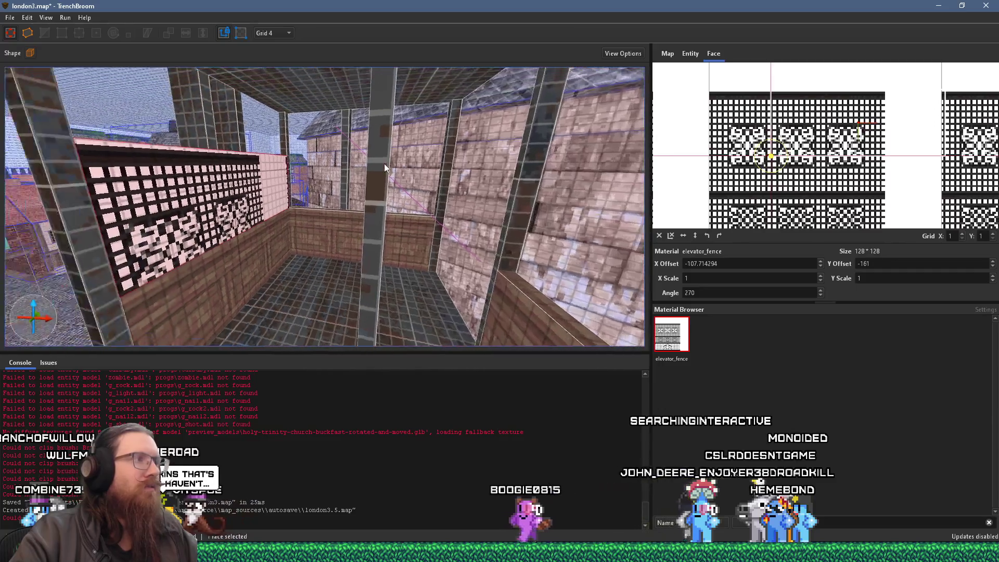
scroll(384, 167, "down", 10)
mouse_move(780, 134)
left_mouse_down()
mouse_move(791, 149)
mouse_move(823, 106)
left_mouse_up()
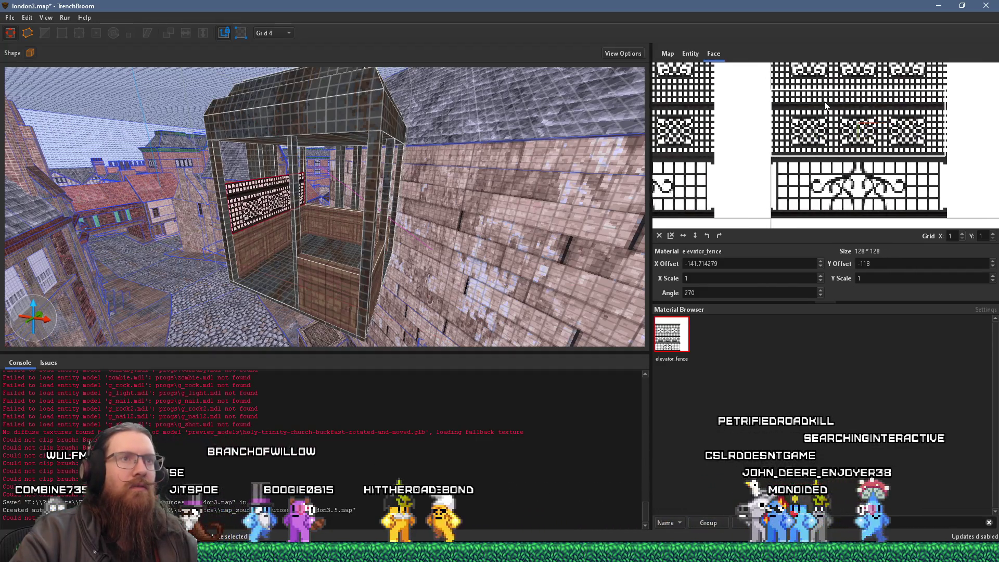
scroll(300, 182, "up", 10)
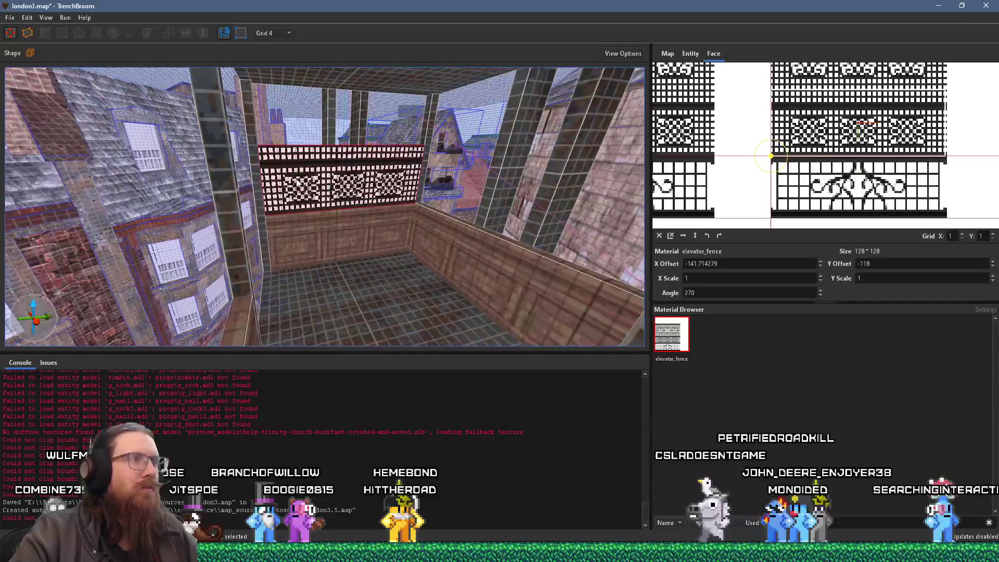
scroll(301, 182, "down", 8)
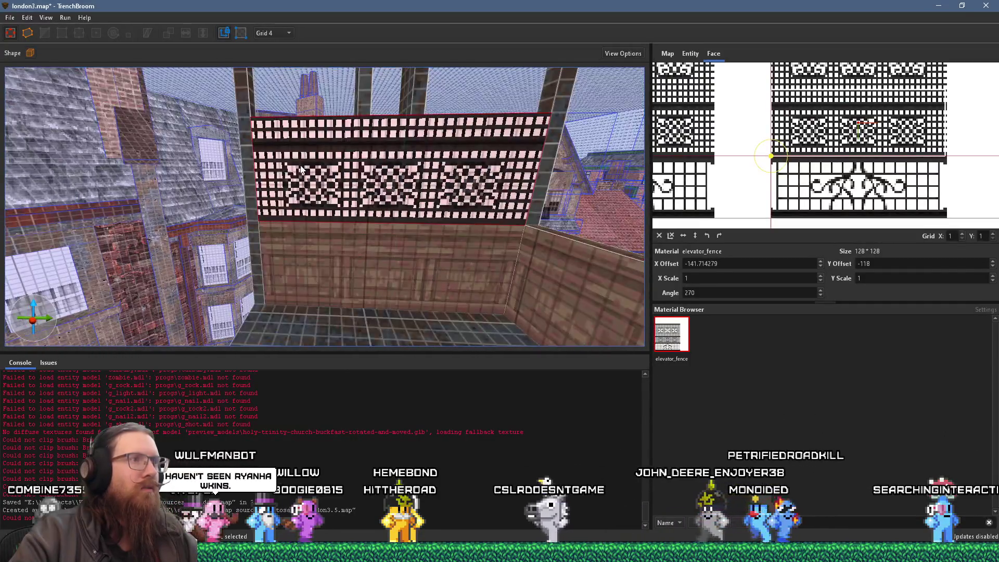
Fine-tune the fence face's offset, then select the whole elevator fence brush.
mouse_move(319, 173)
left_mouse_down()
mouse_move(359, 205)
mouse_move(418, 190)
left_mouse_up()
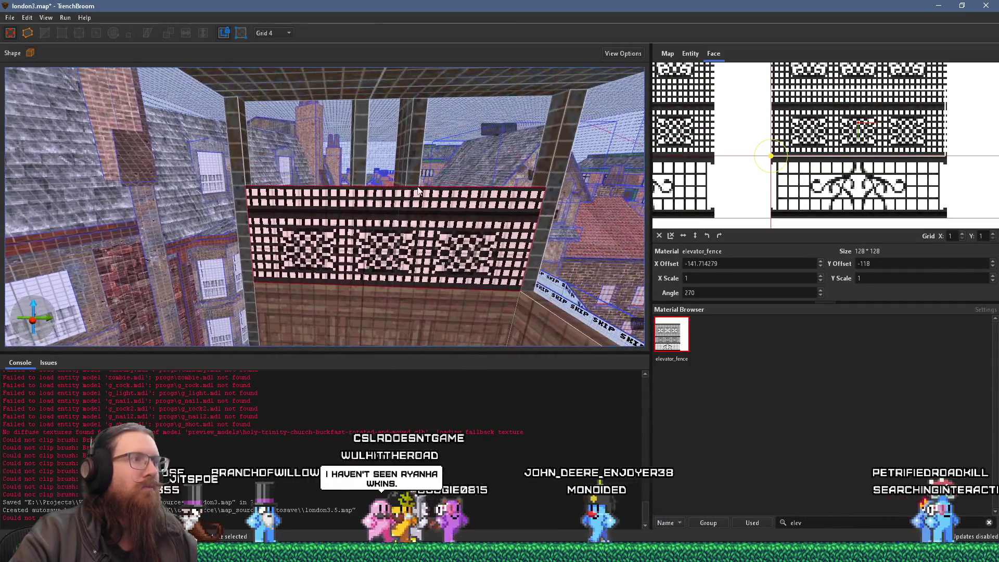
left_click(434, 206)
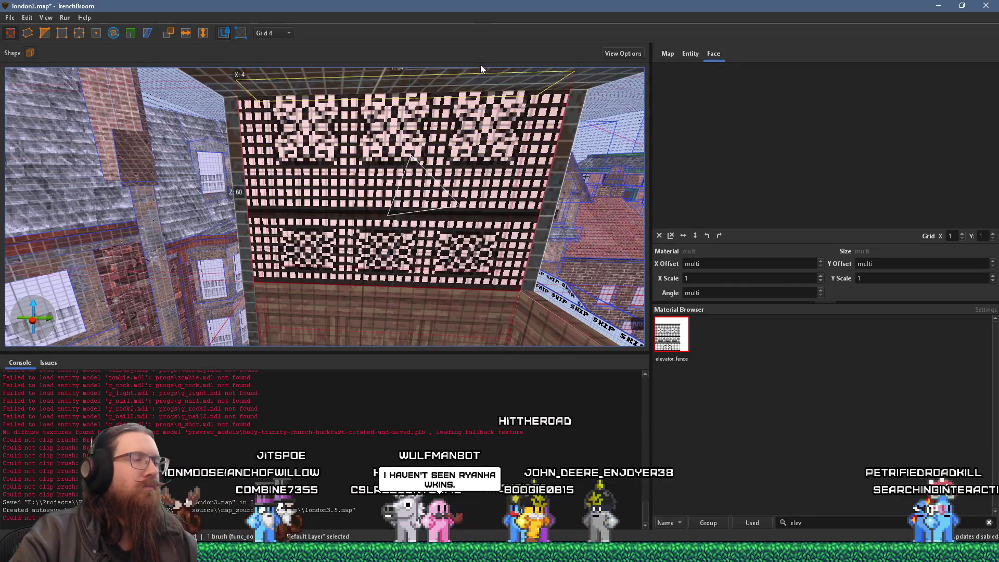
left_click(451, 173, "shift")
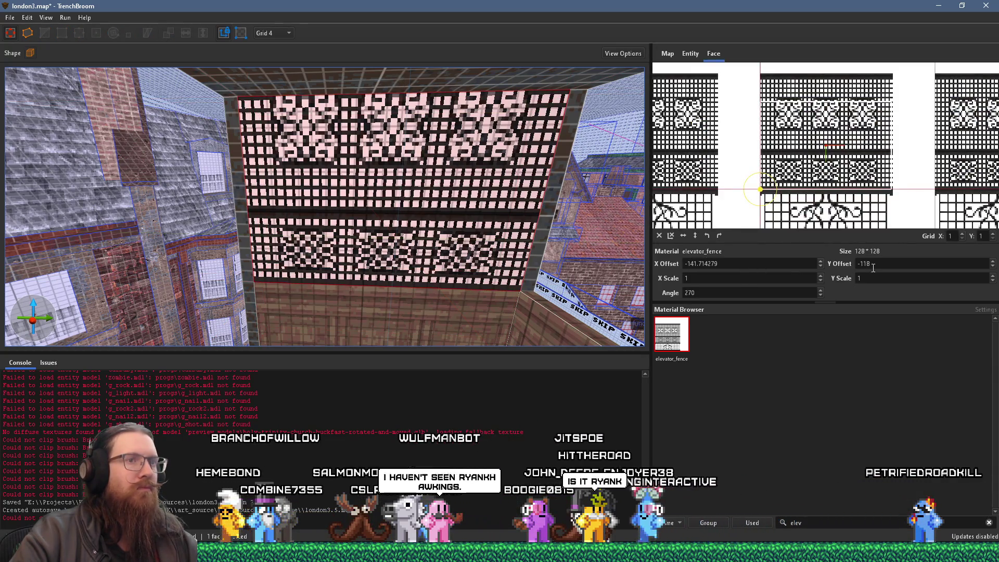
scroll(879, 265, "down", 20)
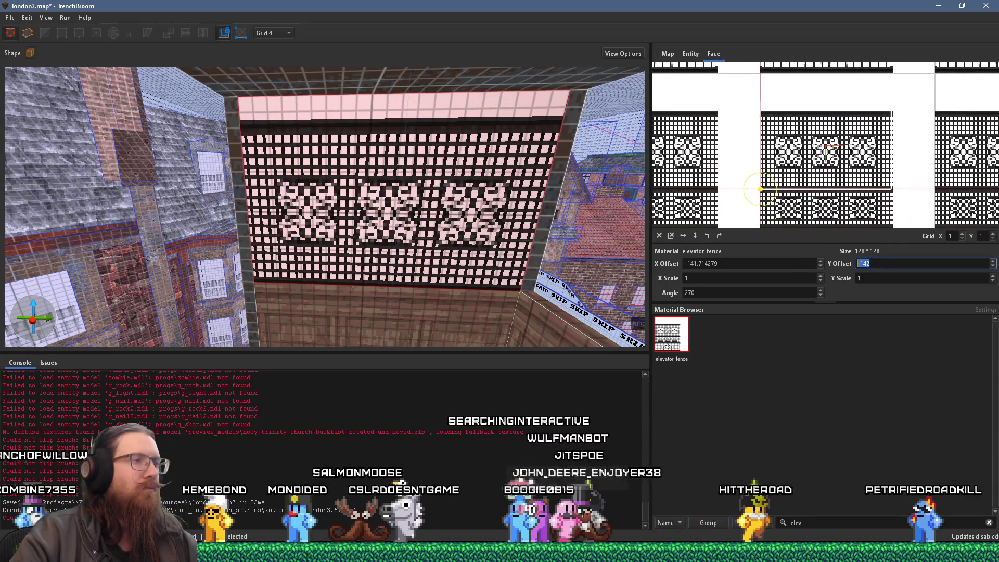
scroll(879, 264, "up", 8)
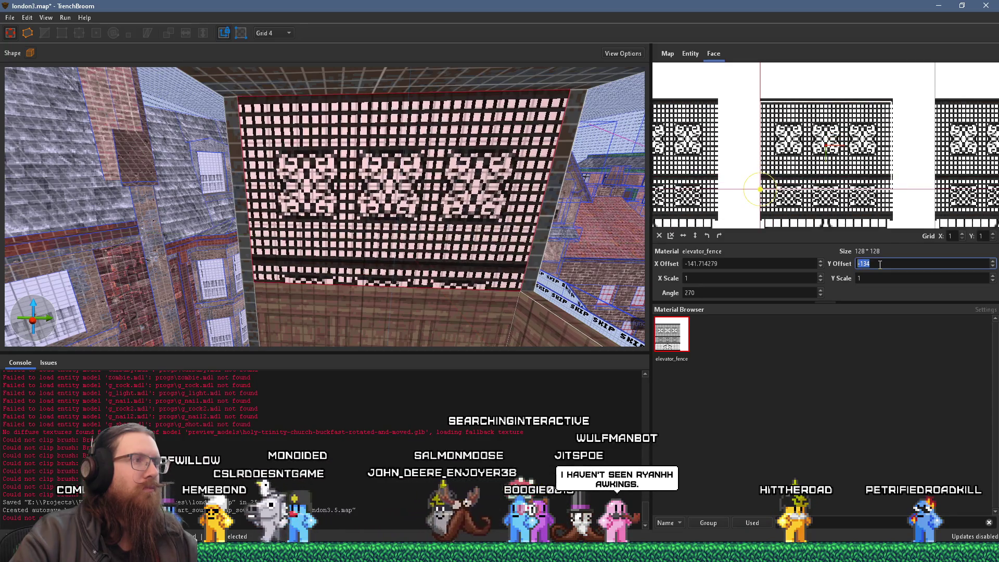
key("a")
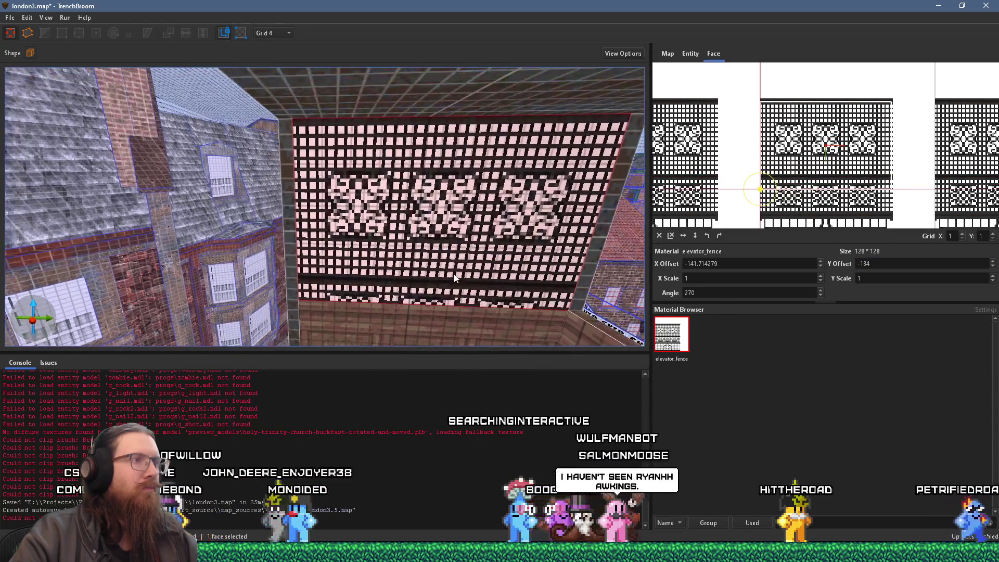
left_click_drag(472, 263, 534, 224)
scroll(887, 264, "down", 4)
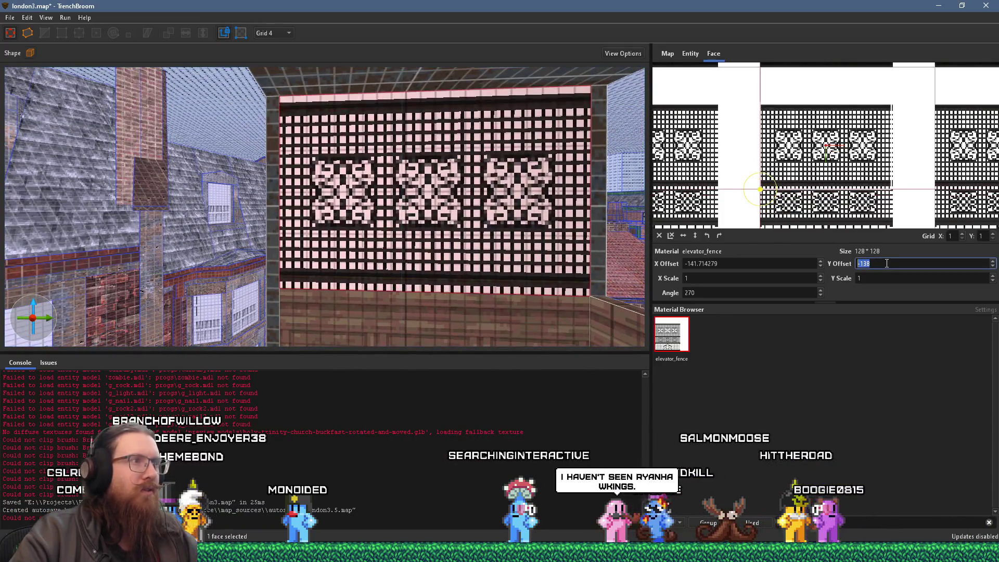
left_click(422, 220)
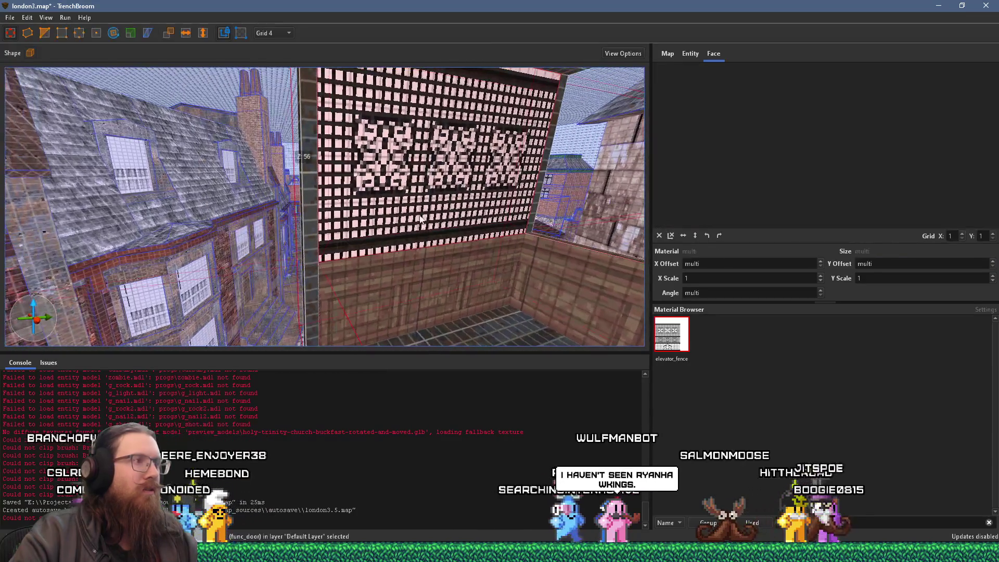
Lower the fence brush one step so it rests on the cage's wooden wall.
mouse_move(397, 323)
left_mouse_down()
mouse_move(379, 314)
mouse_move(388, 254)
mouse_move(418, 201)
mouse_move(359, 219)
left_mouse_up()
key("Page_Down")
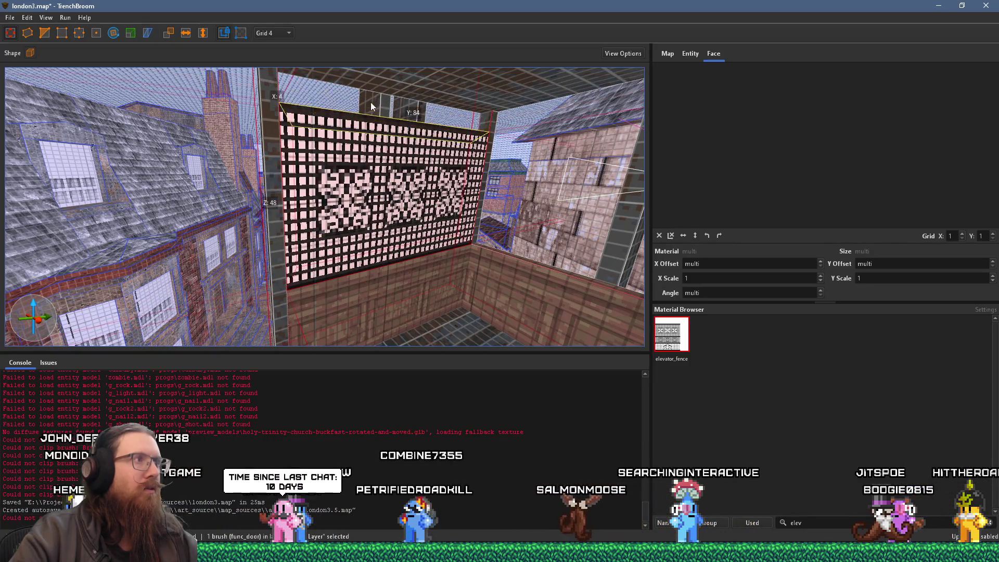
mouse_move(369, 105)
left_mouse_down()
mouse_move(402, 139)
mouse_move(485, 141)
mouse_move(351, 130)
mouse_move(408, 149)
mouse_move(392, 155)
mouse_move(499, 110)
mouse_move(438, 138)
mouse_move(442, 116)
mouse_move(423, 139)
mouse_move(461, 165)
mouse_move(395, 146)
left_mouse_up()
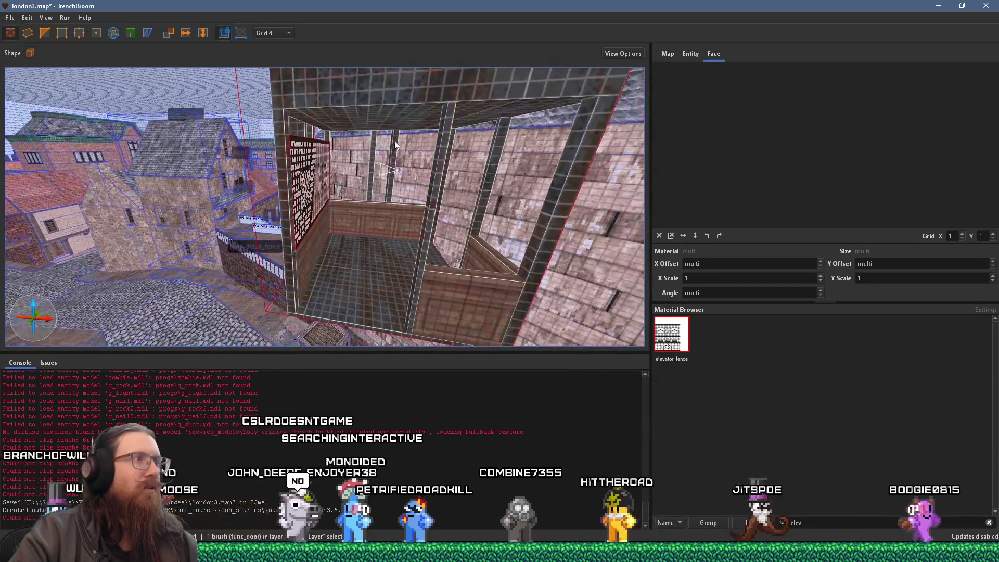
scroll(351, 144, "up", 5)
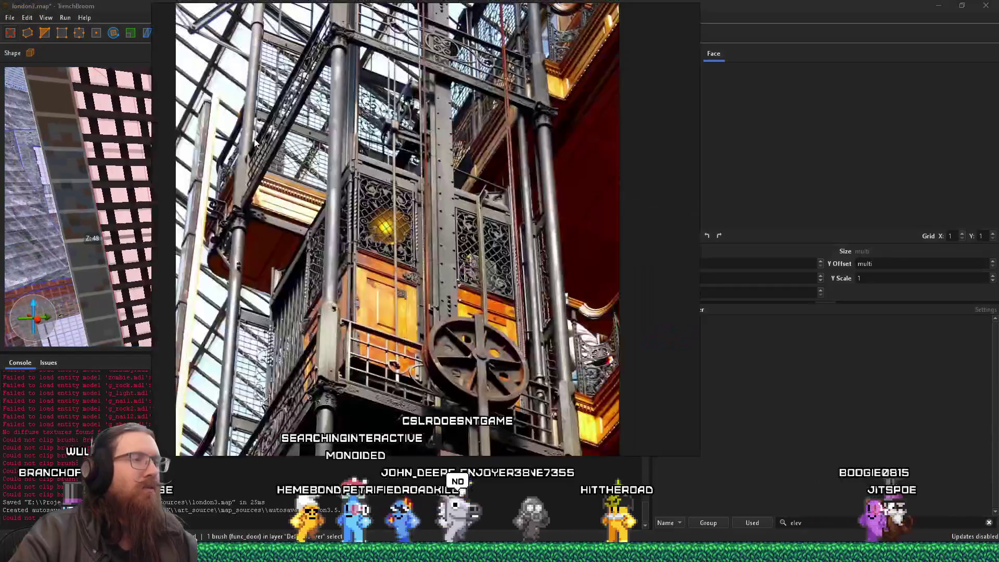
Close the reference photo and fly into the elevator shaft.
key("alt+Tab")
left_click_drag(255, 141, 319, 150)
scroll(325, 159, "down", 5)
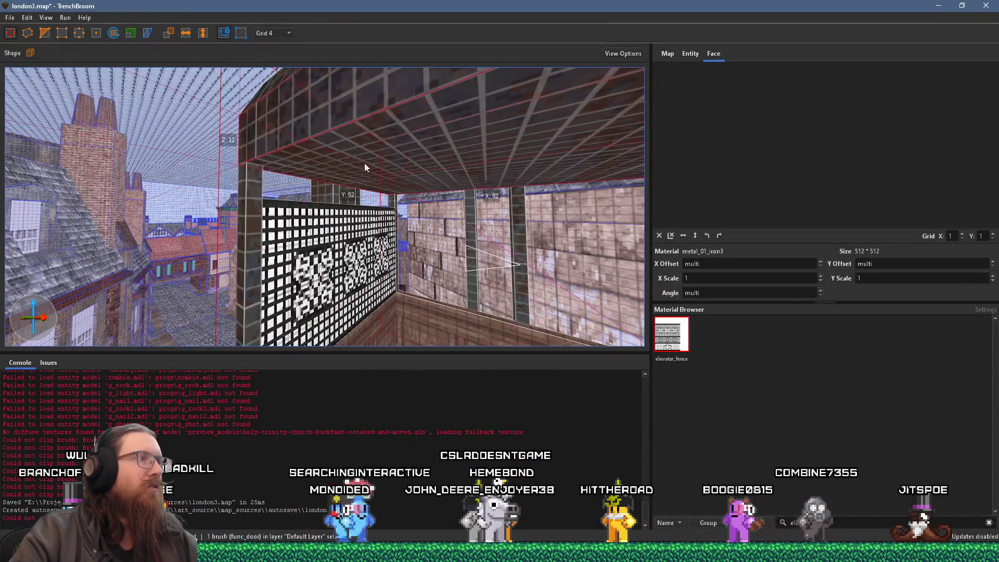
scroll(366, 183, "down", 4)
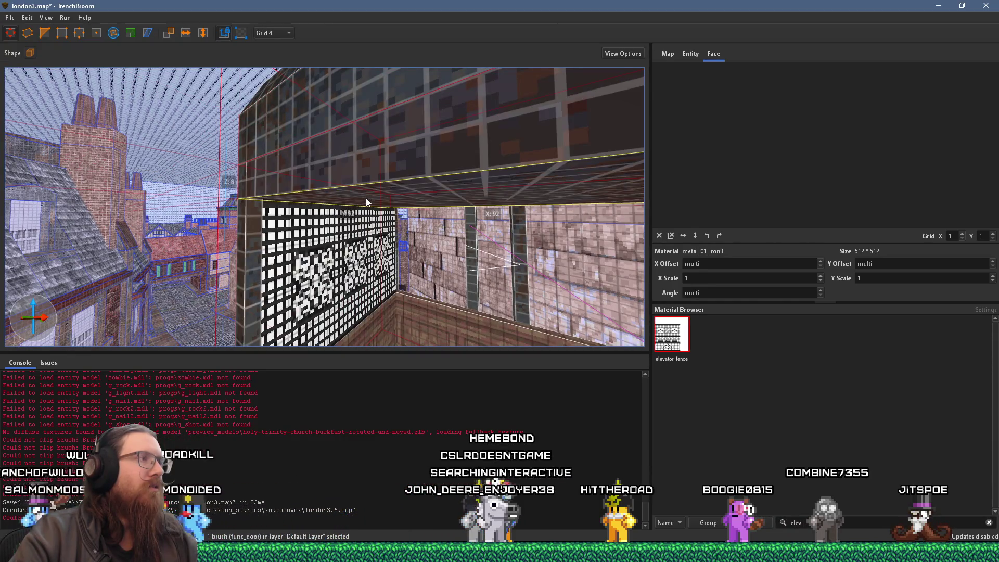
scroll(365, 198, "down", 3)
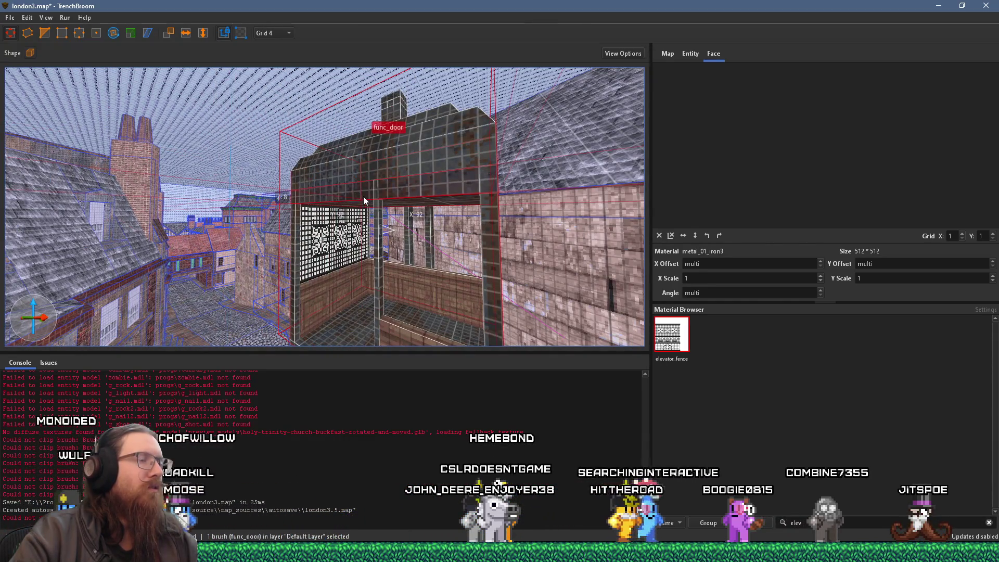
key("Escape")
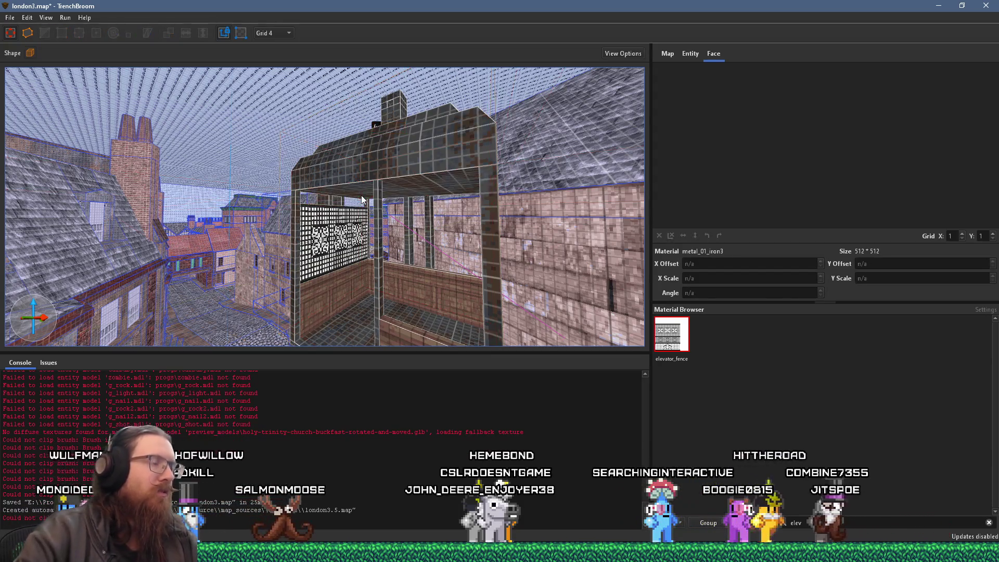
scroll(311, 208, "up", 5)
scroll(310, 203, "down", 2)
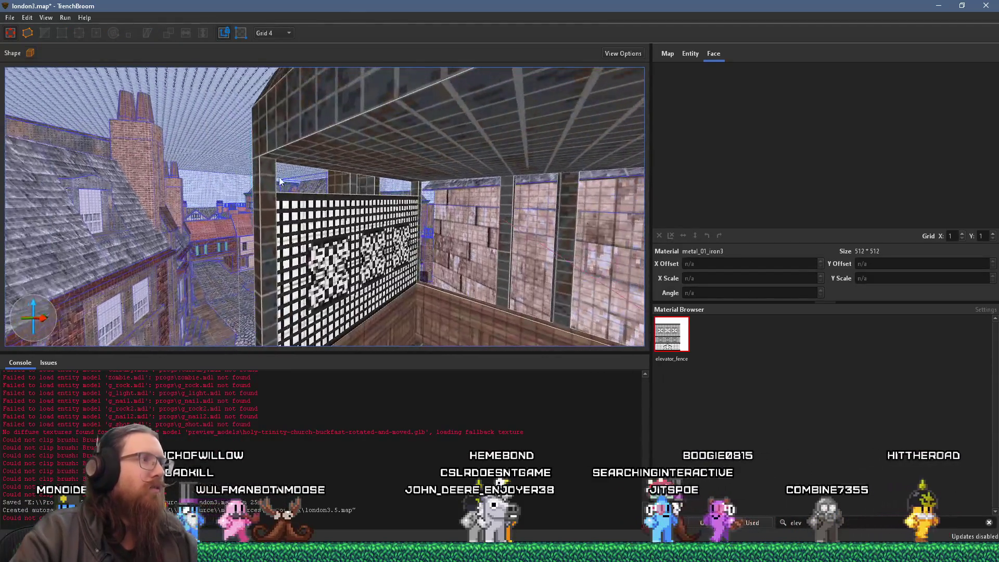
Check the fence, left post and ceiling beam brushes, then save london3.map.
left_click(310, 194)
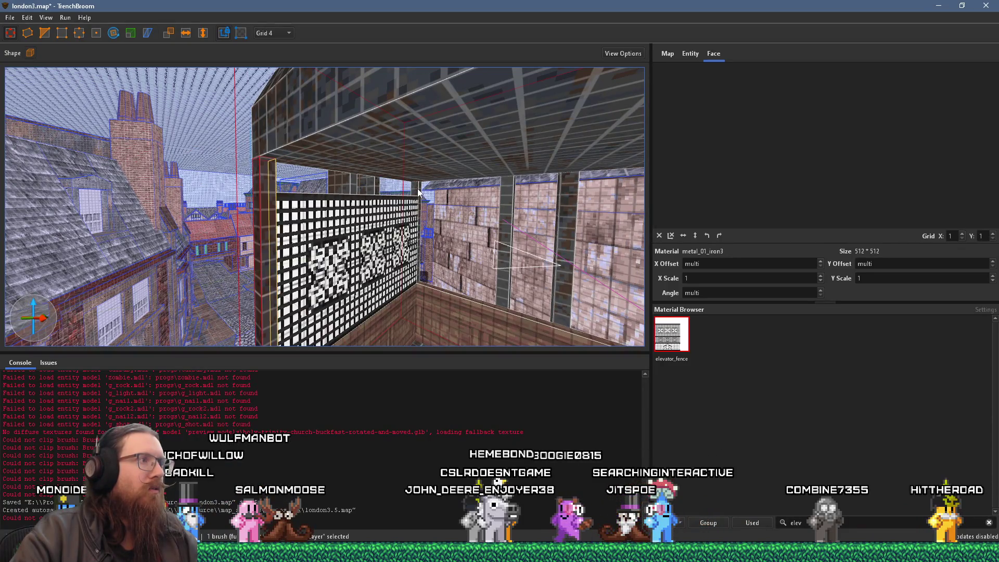
left_click(418, 190, "shift")
left_click(258, 202, "ctrl")
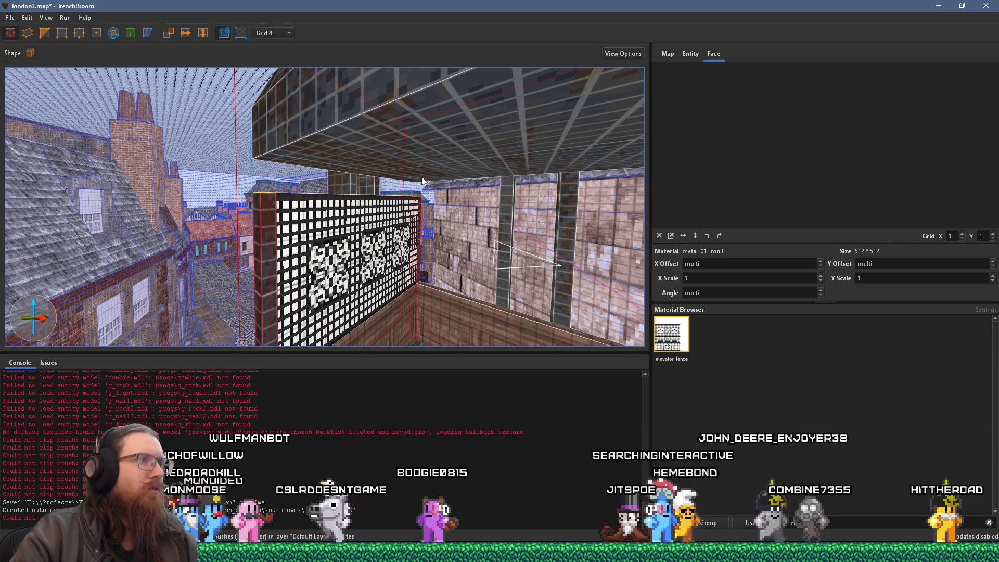
left_click(423, 158, "ctrl")
left_click(408, 172, "ctrl")
right_click(408, 172)
mouse_move(408, 172)
left_mouse_down()
mouse_move(460, 195)
mouse_move(489, 191)
mouse_move(282, 171)
mouse_move(77, 52)
left_mouse_up()
key("Escape")
left_click(10, 19)
left_click(38, 69)
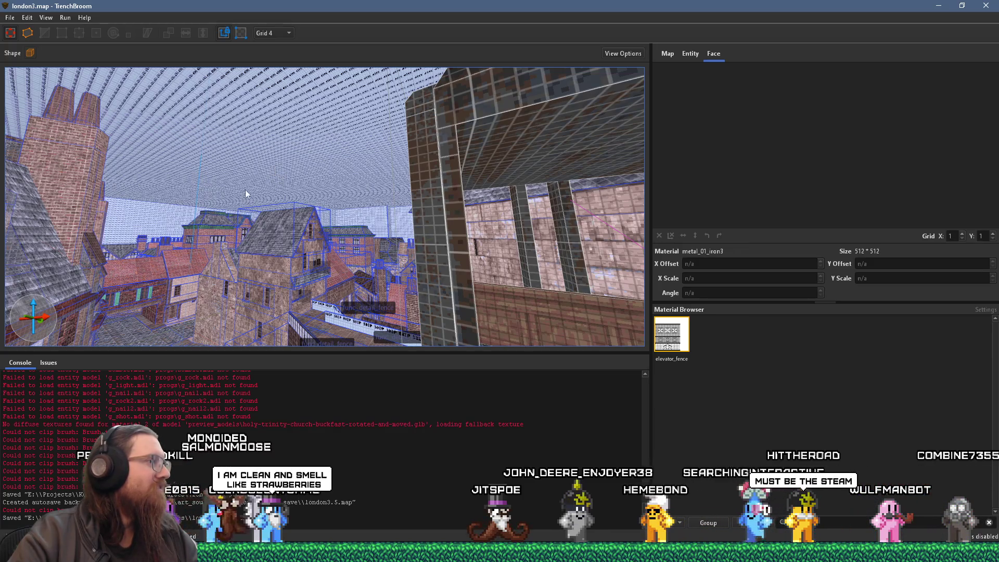
Fly into the elevator box to inspect both fence panels and select the fence brush.
mouse_move(251, 190)
left_mouse_down()
mouse_move(319, 210)
mouse_move(282, 233)
mouse_move(148, 217)
mouse_move(295, 239)
left_mouse_up()
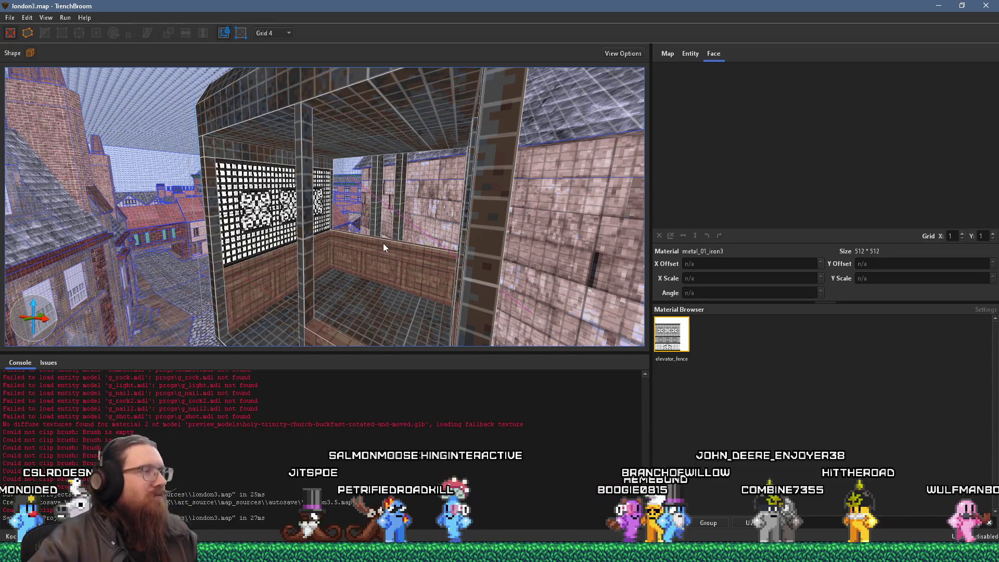
key("a")
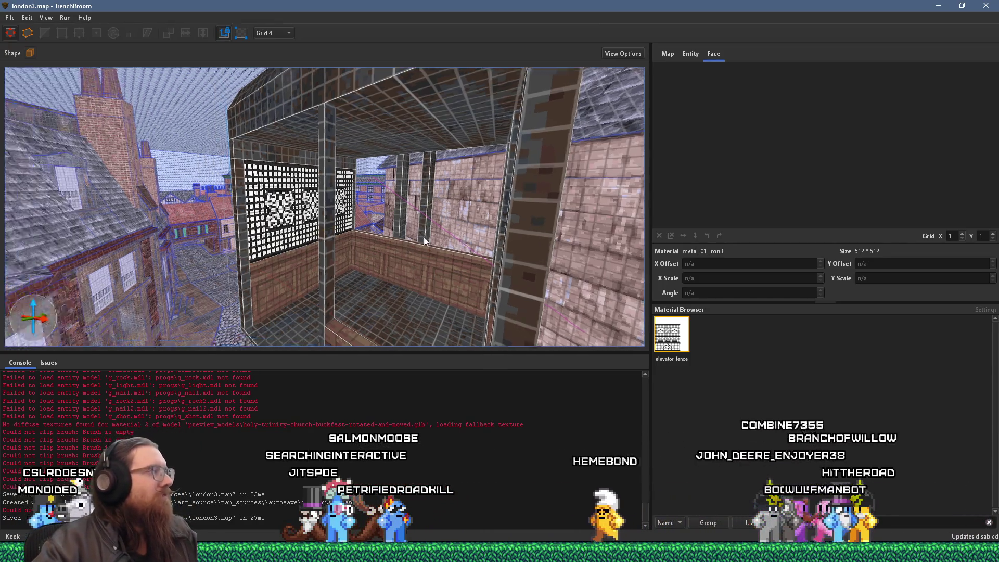
key("w")
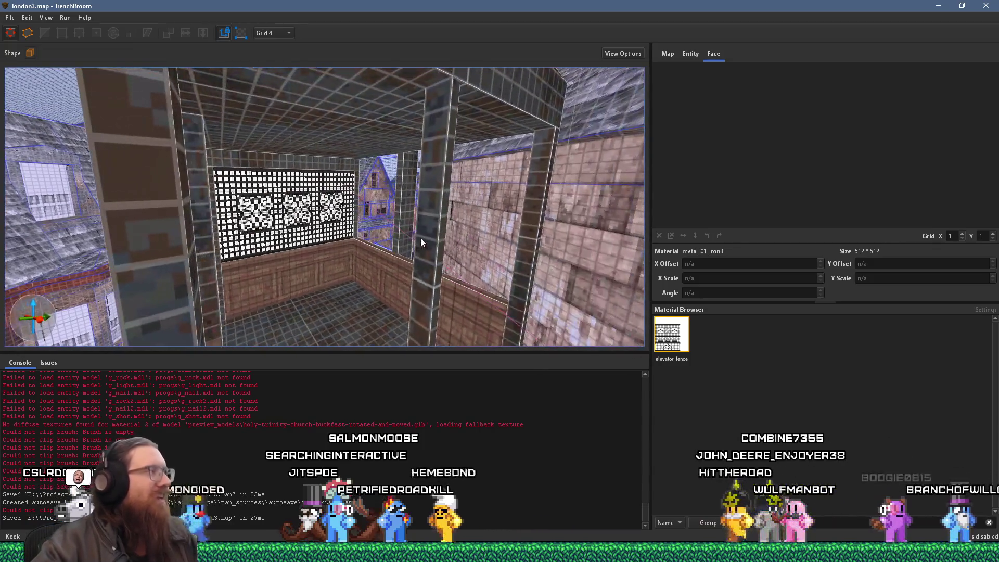
mouse_move(421, 238)
left_mouse_down()
mouse_move(335, 232)
mouse_move(355, 235)
mouse_move(353, 224)
mouse_move(401, 251)
mouse_move(392, 220)
left_mouse_up()
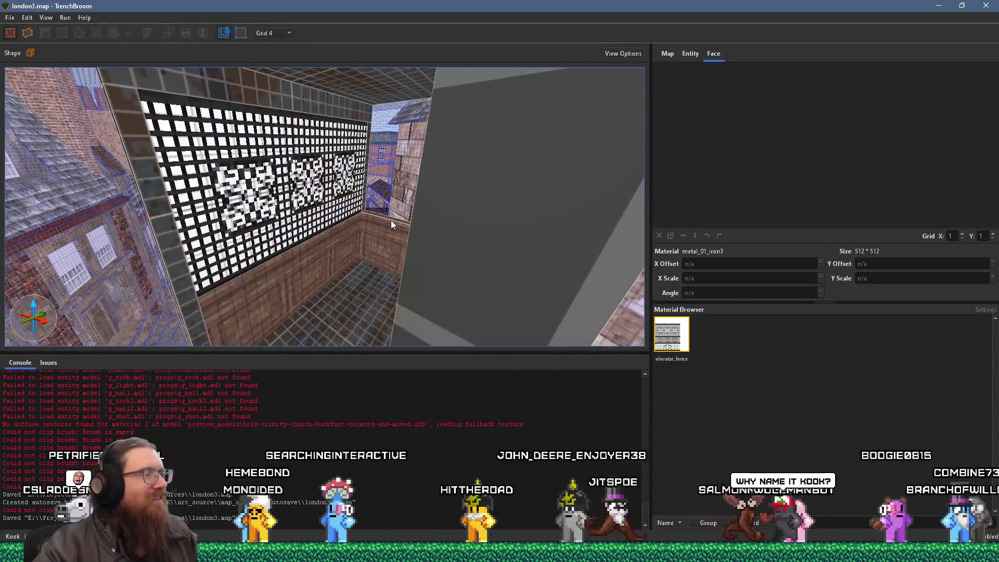
left_click(278, 170)
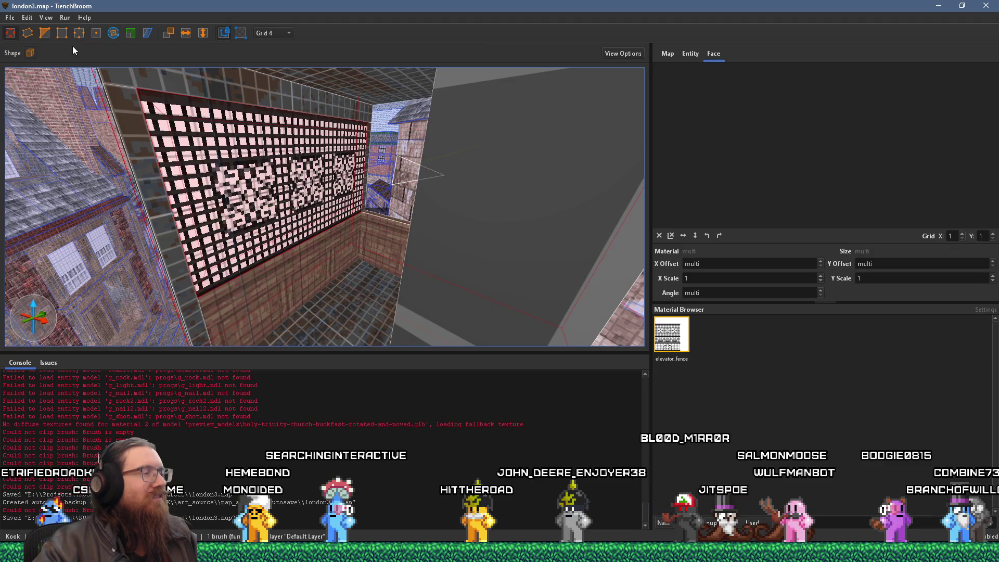
left_click(27, 17)
Compile london3.map with the qbsp profile to exit code 0 and close the compile window.
key("Escape")
left_click(65, 18)
left_click(93, 30)
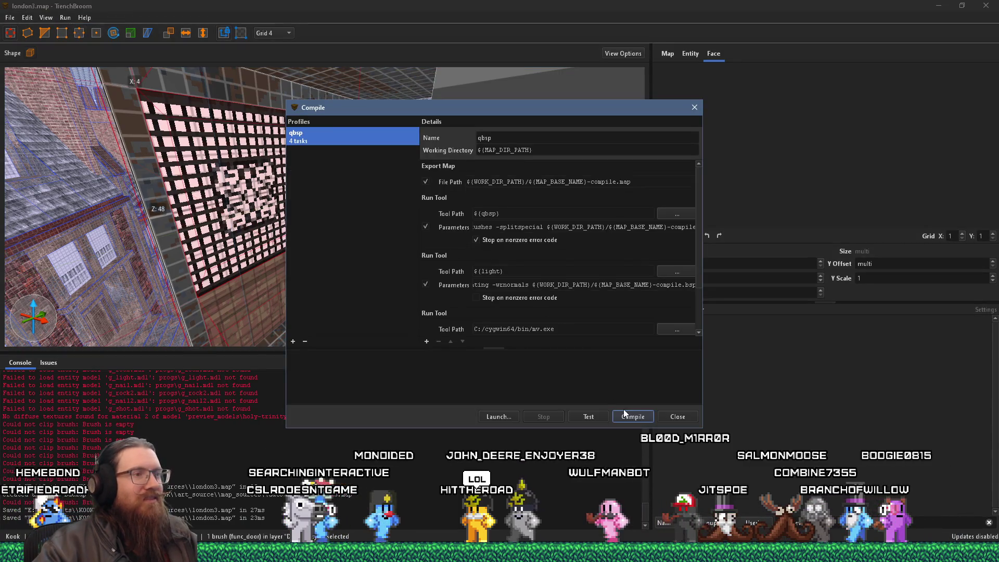
left_click(629, 416)
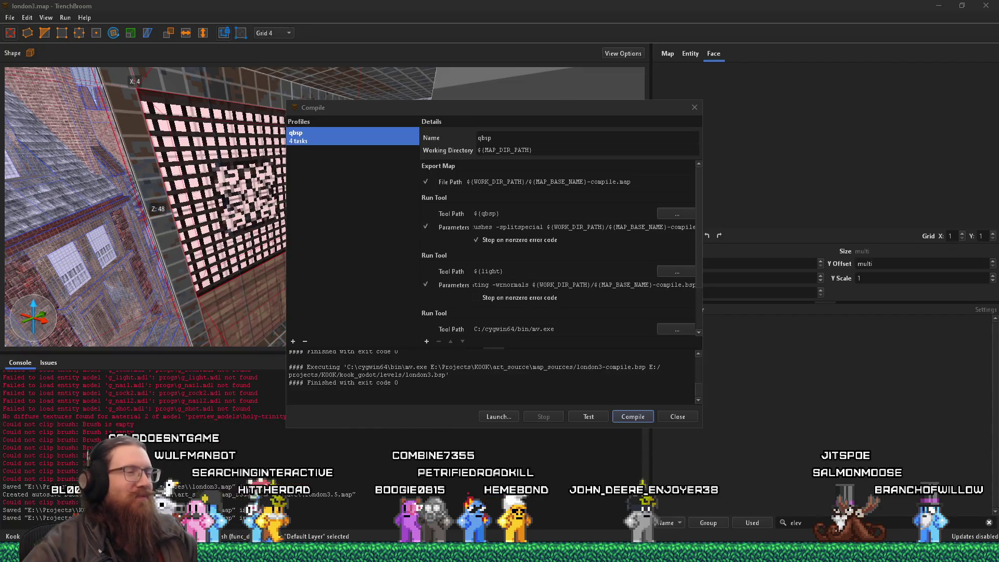
left_click(687, 417)
key("alt+Tab")
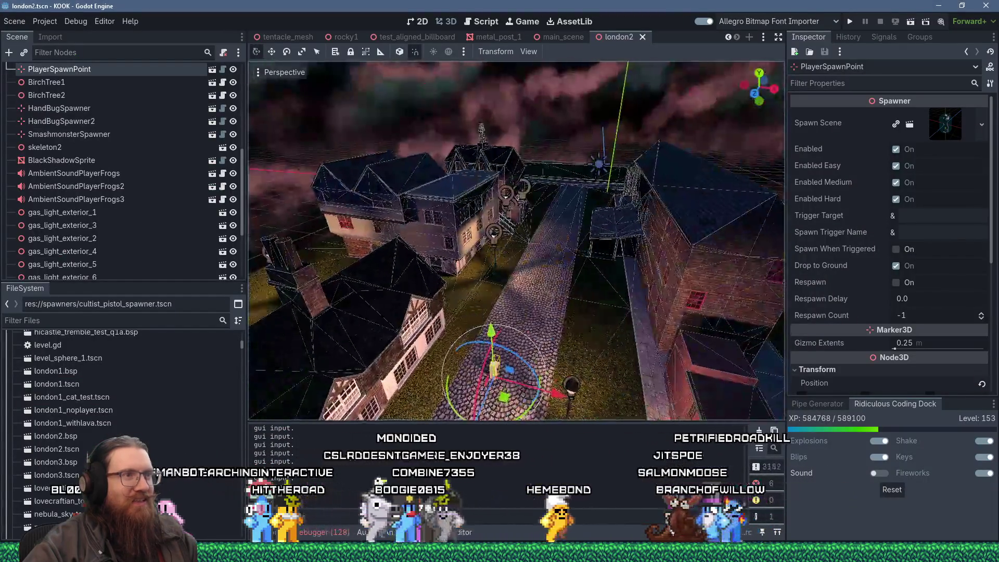
Close the london2 scene tab and move the running KOOK game window up and right.
left_click(643, 37)
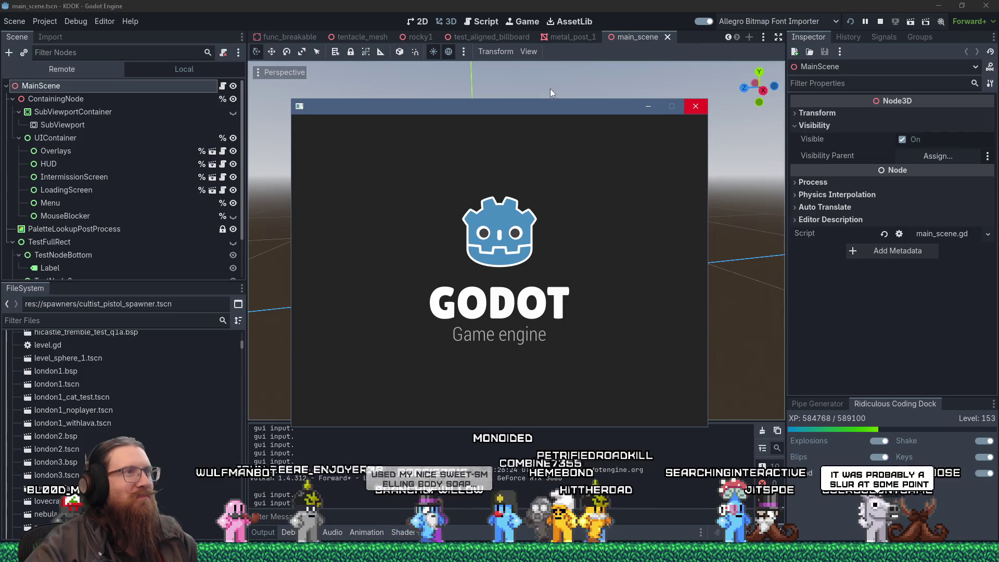
left_click_drag(554, 107, 607, 77)
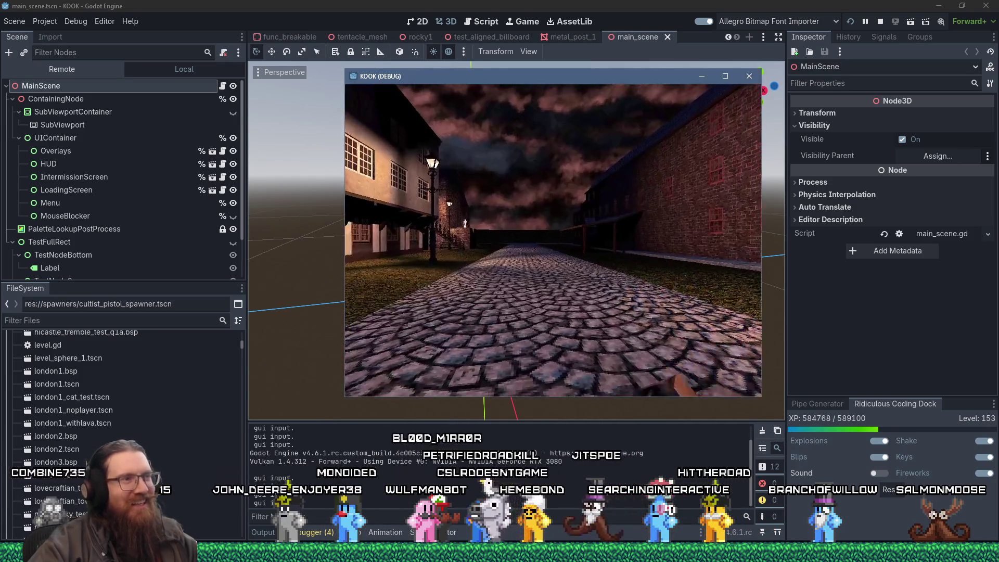
Maximize the game window and load london3 from the development console.
left_click(725, 77)
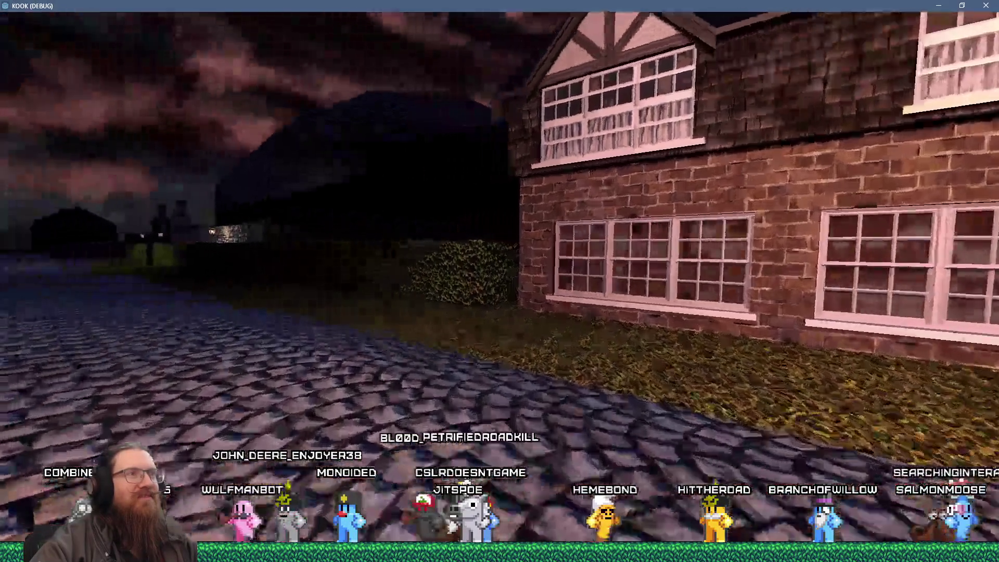
key("grave")
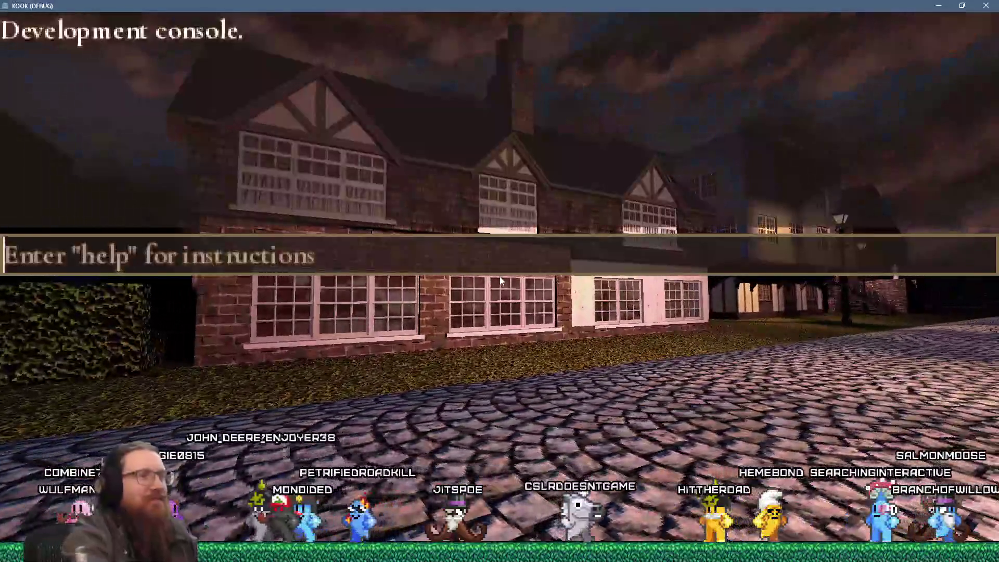
type("map")
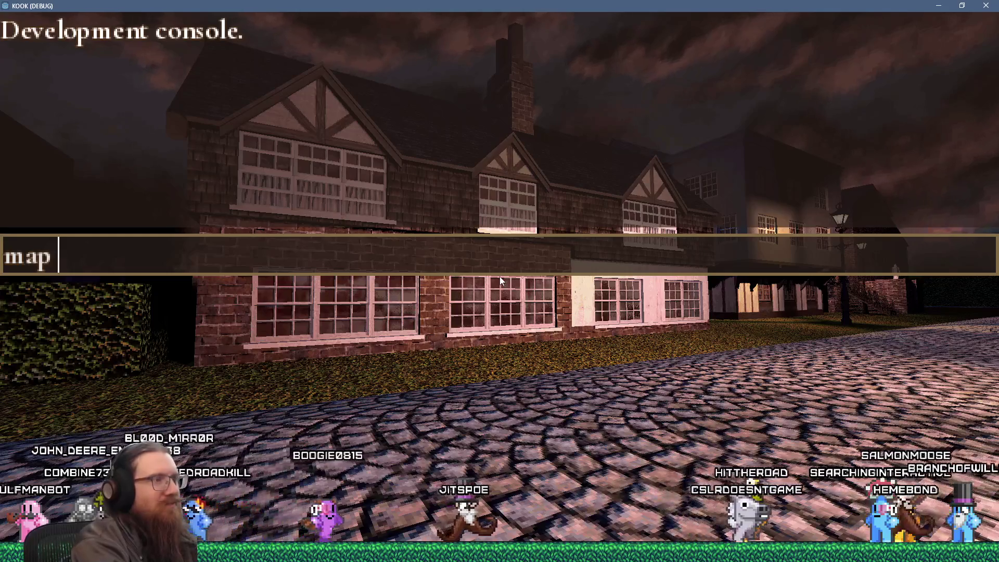
type("3")
key("Return")
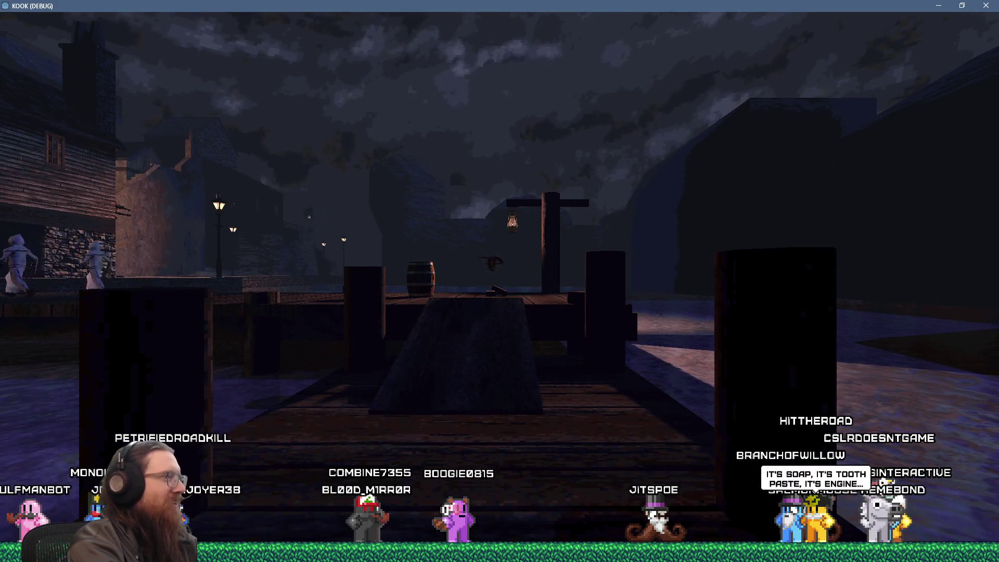
Enable notarget and noclip, then fly toward the elevator cage.
key("grave")
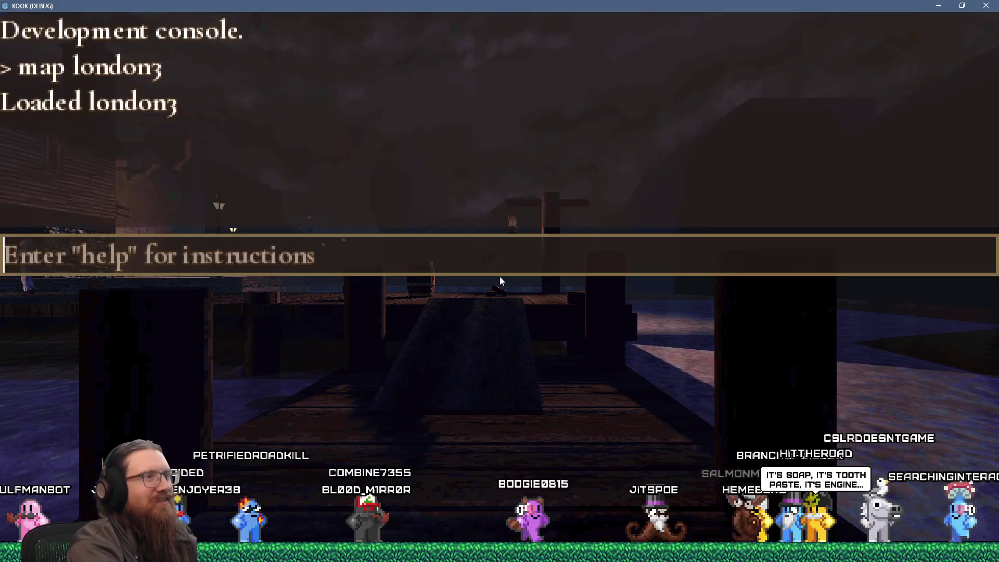
key("grave")
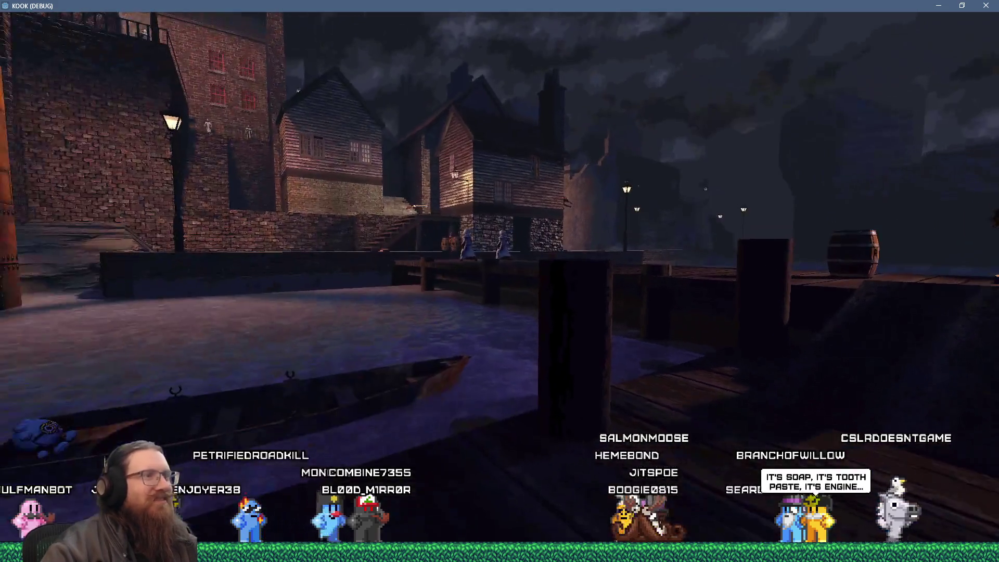
key("grave")
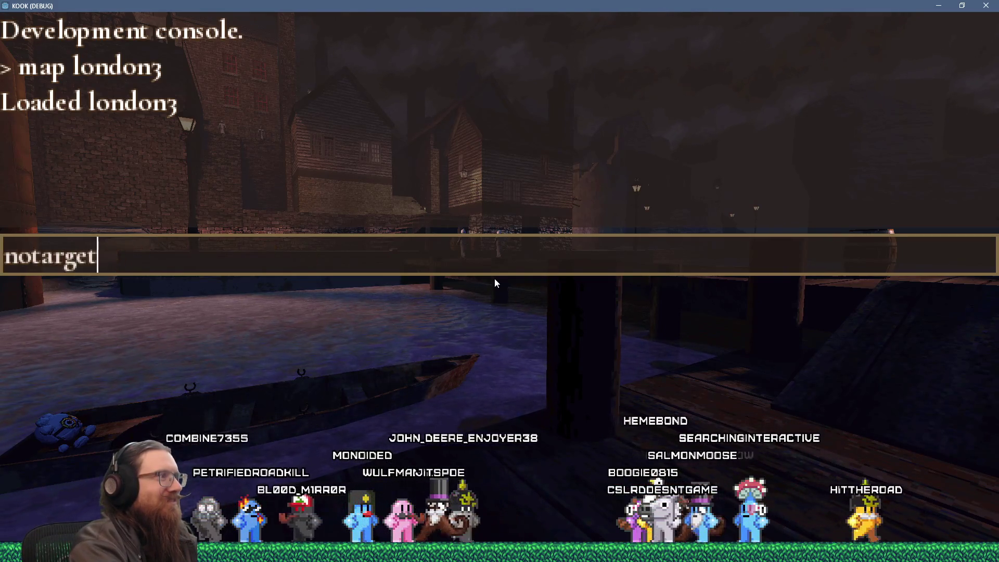
type("noclip")
key("Return")
key("grave")
key("w")
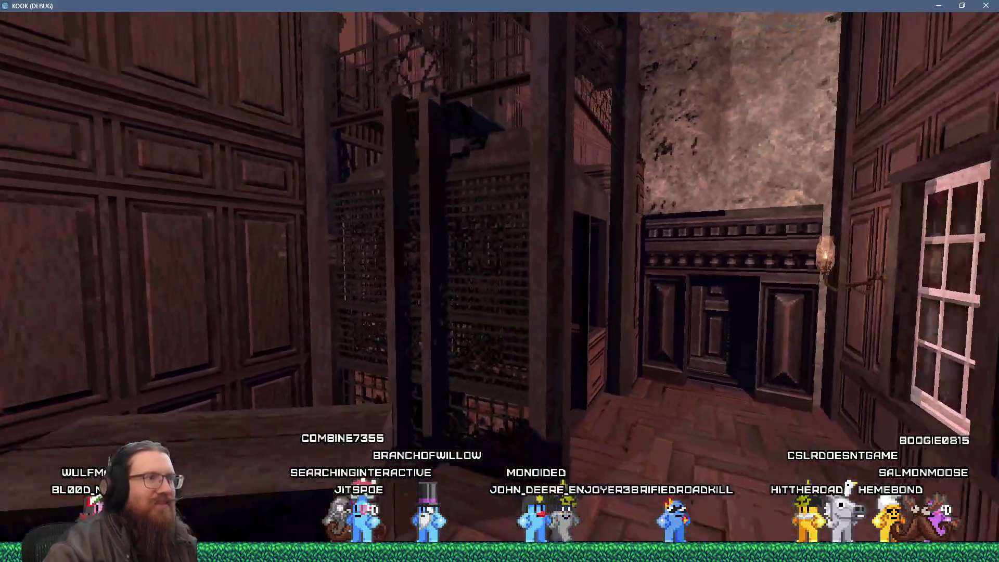
Run noclip again in the KOOK console and fly up through the elevator shaft.
key("grave")
type("noclip")
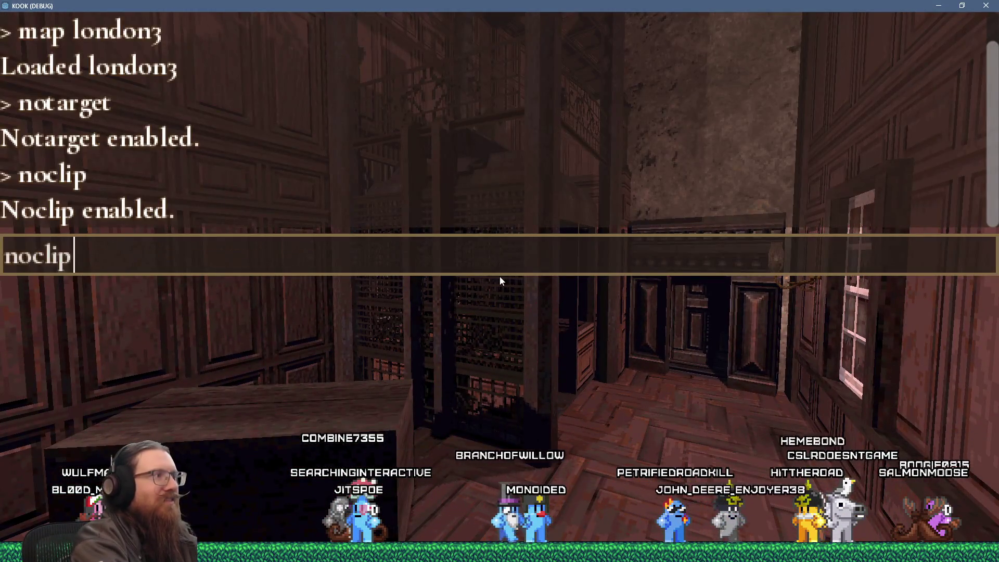
key("Return")
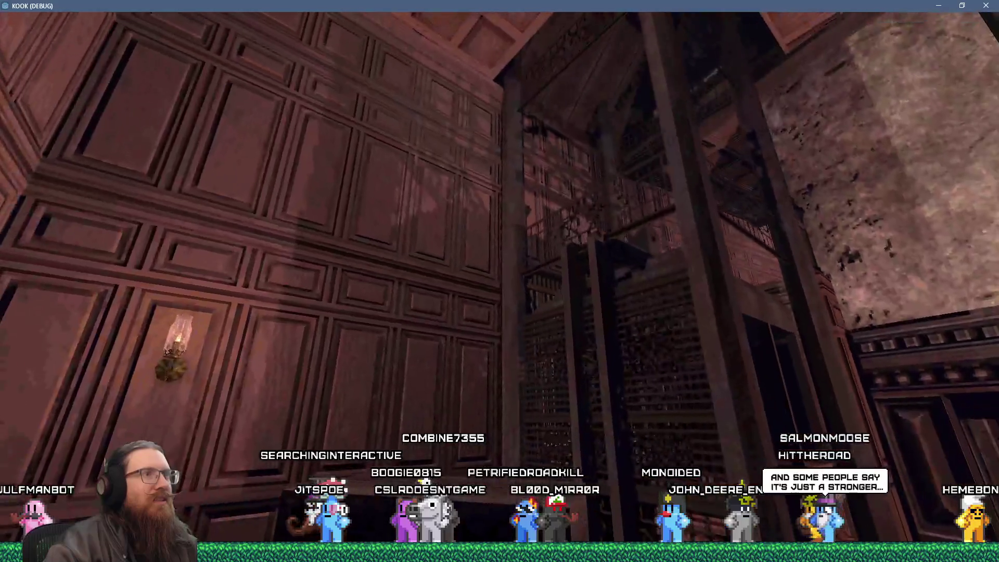
key("grave")
key("alt+Tab")
key("alt+Tab")
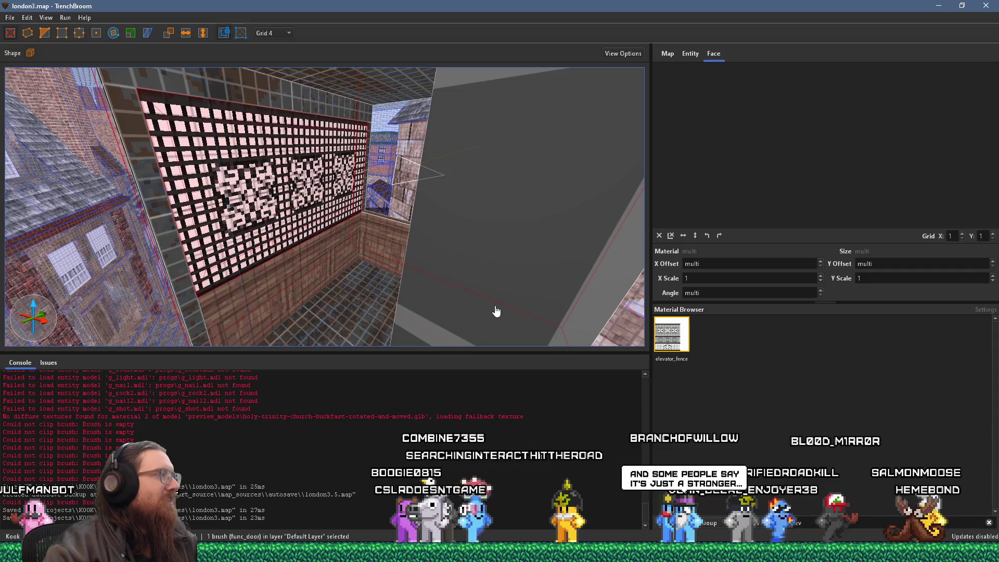
Fly the camera through the elevator cage, then bring up the wrought-iron elevator reference photo.
scroll(496, 311, "down", 5)
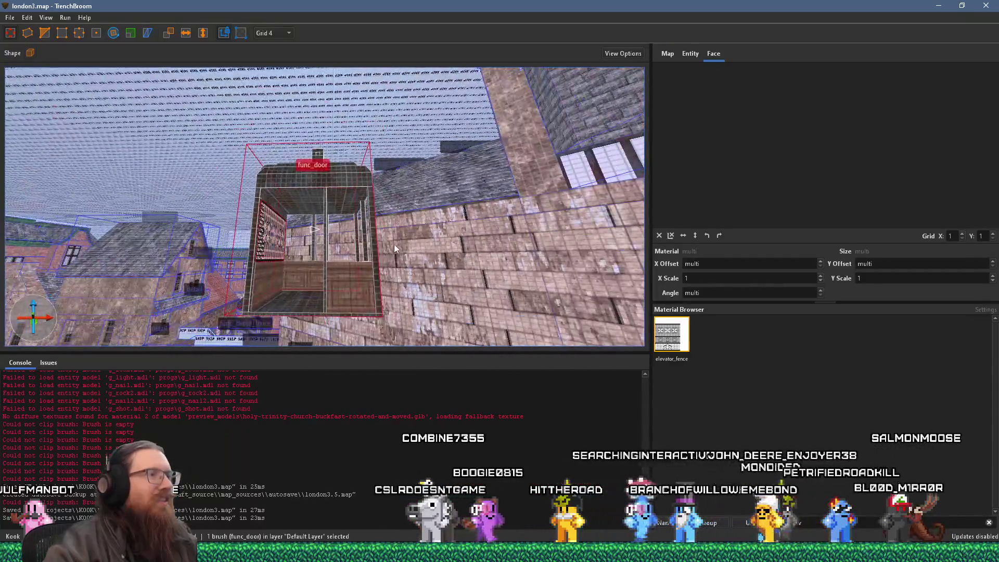
scroll(395, 244, "up", 10)
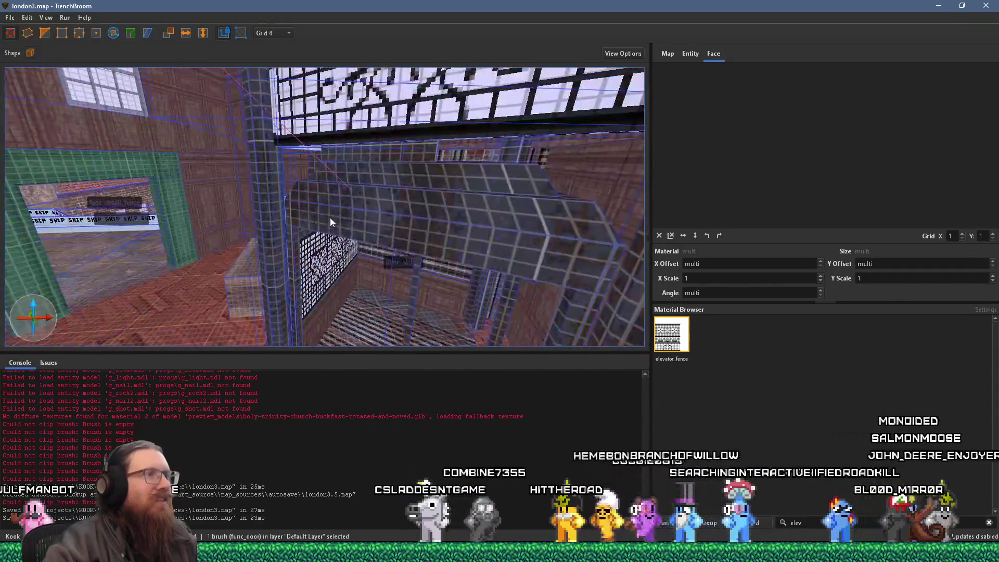
scroll(330, 221, "up", 5)
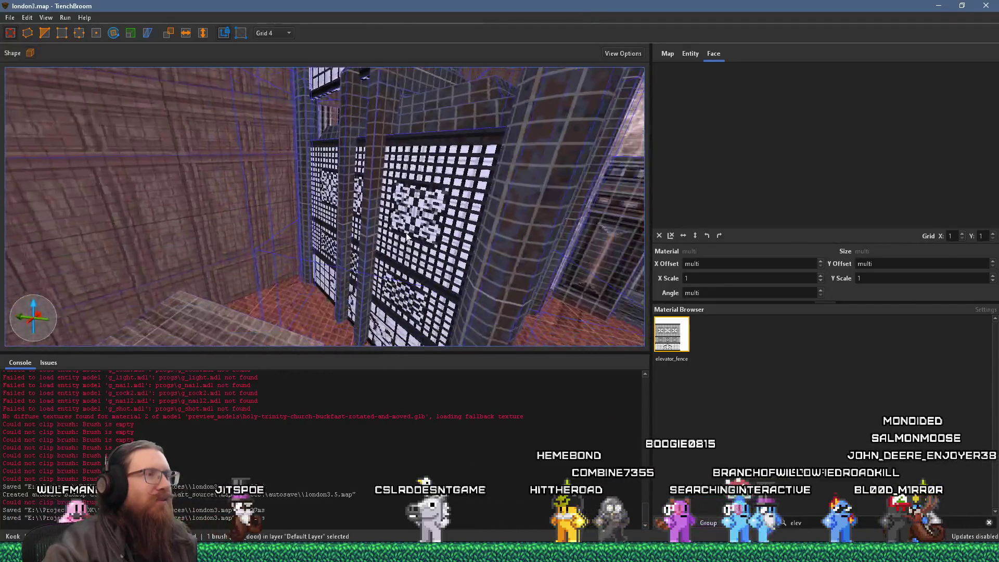
scroll(406, 237, "up", 10)
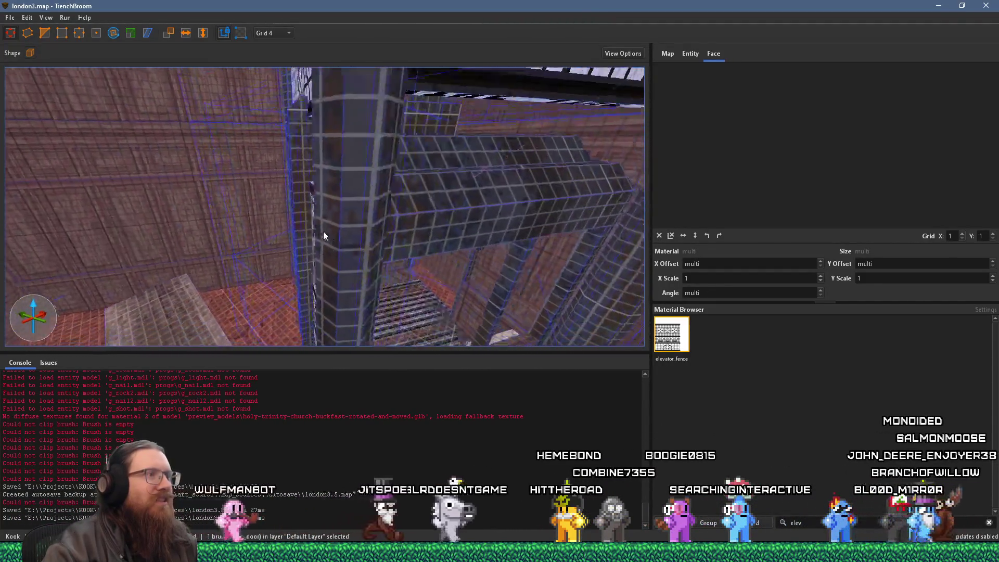
scroll(323, 235, "up", 5)
key("alt+Tab")
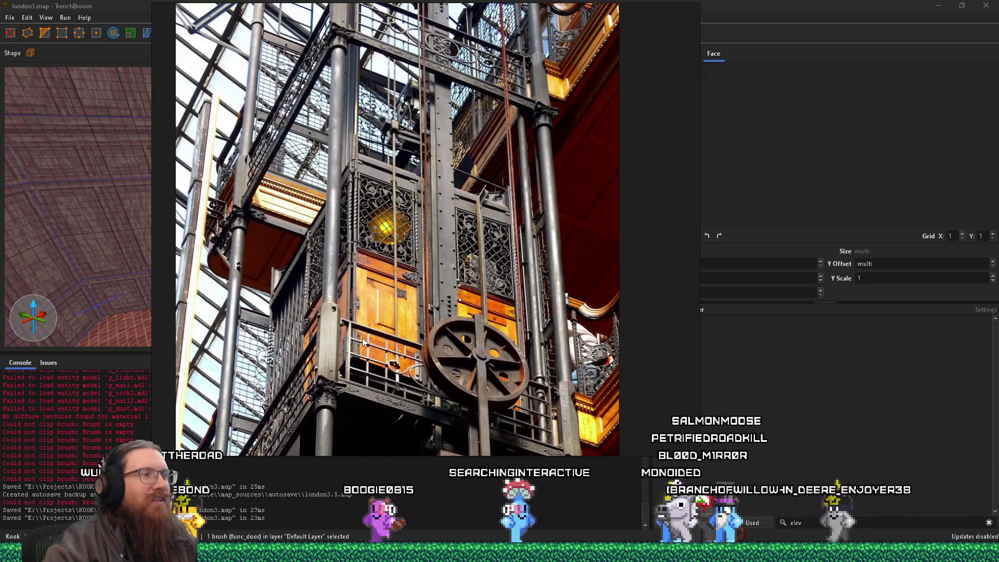
Close the reference photo and orbit the camera down onto the fence inside the shaft.
key("Escape")
scroll(417, 218, "up", 3)
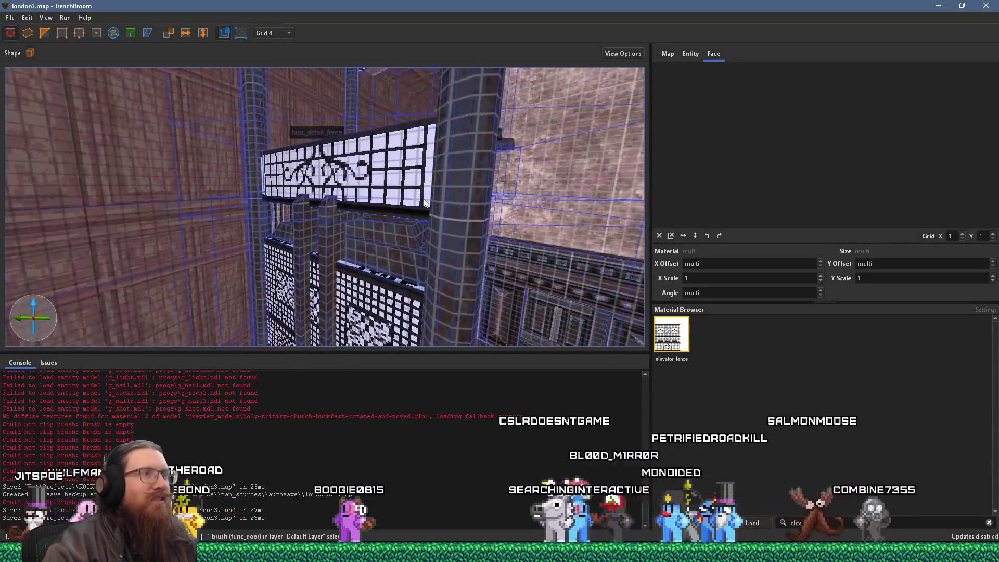
scroll(400, 196, "up", 5)
scroll(405, 231, "up", 3)
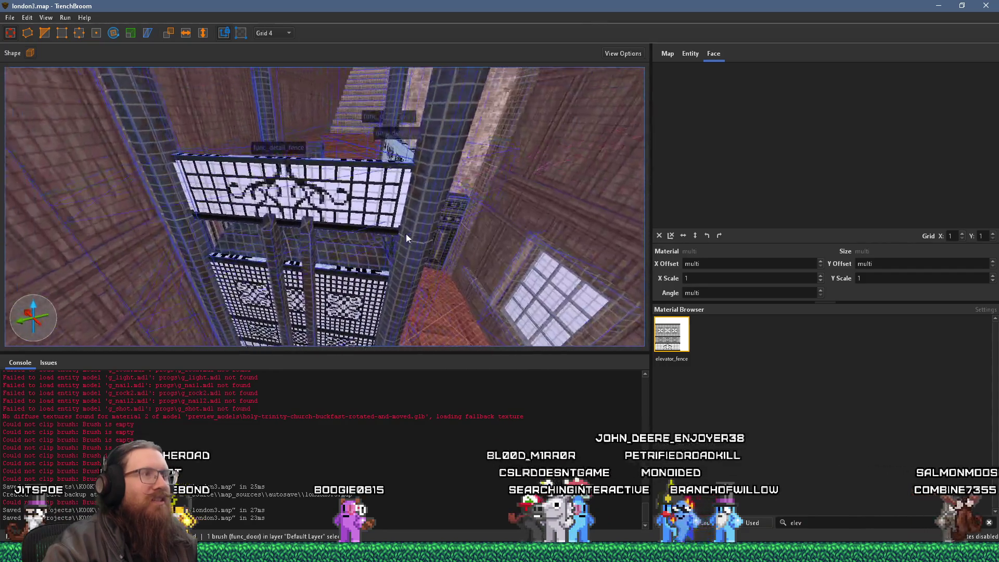
scroll(430, 262, "down", 3)
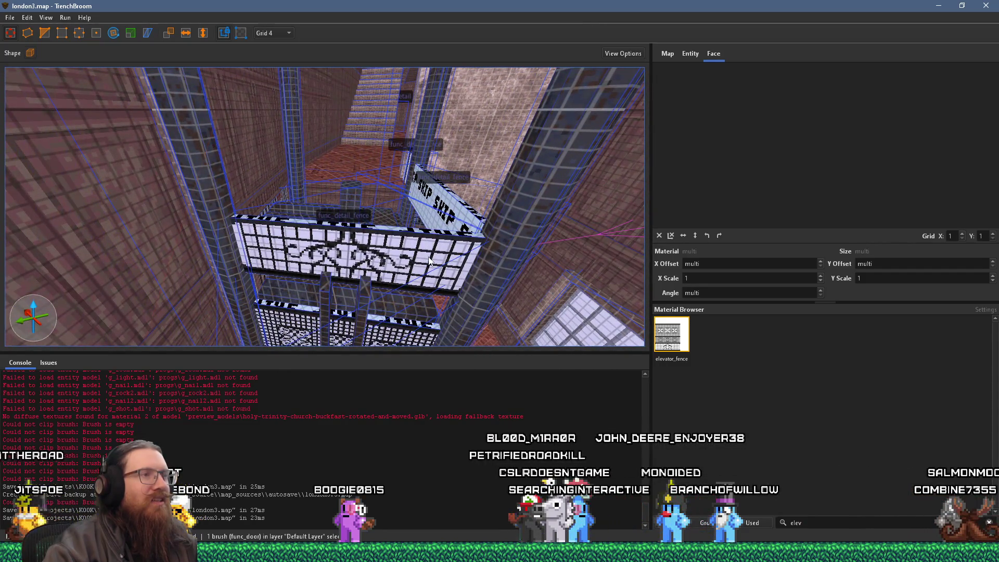
scroll(430, 261, "down", 3)
scroll(432, 275, "up", 6)
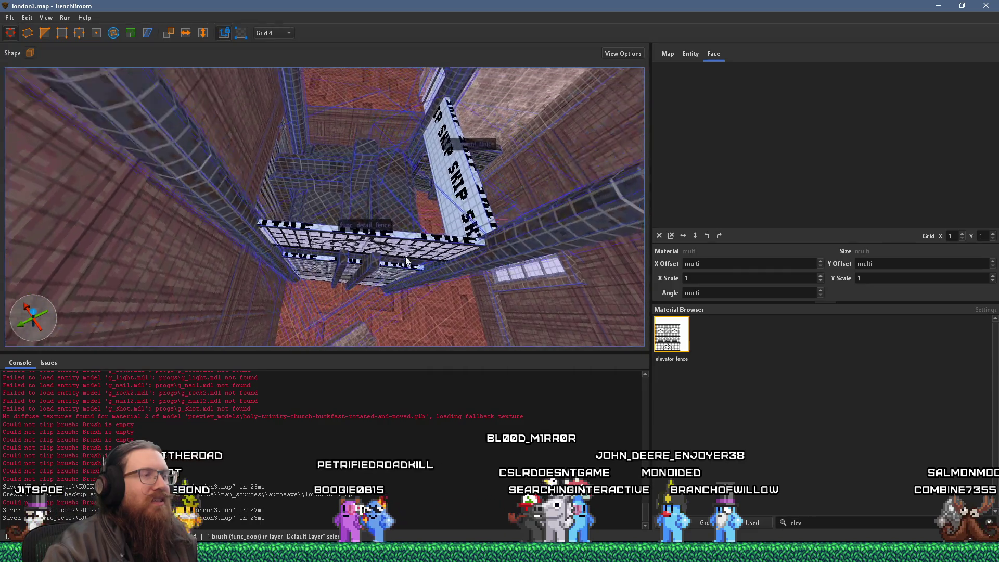
mouse_move(395, 327)
left_mouse_down()
mouse_move(214, 270)
mouse_move(310, 248)
mouse_move(352, 198)
mouse_move(309, 194)
mouse_move(407, 217)
mouse_move(373, 284)
mouse_move(303, 294)
mouse_move(341, 280)
mouse_move(322, 255)
mouse_move(334, 289)
mouse_move(341, 204)
mouse_move(439, 225)
mouse_move(346, 219)
left_mouse_up()
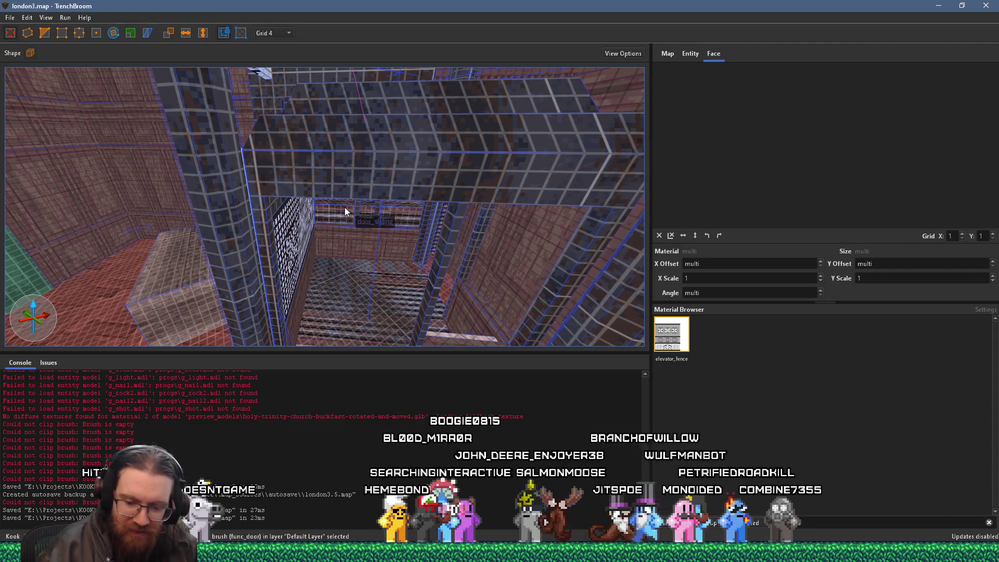
Cycle through the open windows and bring the elevator reference photo to the front.
key("alt+Tab")
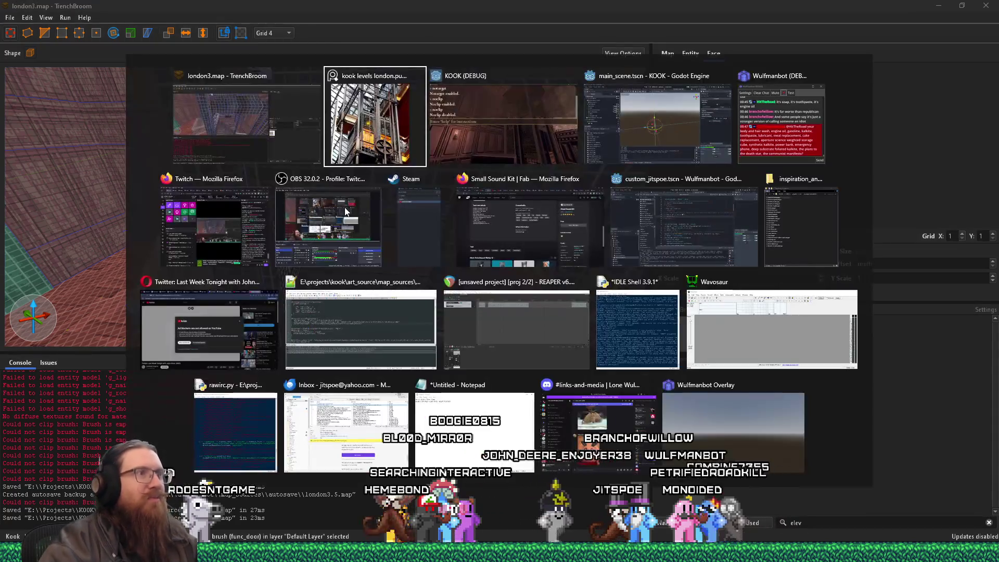
key("alt+shift+Tab")
key("Tab")
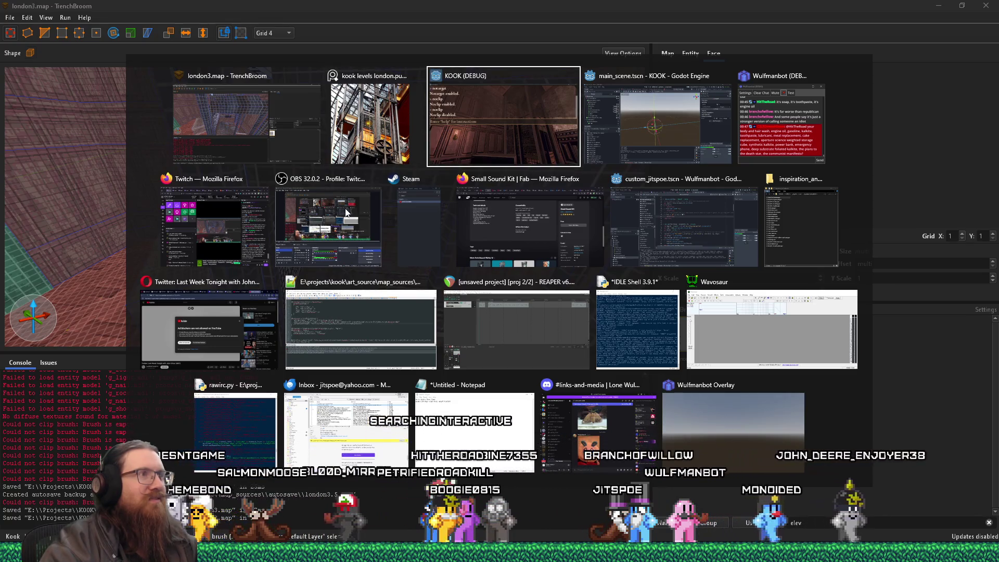
key("alt+shift+Tab")
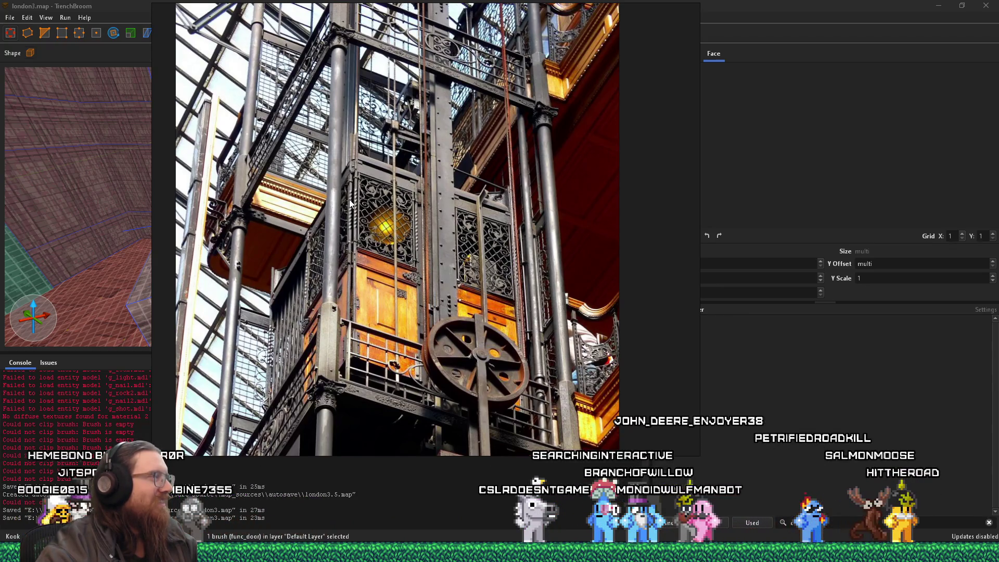
Quit the KOOK game with the 'quit' console command and return to TrenchBroom.
key("alt+Tab")
key("alt+Tab")
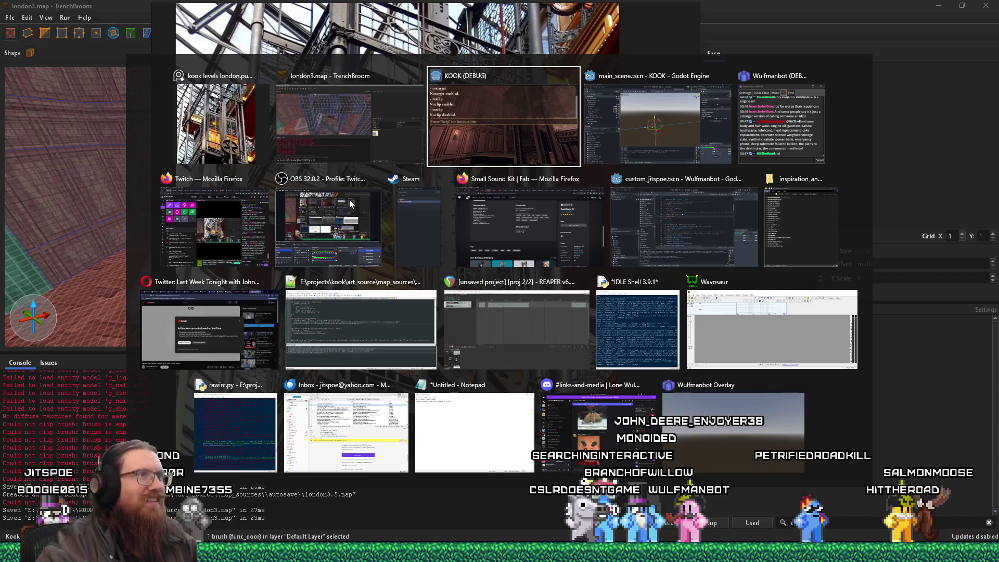
type("quit")
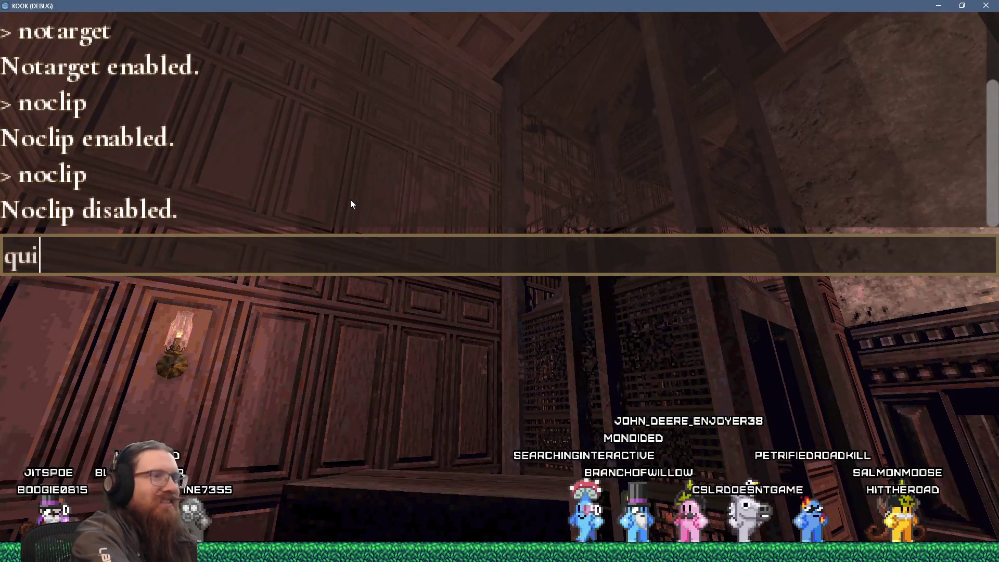
key("Return")
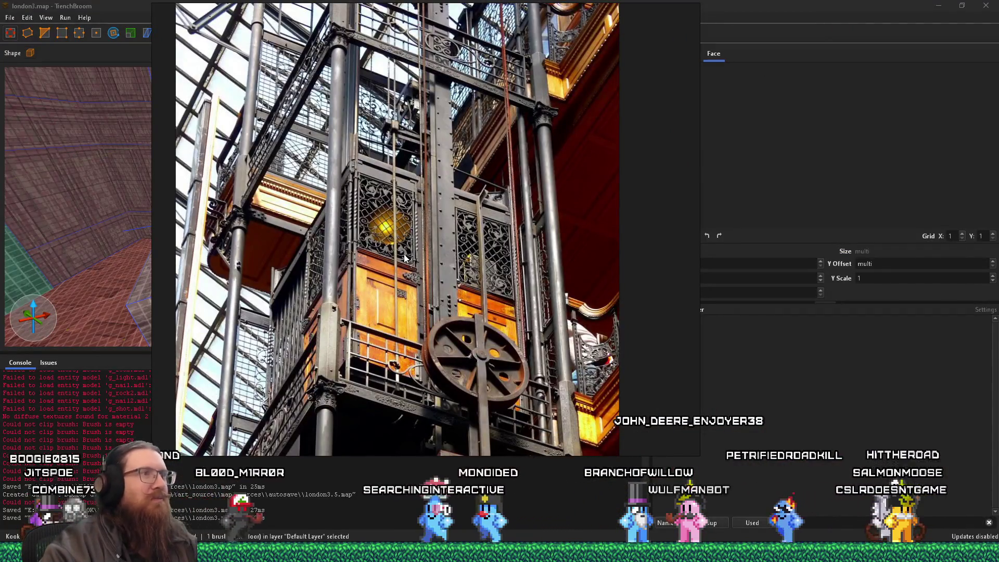
key("alt+Tab")
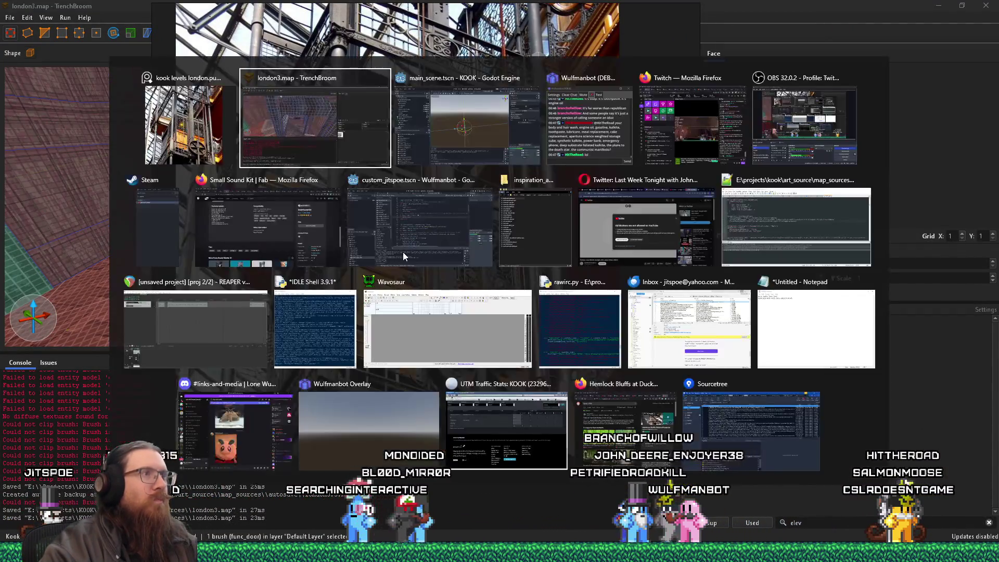
key("alt+shift+Tab")
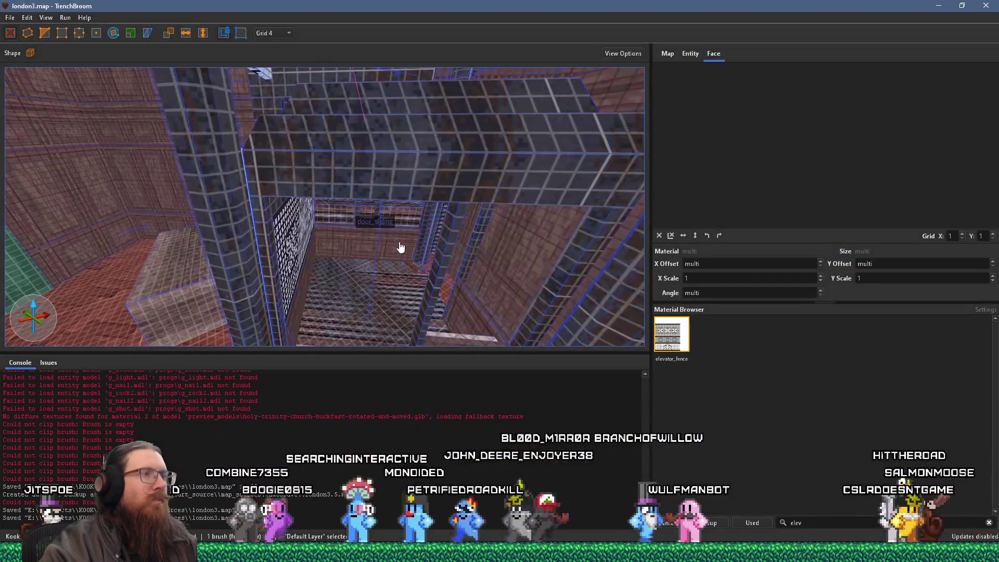
Turn the view to the elevator and select its entire 24-brush func_door entity.
mouse_move(438, 207)
left_mouse_down()
mouse_move(404, 245)
mouse_move(379, 229)
left_mouse_up()
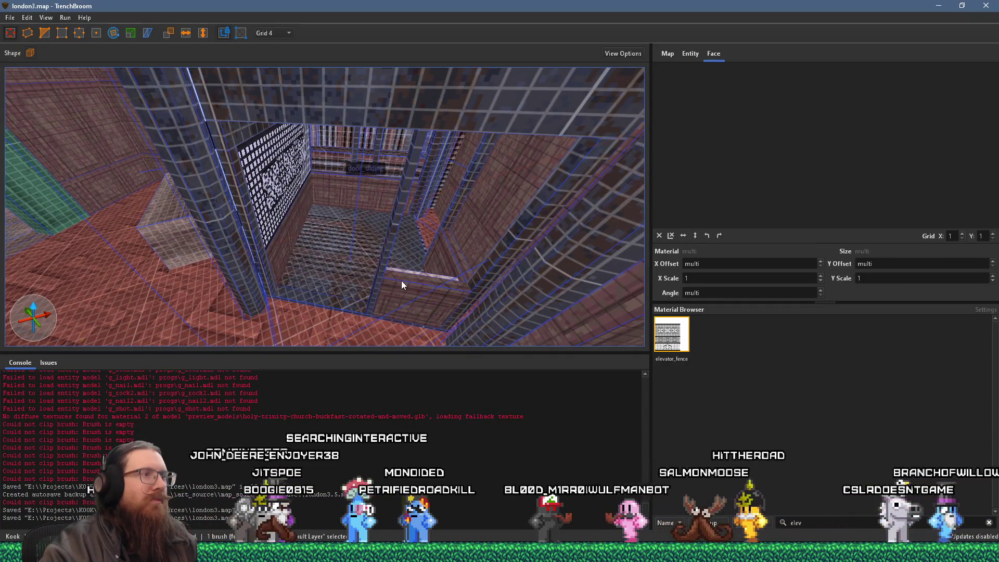
key("alt+Tab")
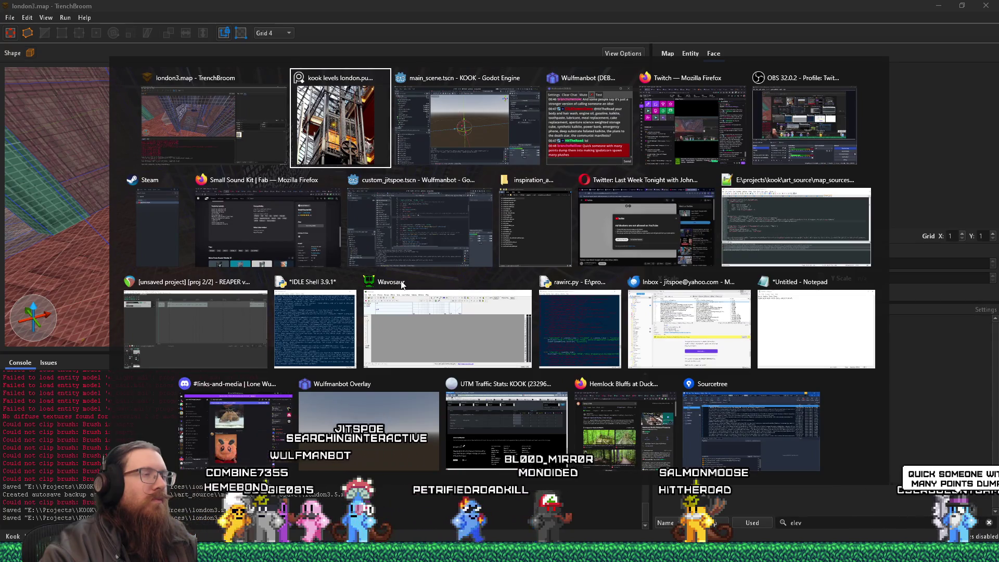
key("Escape")
mouse_move(217, 197)
left_mouse_down()
mouse_move(366, 261)
mouse_move(375, 308)
mouse_move(336, 279)
mouse_move(275, 269)
mouse_move(292, 268)
mouse_move(364, 320)
left_mouse_up()
left_click(336, 279)
double_click(319, 268)
mouse_move(319, 268)
left_mouse_down()
mouse_move(335, 288)
mouse_move(350, 268)
mouse_move(359, 296)
mouse_move(338, 291)
mouse_move(317, 261)
mouse_move(330, 217)
mouse_move(376, 230)
mouse_move(318, 201)
mouse_move(317, 248)
mouse_move(299, 245)
mouse_move(327, 252)
mouse_move(368, 231)
mouse_move(352, 205)
mouse_move(319, 214)
mouse_move(312, 232)
mouse_move(329, 272)
mouse_move(318, 278)
left_mouse_up()
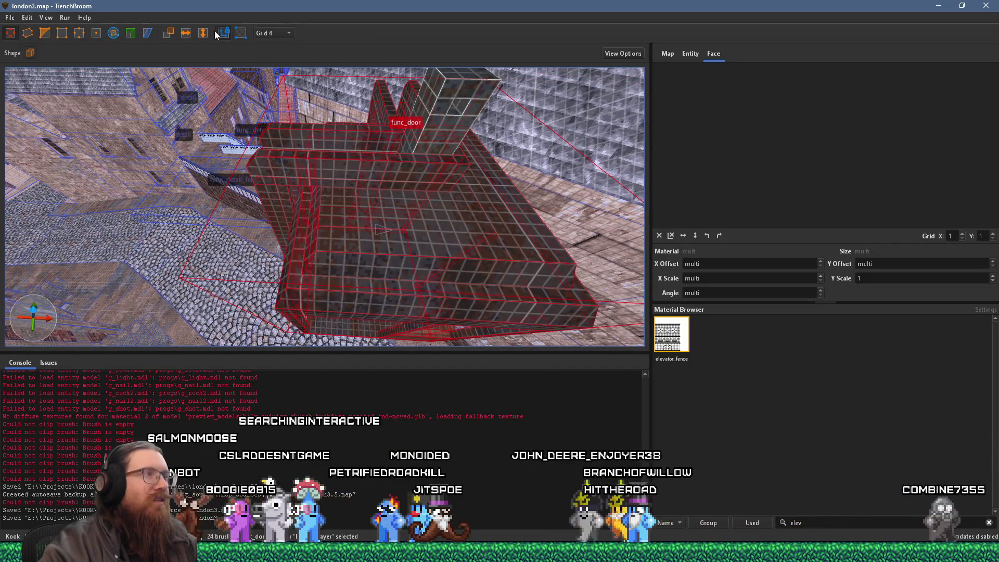
left_click(131, 34)
Delete the small box brush inside the elevator cage, then reselect the surrounding shaft brushes.
mouse_move(260, 155)
left_mouse_down()
mouse_move(350, 247)
mouse_move(297, 213)
mouse_move(325, 204)
mouse_move(257, 129)
mouse_move(232, 149)
mouse_move(272, 124)
mouse_move(409, 123)
mouse_move(285, 129)
mouse_move(336, 221)
mouse_move(304, 211)
mouse_move(200, 127)
mouse_move(358, 211)
mouse_move(354, 168)
mouse_move(379, 176)
mouse_move(360, 241)
mouse_move(332, 243)
mouse_move(294, 183)
mouse_move(298, 155)
mouse_move(314, 138)
mouse_move(343, 183)
left_mouse_up()
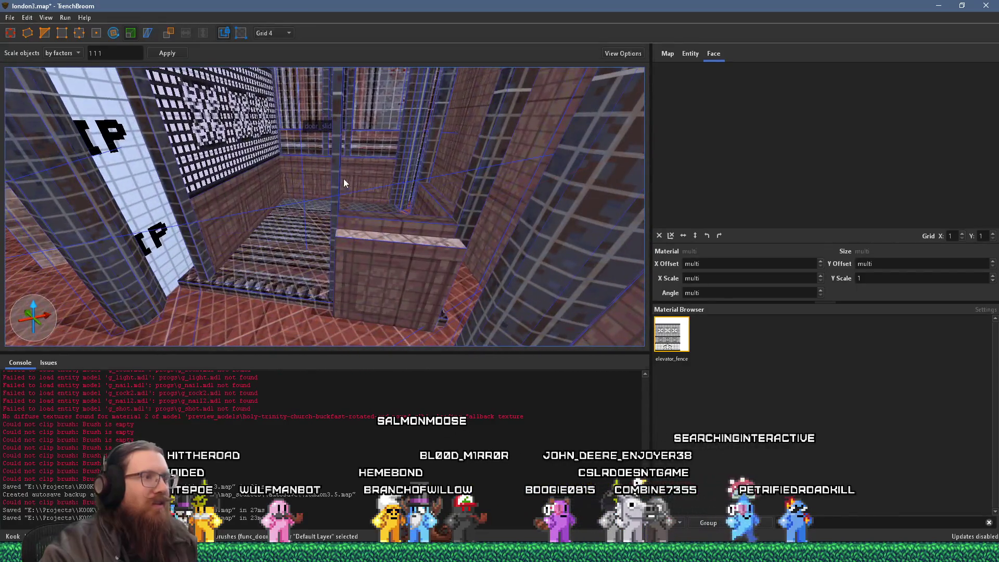
left_click(359, 258)
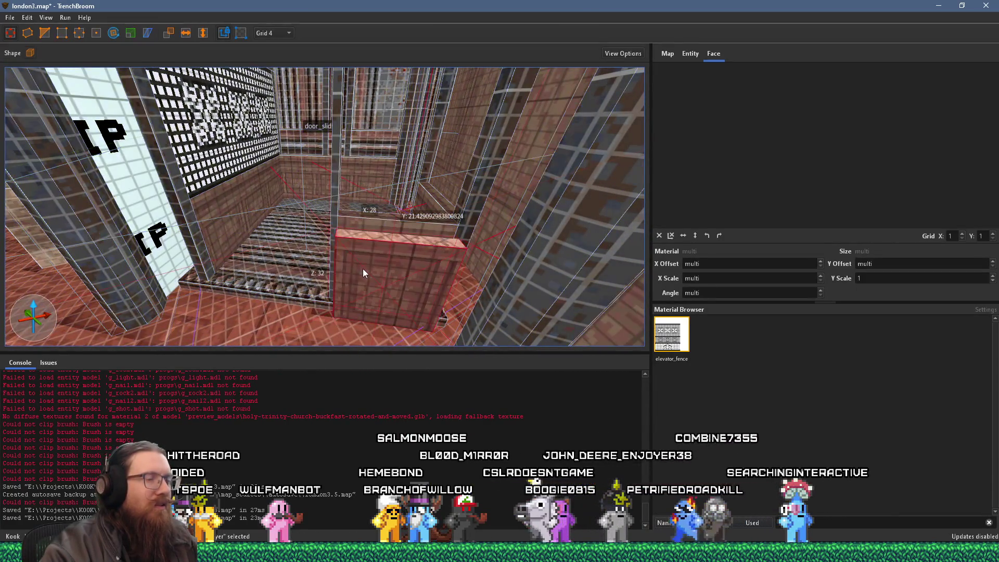
key("Delete")
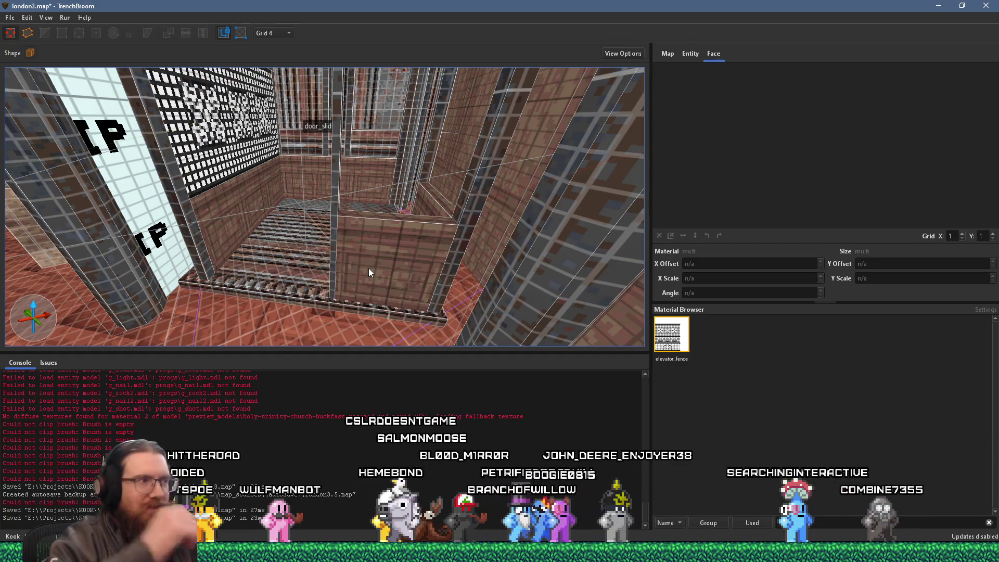
left_click(386, 280)
mouse_move(368, 247)
left_mouse_down()
mouse_move(365, 176)
mouse_move(358, 251)
mouse_move(307, 308)
mouse_move(306, 283)
mouse_move(339, 313)
mouse_move(298, 276)
mouse_move(317, 291)
mouse_move(383, 276)
mouse_move(308, 328)
mouse_move(323, 330)
mouse_move(381, 277)
mouse_move(298, 282)
mouse_move(264, 258)
mouse_move(271, 230)
mouse_move(270, 310)
mouse_move(258, 280)
mouse_move(284, 267)
mouse_move(309, 205)
left_mouse_up()
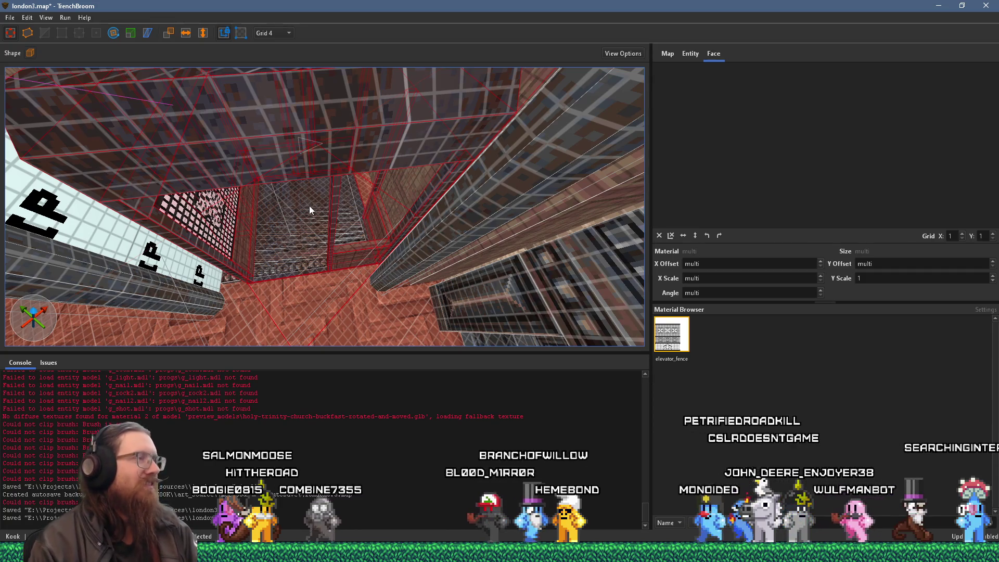
Orbit the view to look down the shaft at the ElevatorAxisAligned entity.
mouse_move(309, 205)
left_mouse_down()
mouse_move(413, 251)
mouse_move(402, 232)
mouse_move(335, 216)
mouse_move(367, 189)
mouse_move(375, 335)
mouse_move(382, 278)
mouse_move(335, 358)
mouse_move(324, 341)
mouse_move(331, 326)
mouse_move(339, 342)
mouse_move(374, 327)
mouse_move(397, 292)
mouse_move(382, 306)
mouse_move(361, 269)
left_mouse_up()
key("alt+Tab")
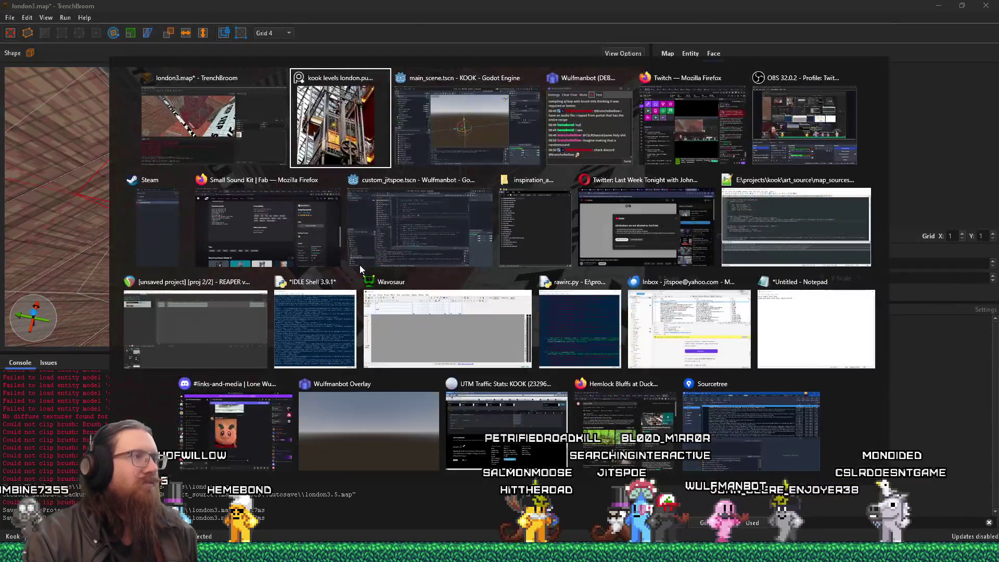
key("alt+Tab")
key("Tab")
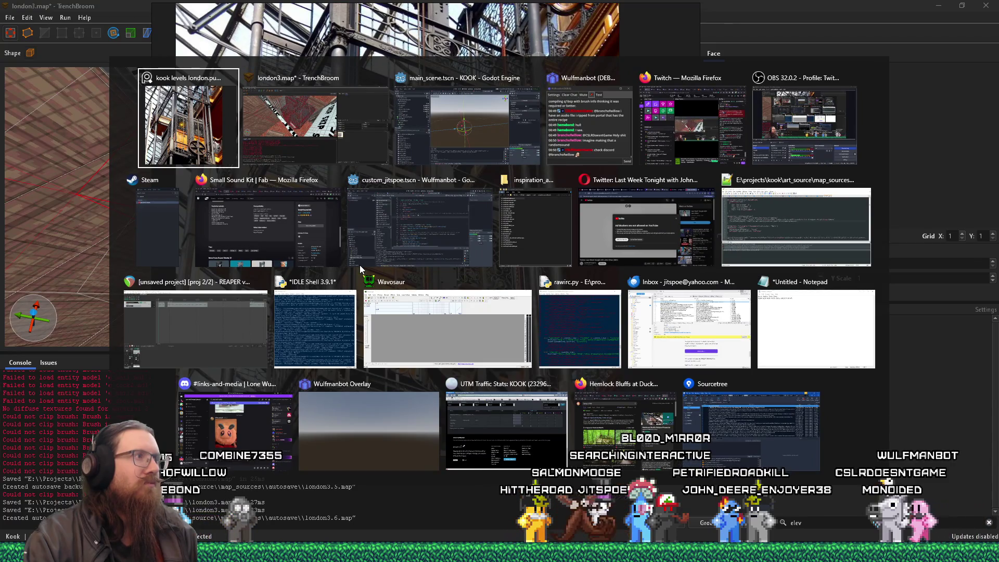
key("Tab")
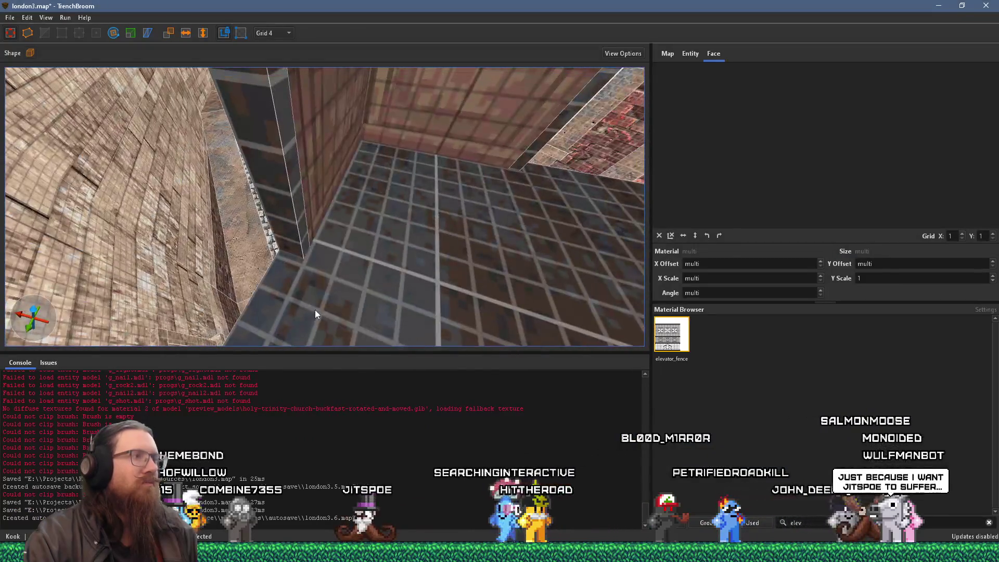
right_click(315, 308)
key("Escape")
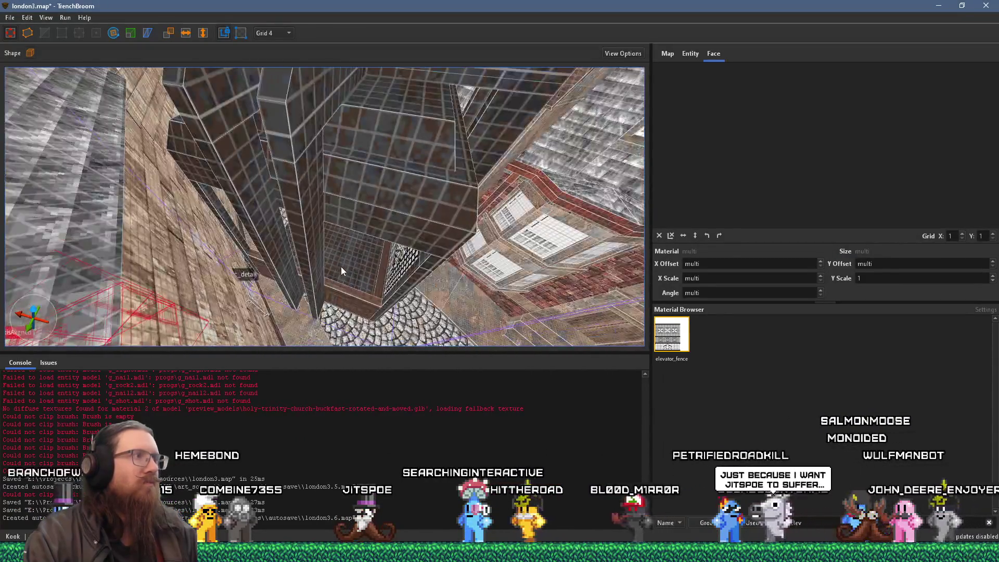
Select all the func_door cross brushes and snap their vertices to the grid.
left_click(331, 193)
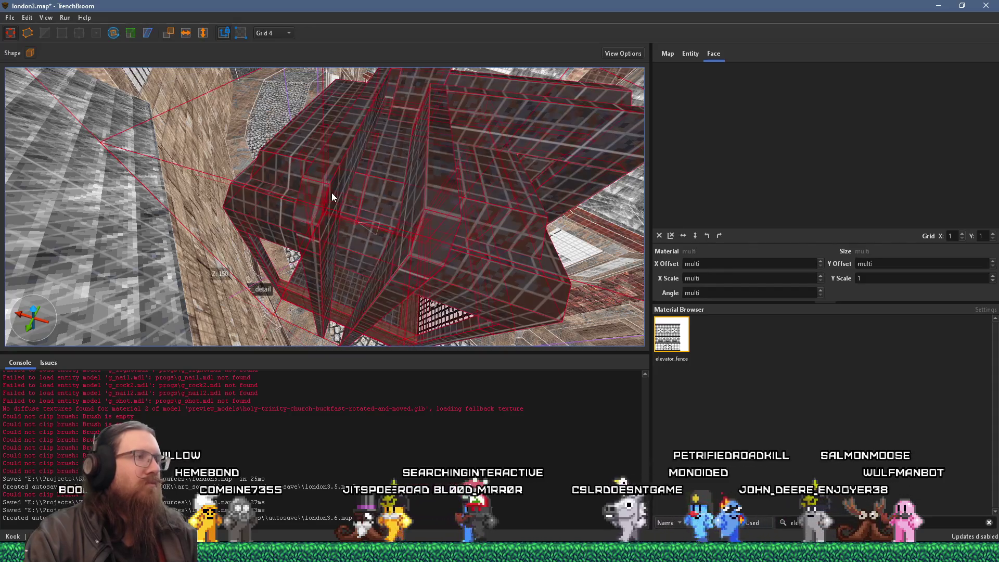
double_click(336, 180)
double_click(314, 259)
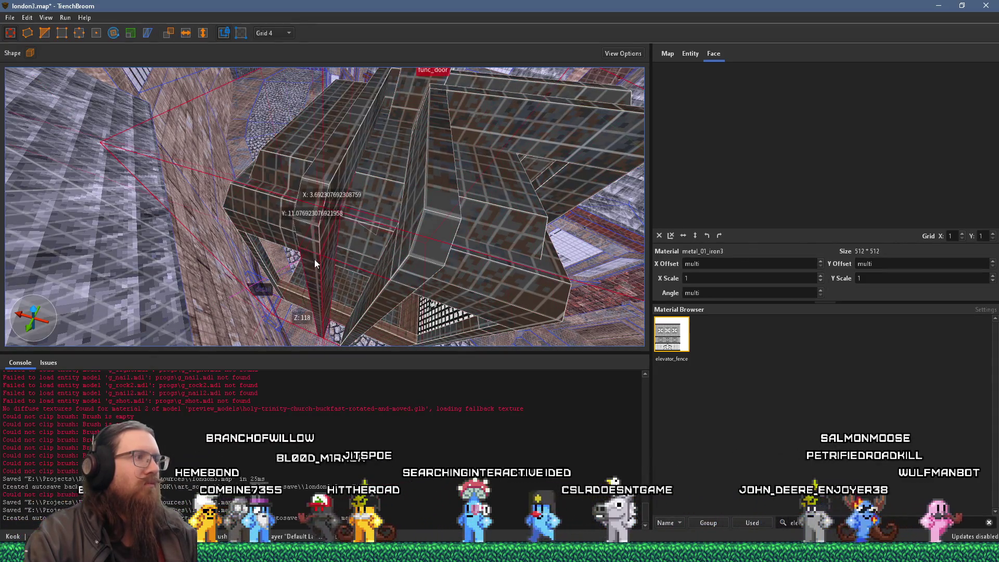
left_click(402, 282, "ctrl")
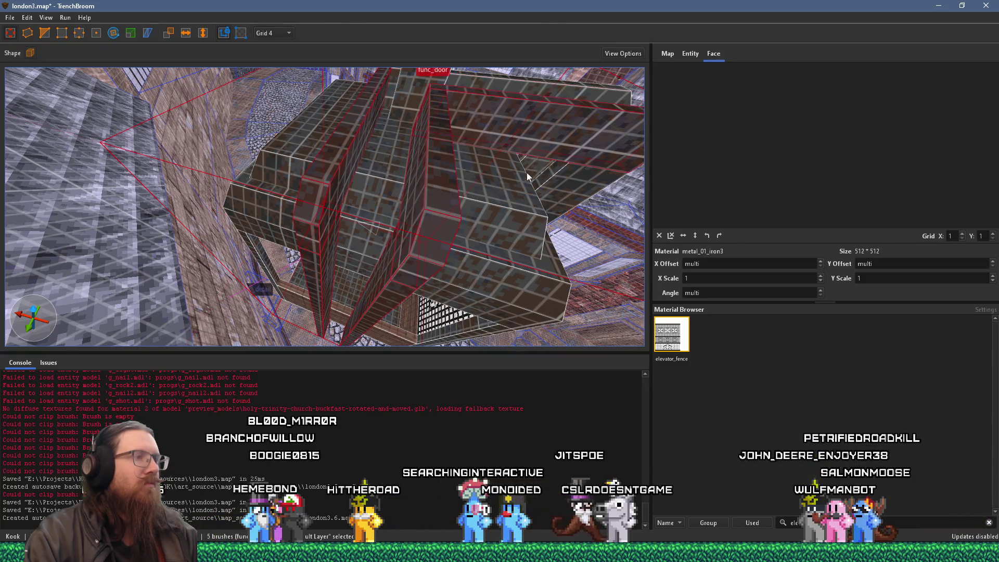
scroll(526, 172, "up", 5)
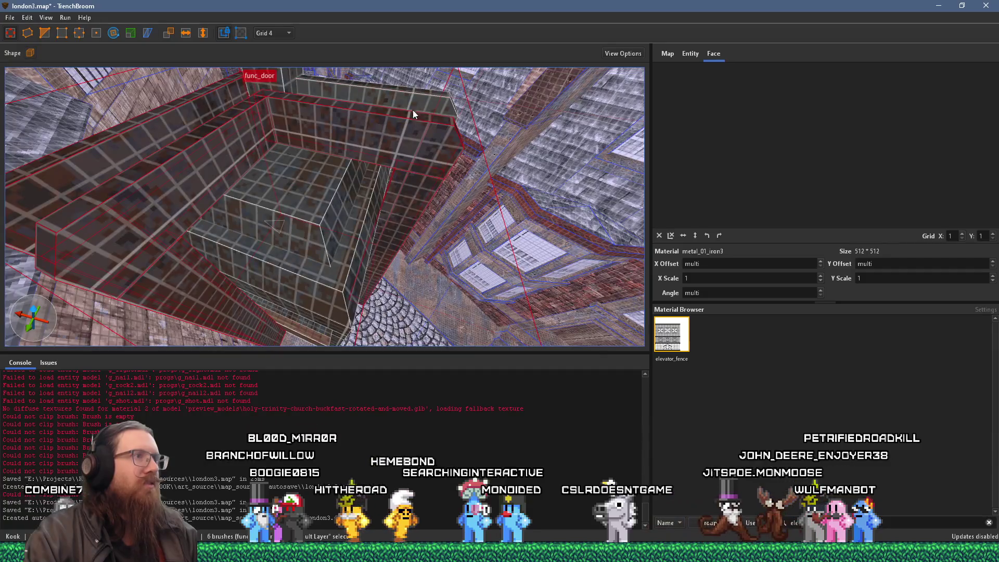
scroll(432, 120, "down", 5)
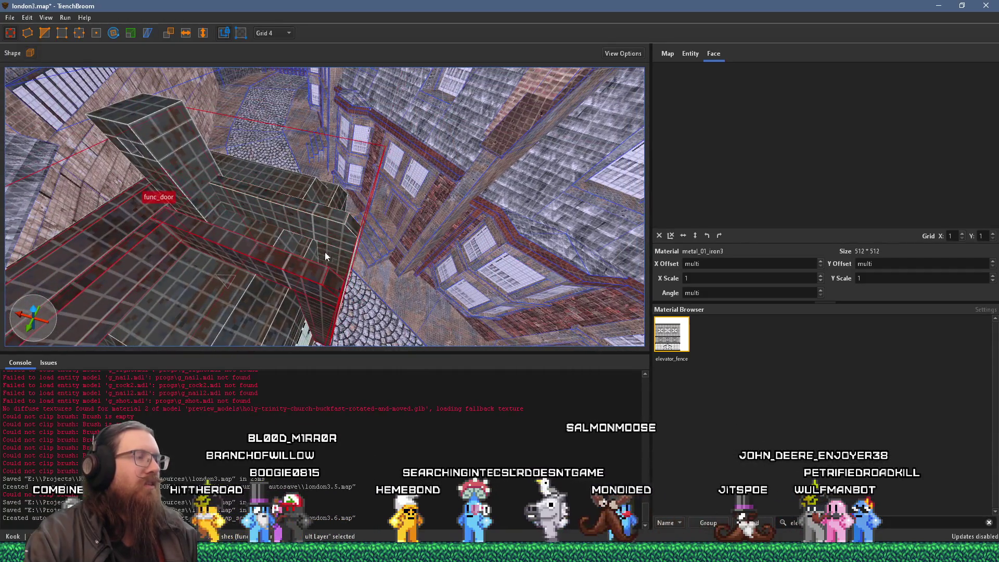
left_click(214, 218, "ctrl")
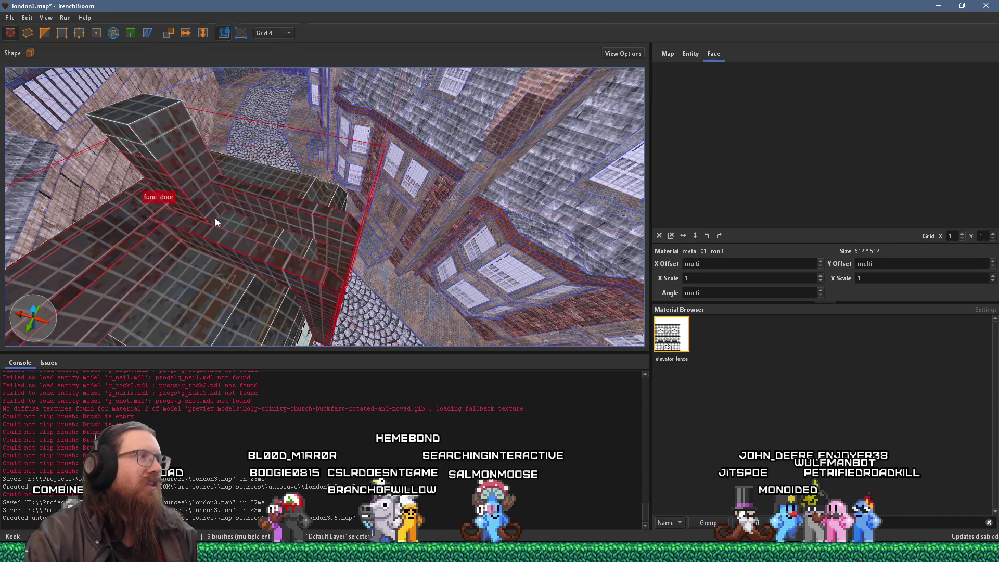
scroll(215, 218, "down", 3)
scroll(358, 186, "up", 4)
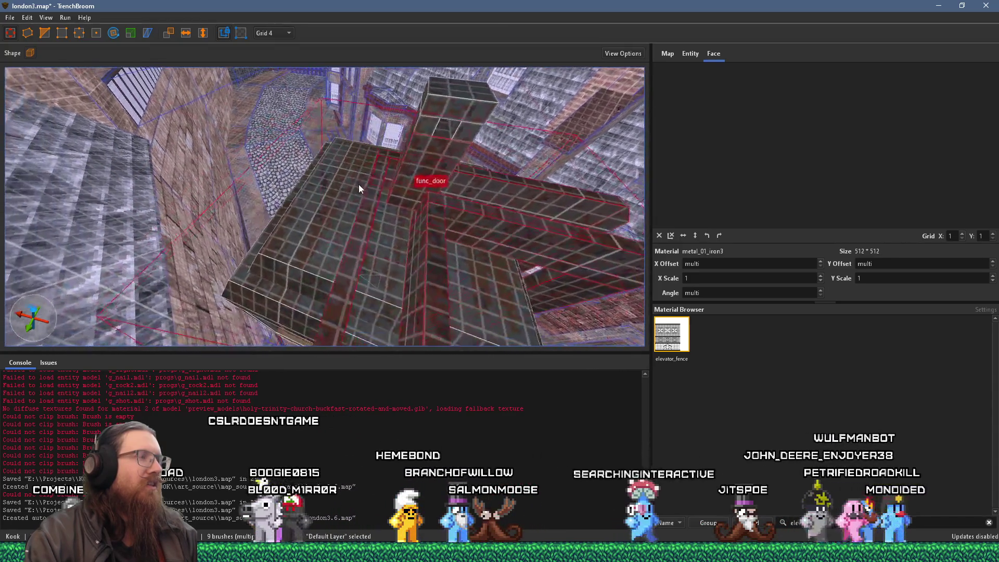
scroll(358, 184, "up", 2)
scroll(354, 182, "up", 2)
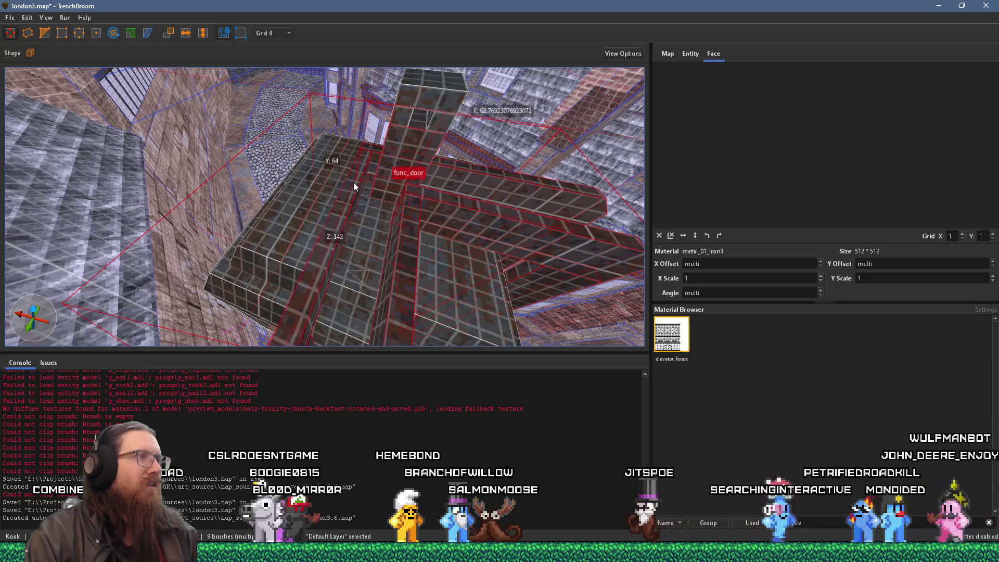
left_click_drag(353, 182, 335, 179)
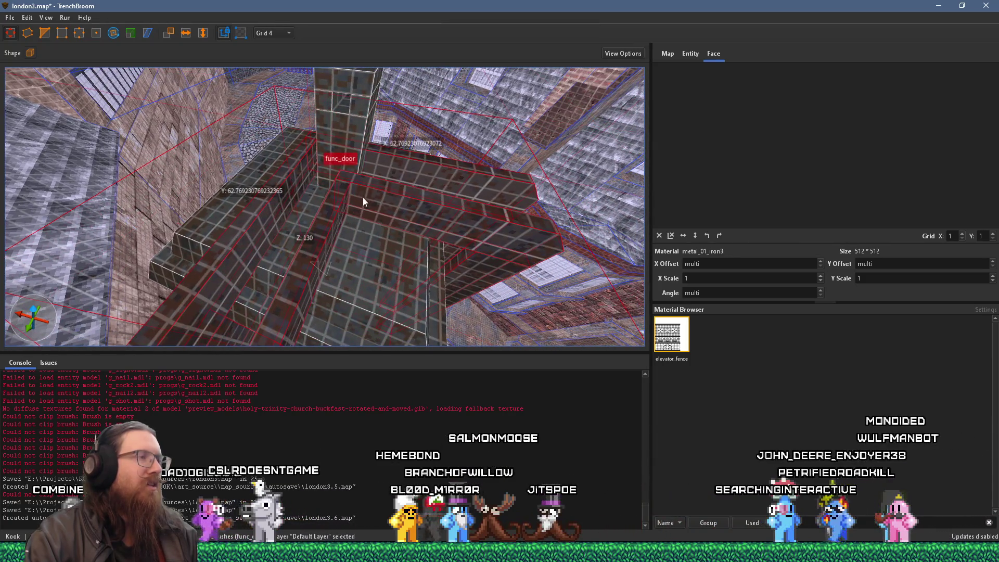
left_click(26, 19)
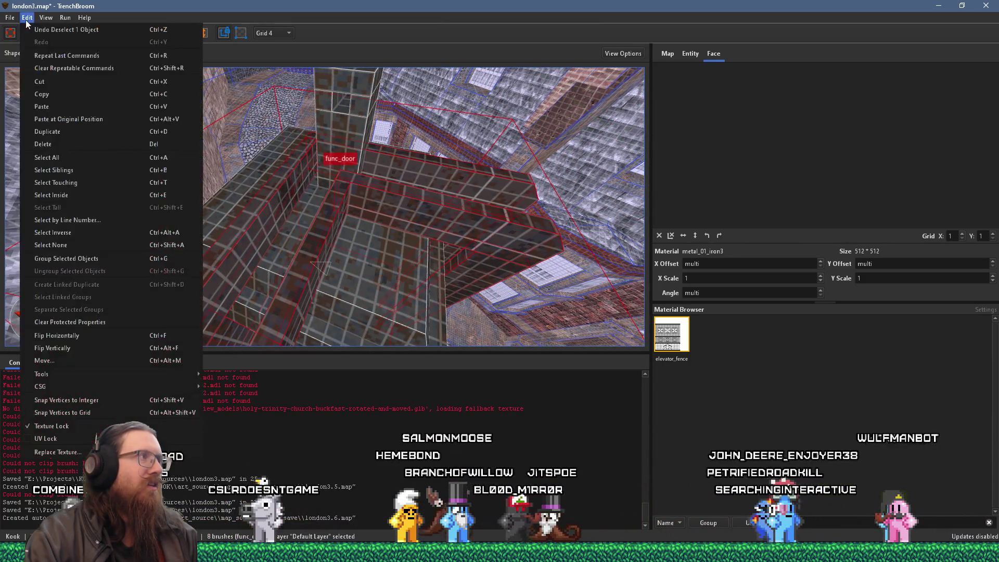
left_click(112, 410)
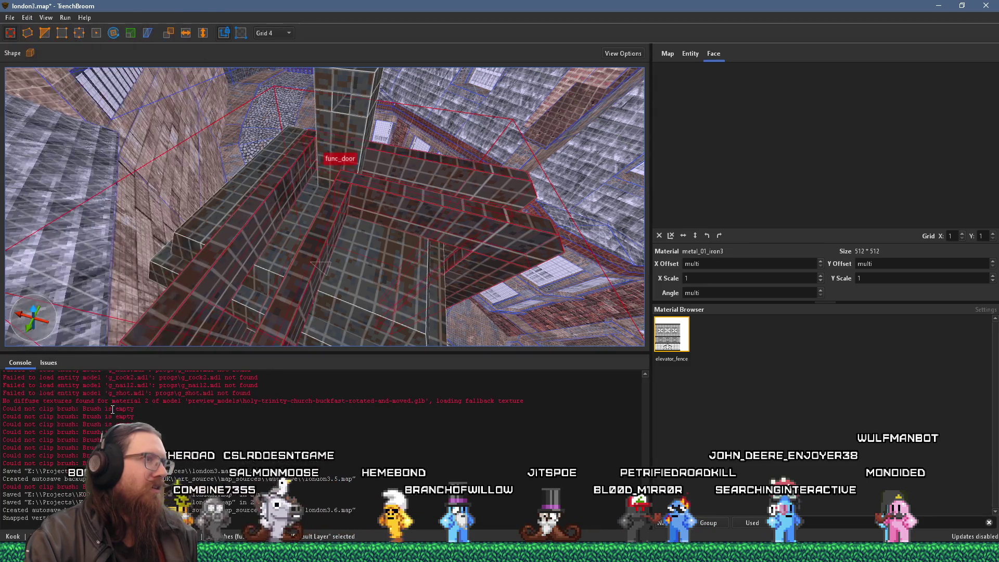
Pick out two vertical brushes of the func_door cross.
left_click_drag(347, 285, 346, 279)
left_click(361, 175)
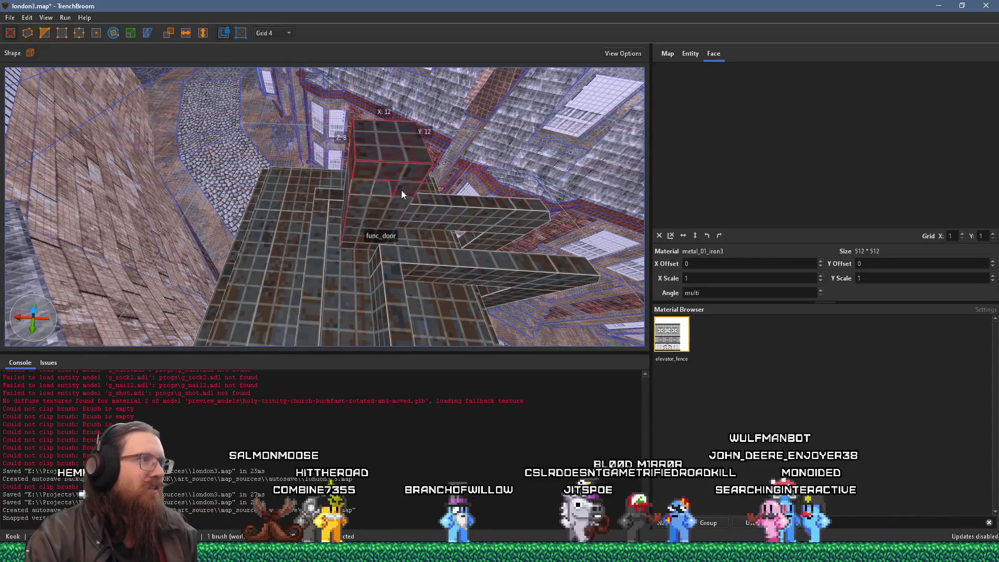
left_click(368, 213, "ctrl")
mouse_move(367, 211)
left_mouse_down()
mouse_move(351, 228)
mouse_move(237, 213)
mouse_move(310, 187)
mouse_move(282, 227)
mouse_move(295, 251)
mouse_move(339, 211)
left_mouse_up()
scroll(401, 220, "up", 2)
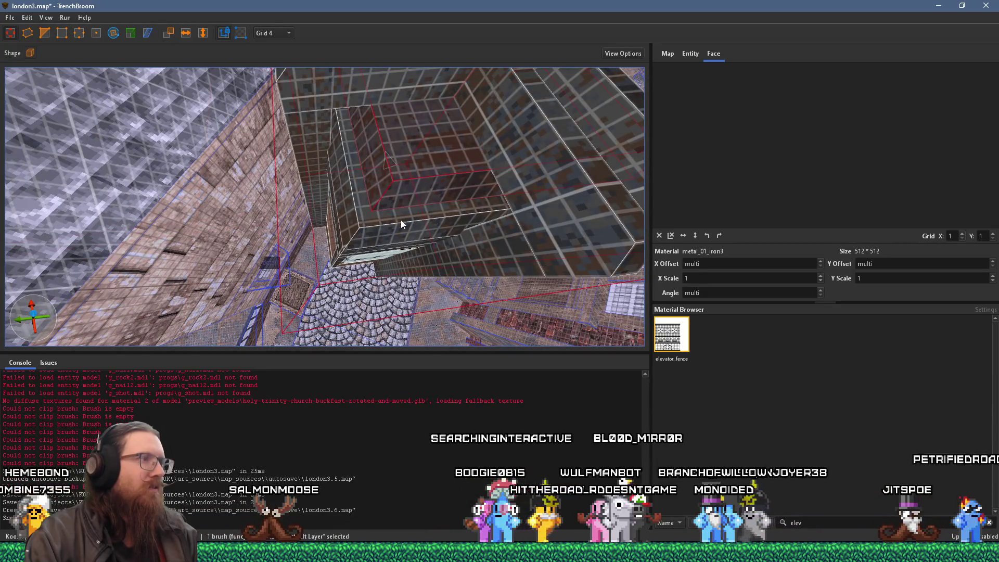
left_click(402, 223, "ctrl")
mouse_move(401, 223)
left_mouse_down()
mouse_move(377, 164)
mouse_move(320, 174)
mouse_move(351, 182)
mouse_move(333, 172)
left_mouse_up()
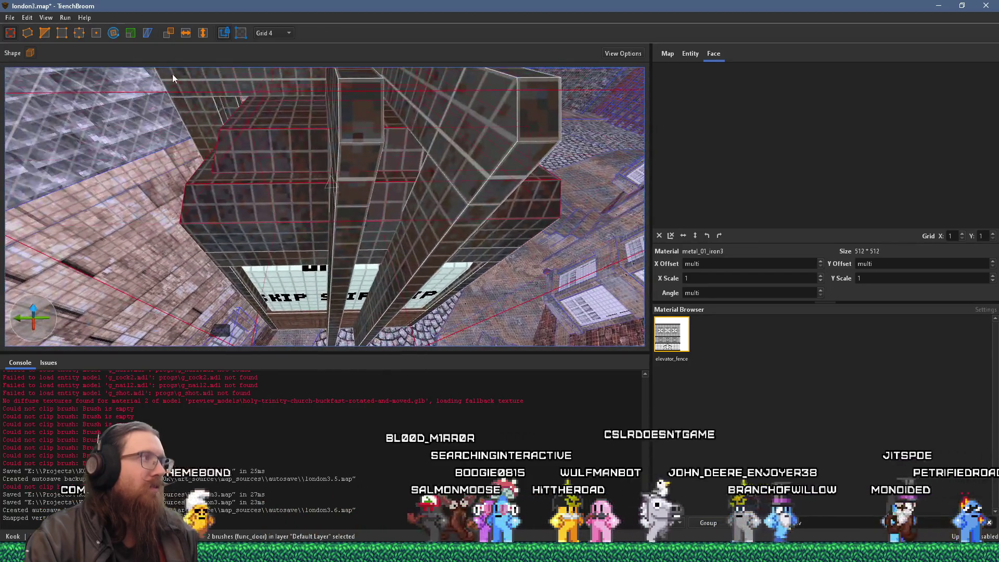
left_click(27, 17)
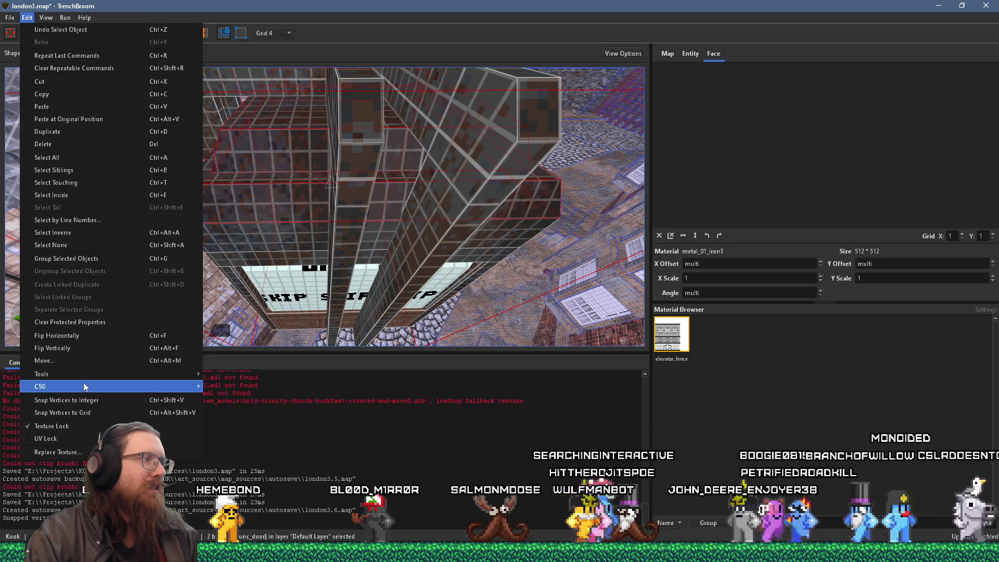
Snap the two vertical brushes' vertices to the grid, then the cage's roof box.
left_click(88, 409)
mouse_move(130, 251)
left_mouse_down()
mouse_move(254, 199)
mouse_move(294, 244)
mouse_move(239, 197)
mouse_move(233, 171)
mouse_move(263, 166)
mouse_move(247, 121)
mouse_move(288, 141)
mouse_move(311, 98)
mouse_move(334, 103)
mouse_move(331, 163)
left_mouse_up()
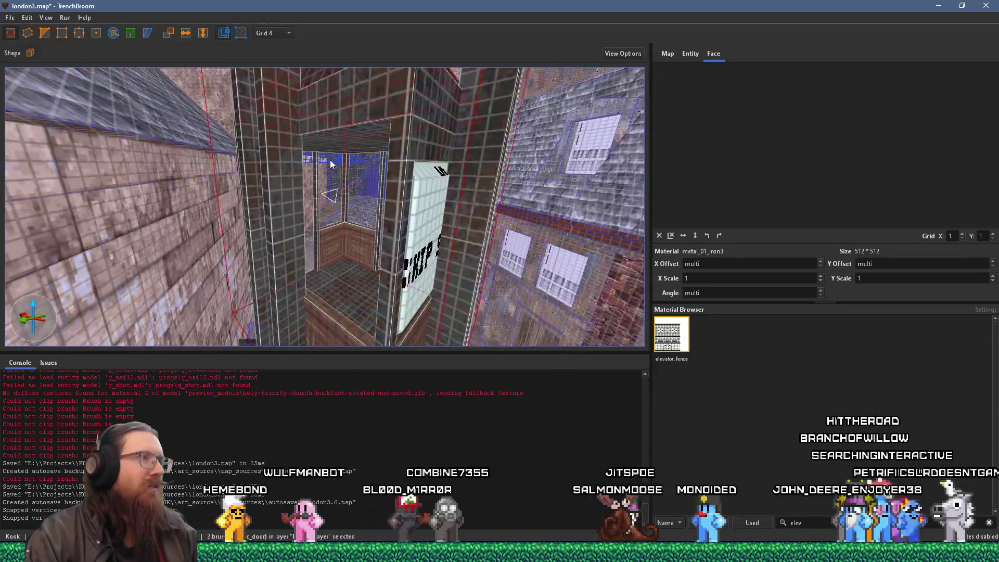
left_click(407, 126)
left_click_drag(407, 132, 413, 167)
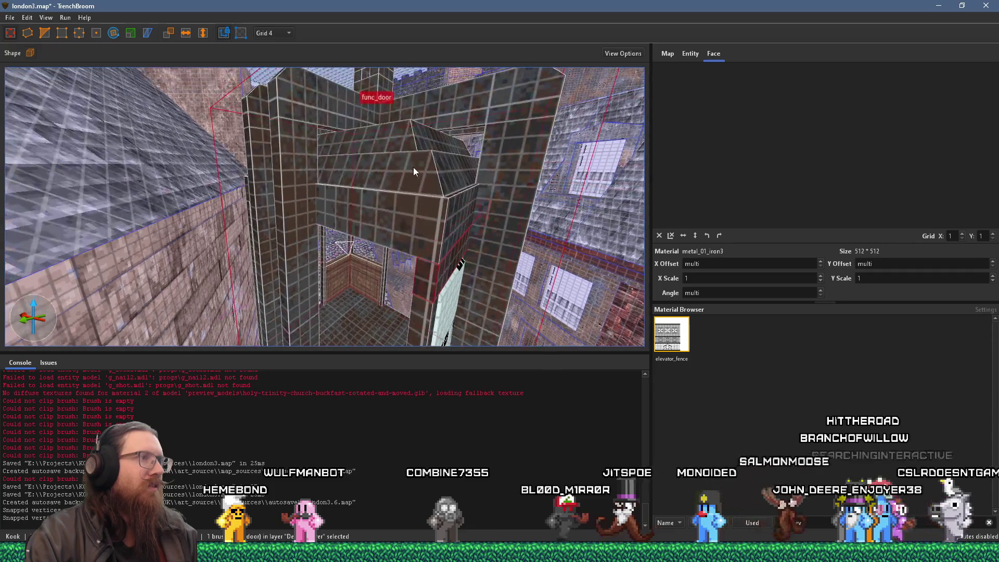
left_click(447, 202)
left_click(27, 18)
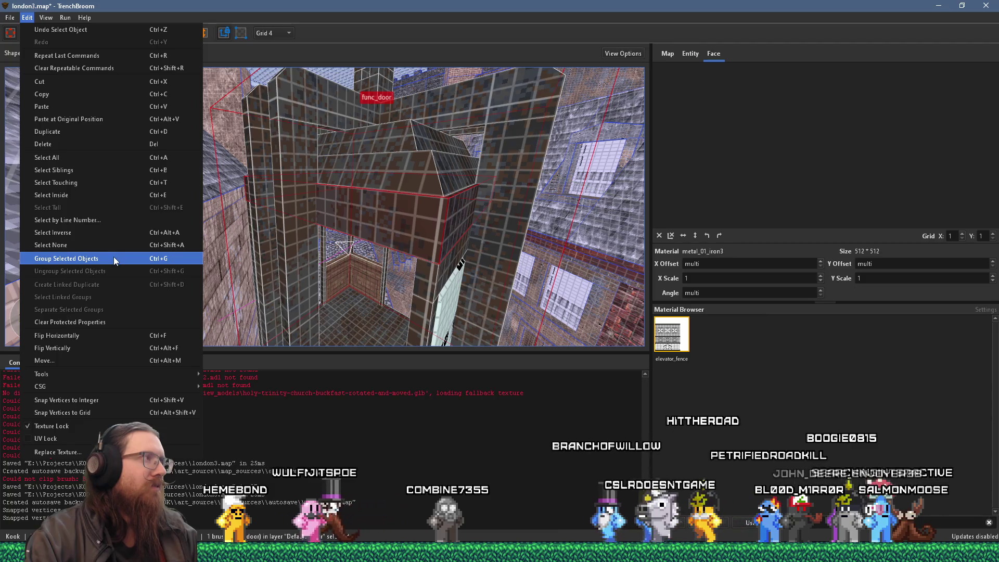
left_click(127, 411)
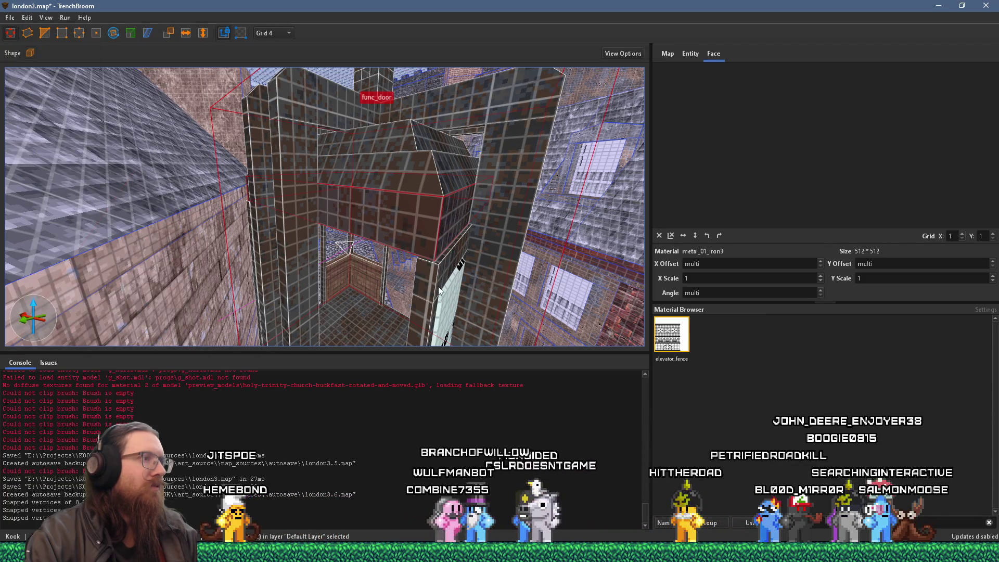
Add the left wooden wall brush to the selection and bring the cage into close view.
mouse_move(435, 314)
left_mouse_down()
mouse_move(397, 224)
mouse_move(339, 174)
left_mouse_up()
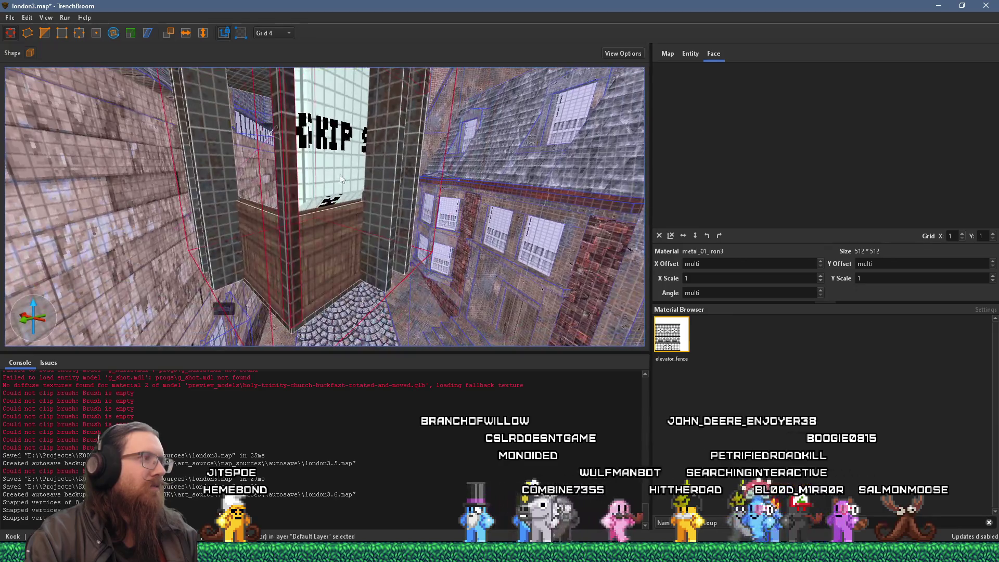
left_click(276, 240, "ctrl")
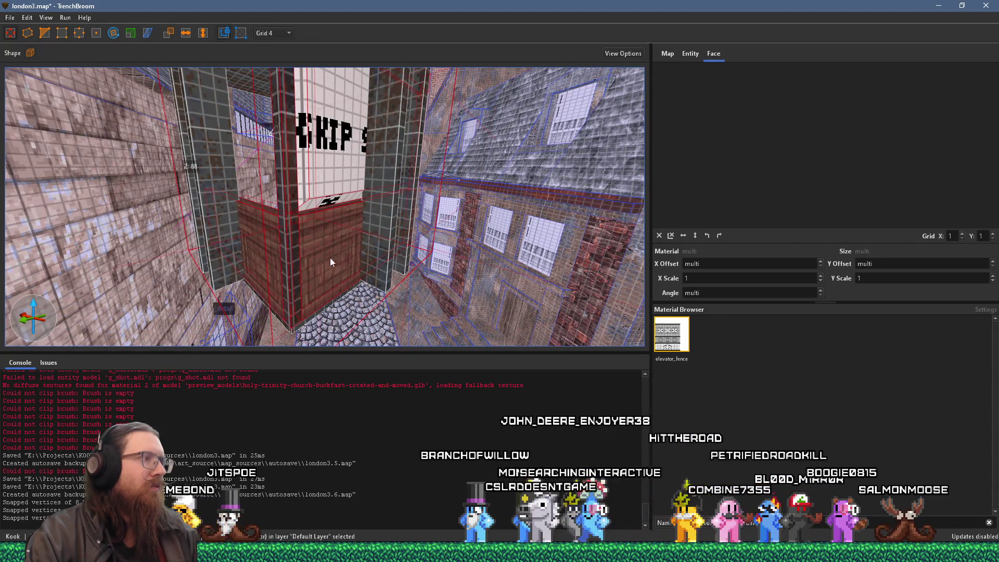
mouse_move(356, 296)
left_mouse_down()
mouse_move(413, 232)
mouse_move(238, 214)
mouse_move(245, 190)
left_mouse_up()
mouse_move(307, 177)
left_mouse_down()
mouse_move(258, 206)
mouse_move(325, 207)
left_mouse_up()
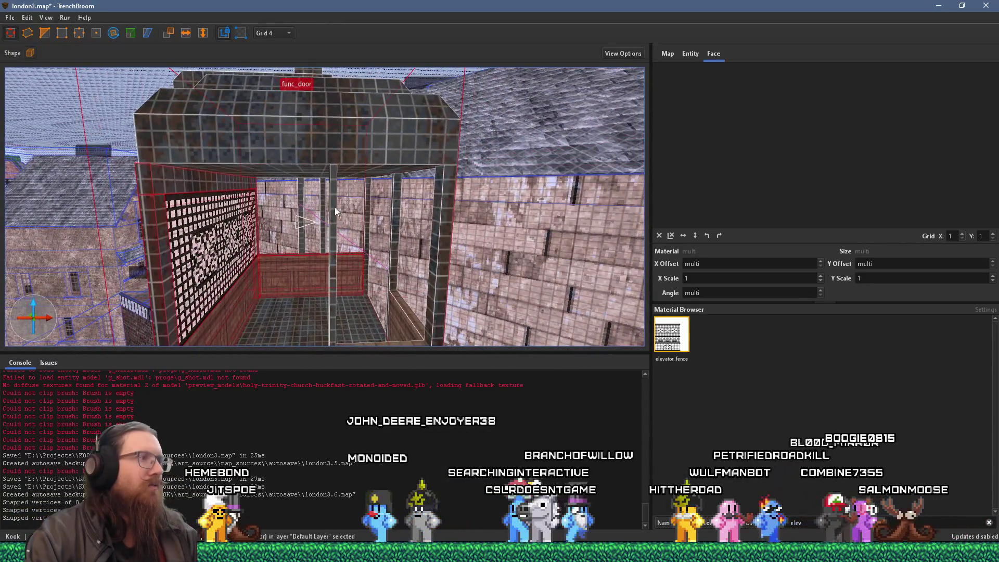
mouse_move(400, 226)
left_mouse_down()
mouse_move(417, 231)
mouse_move(232, 262)
left_mouse_up()
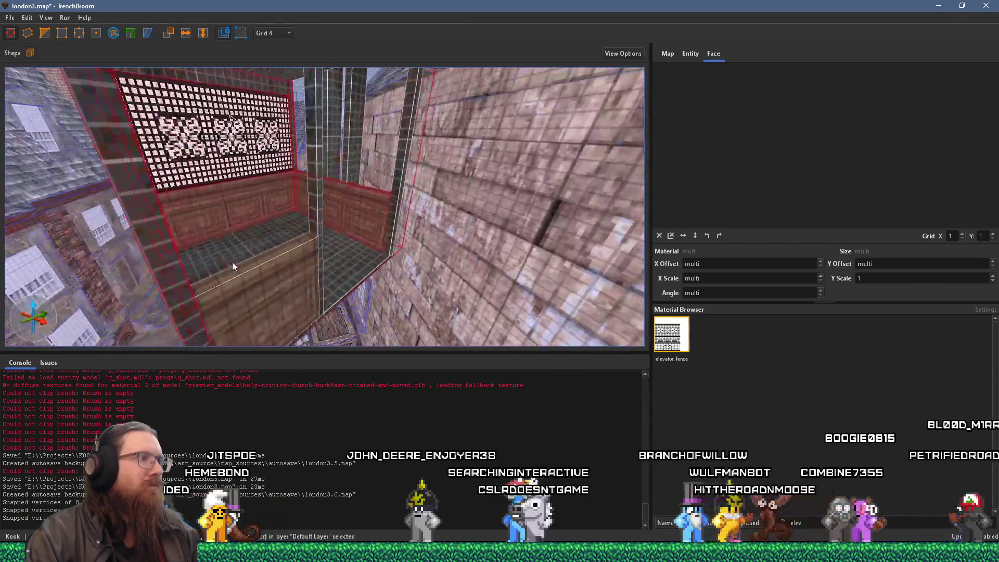
left_click(314, 225, "ctrl")
left_click(396, 198, "ctrl")
mouse_move(396, 195)
left_mouse_down()
mouse_move(329, 199)
mouse_move(312, 219)
left_mouse_up()
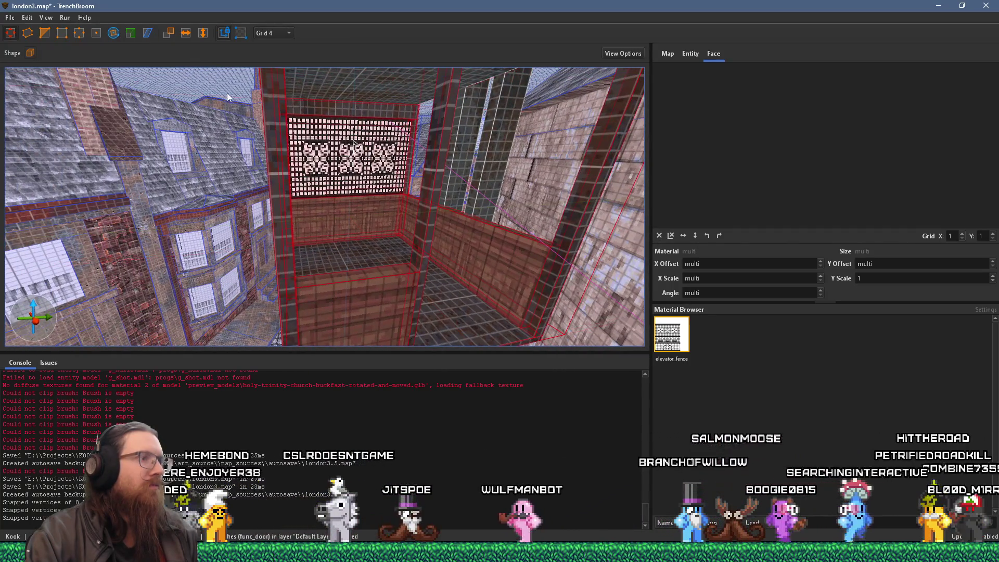
left_click_drag(238, 165, 251, 141)
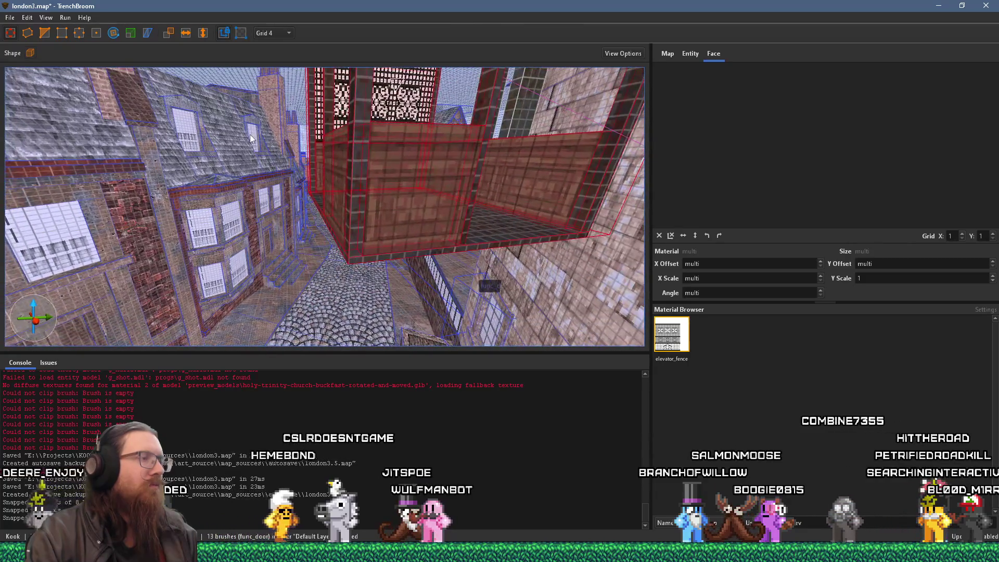
left_click(489, 228, "ctrl")
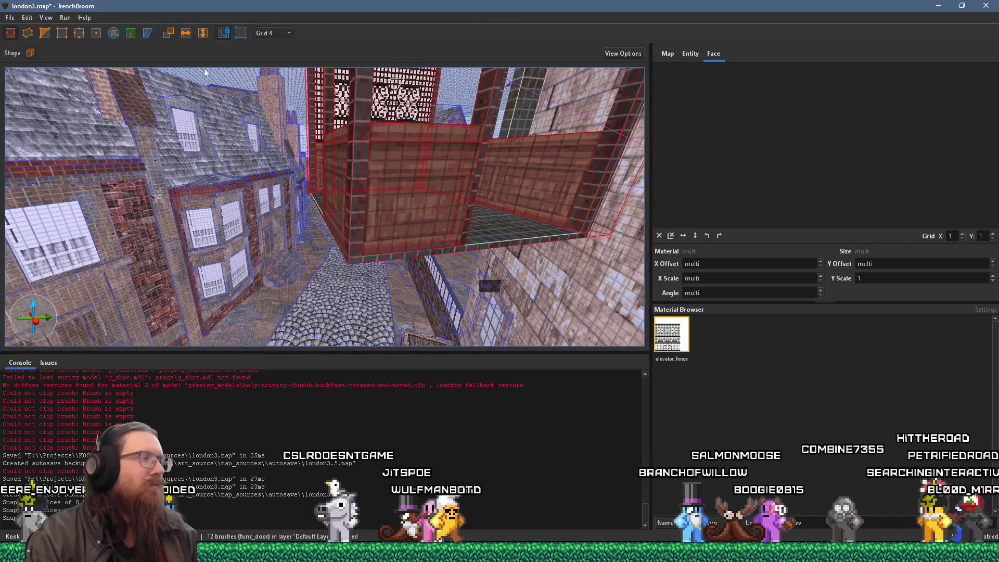
left_click(27, 18)
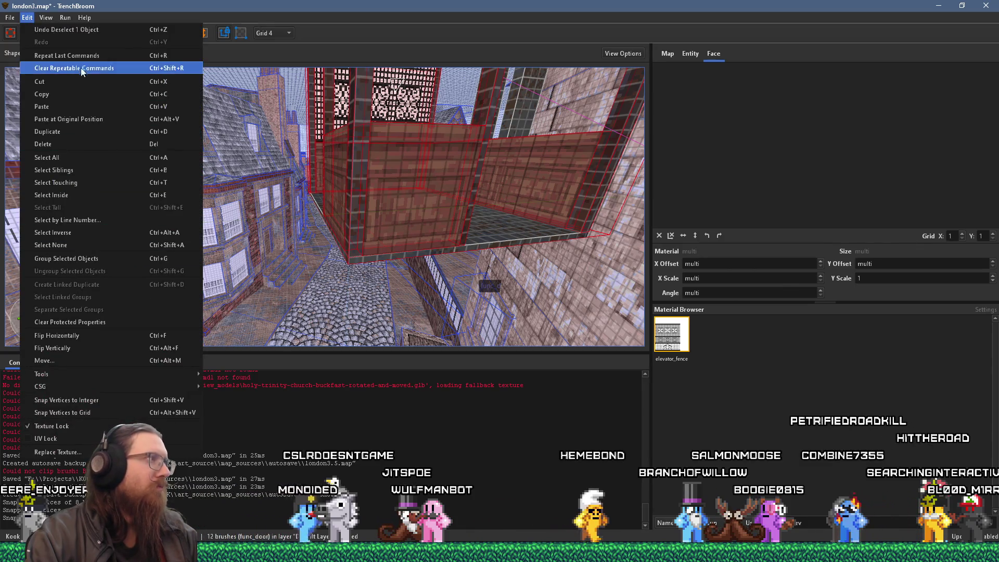
left_click(118, 406)
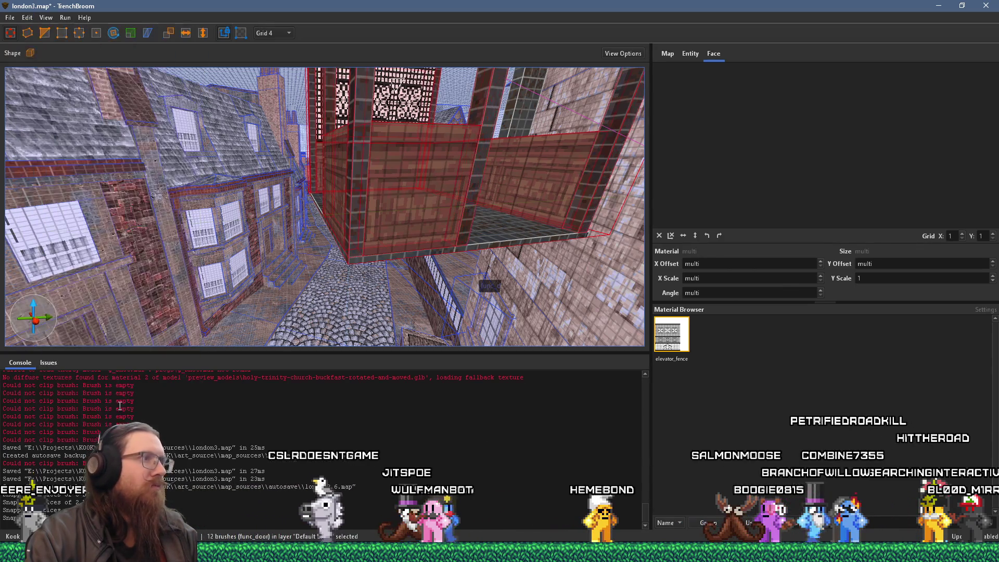
key("w")
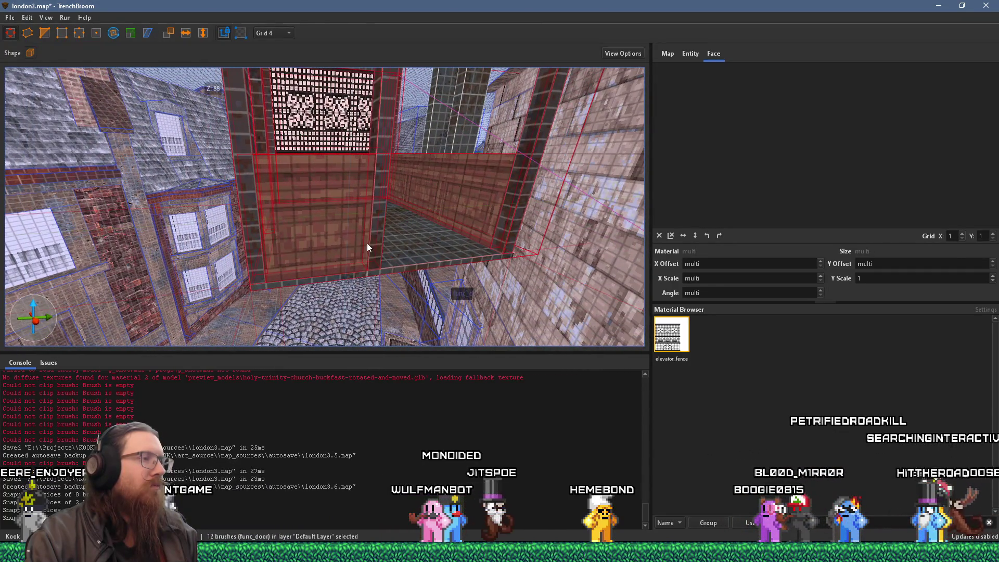
left_click(406, 252)
key("w")
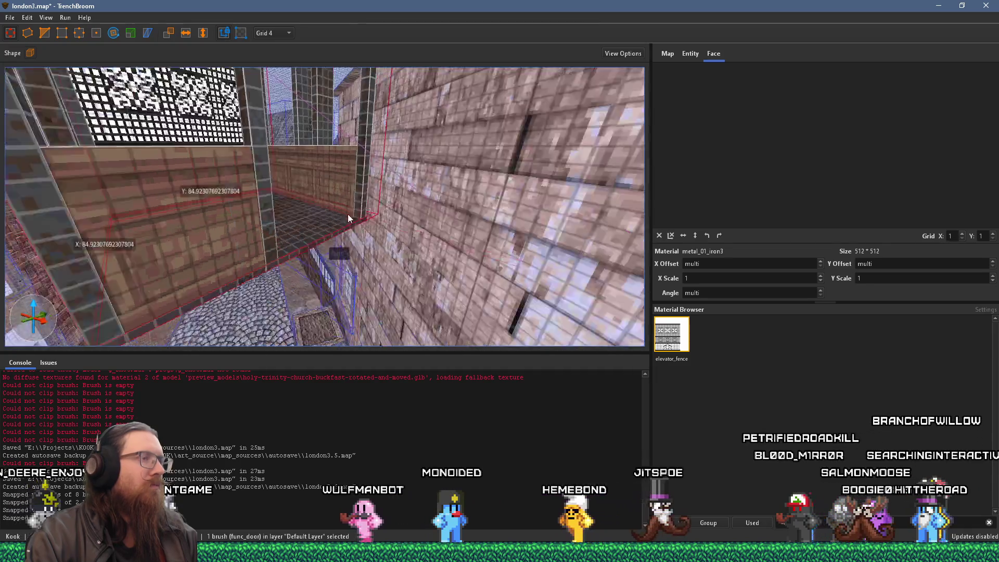
key("d")
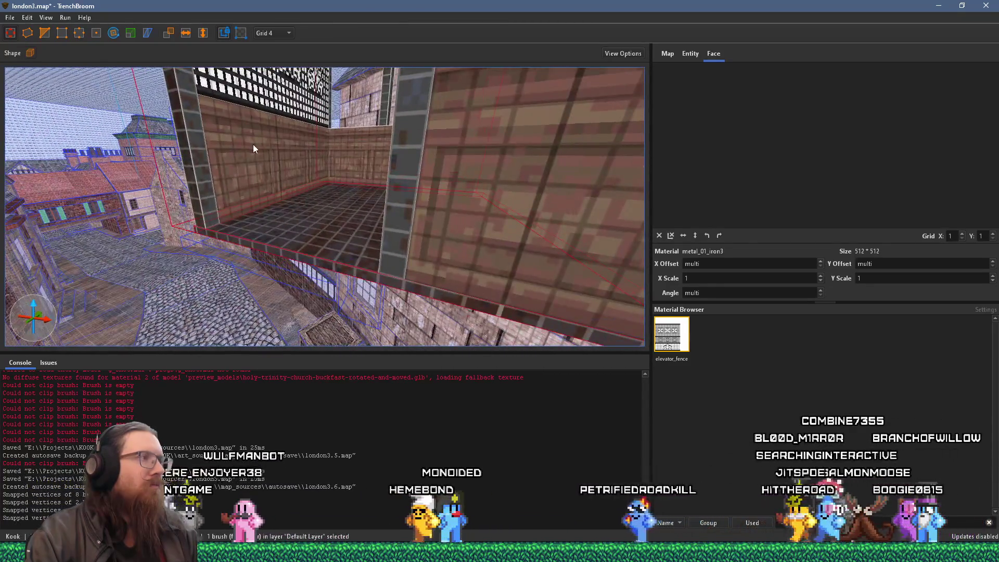
key("s")
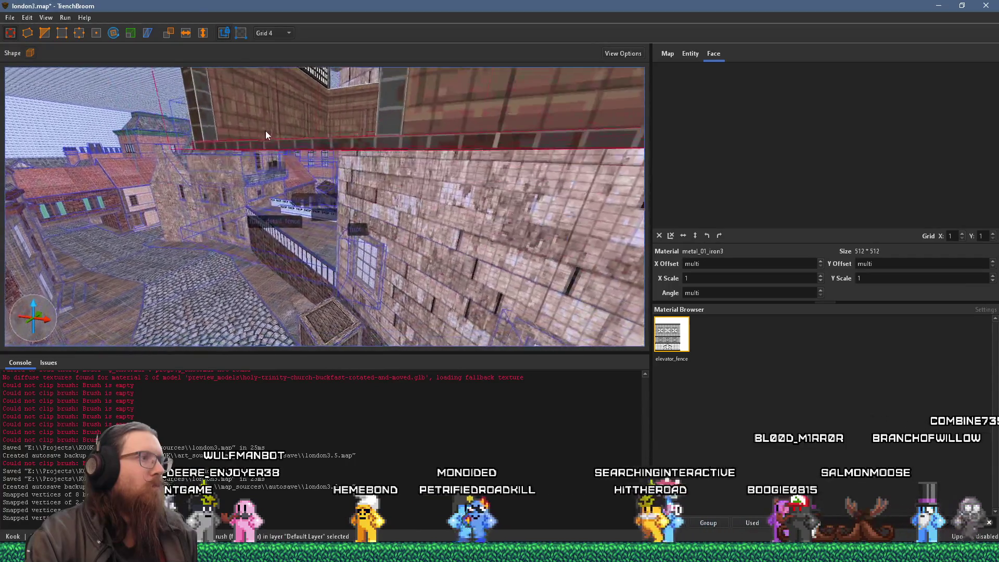
key("w")
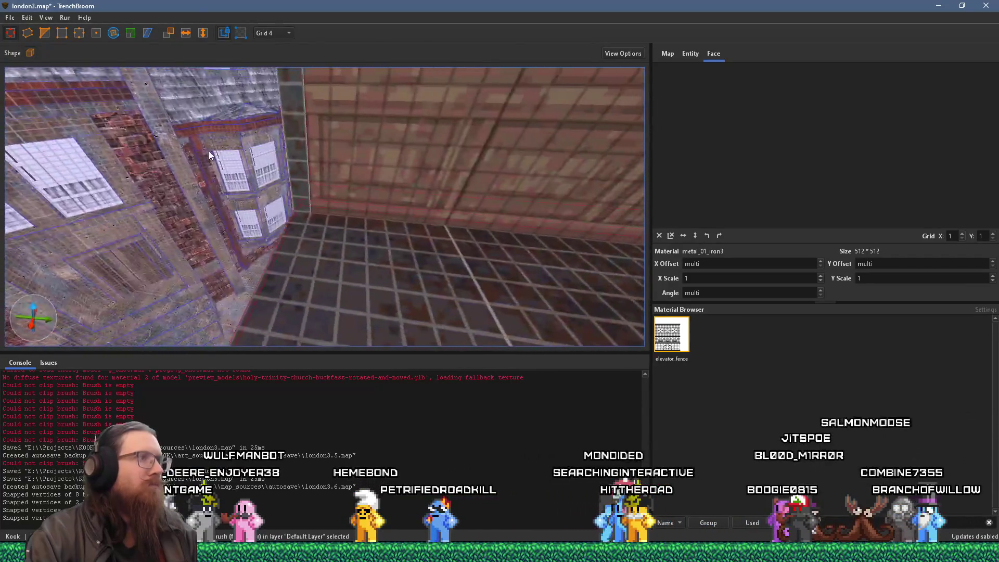
key("s")
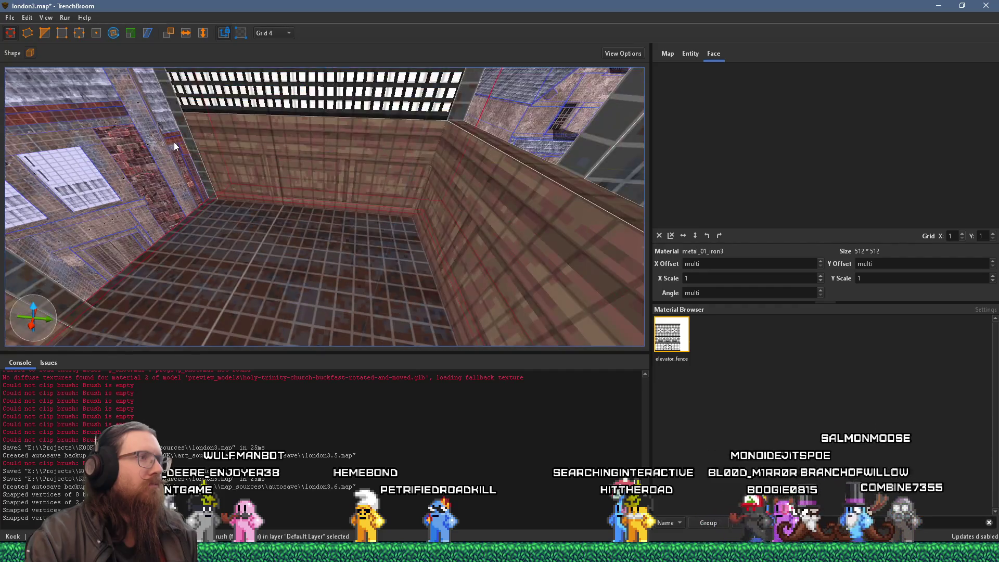
key("s")
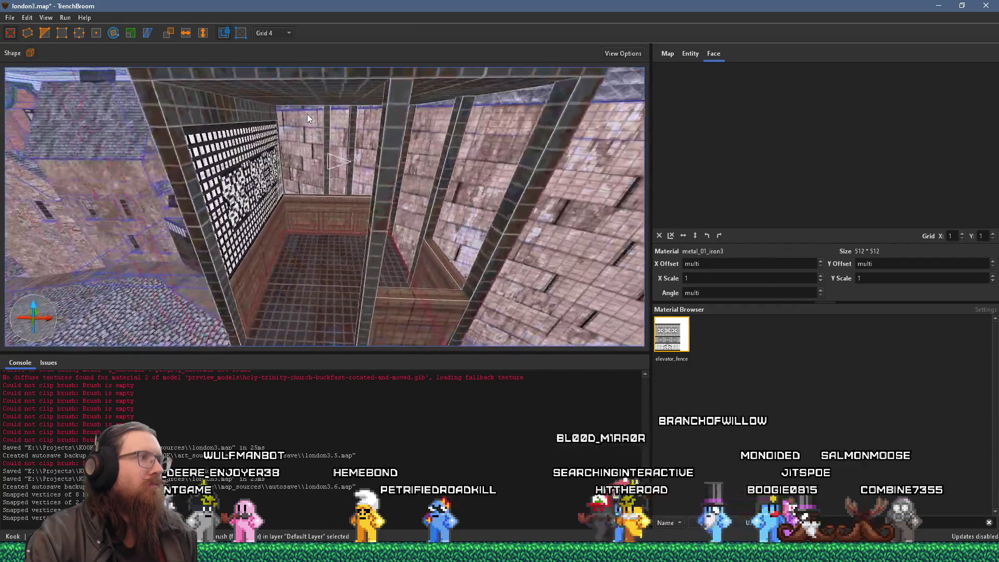
left_click(239, 130)
key("w")
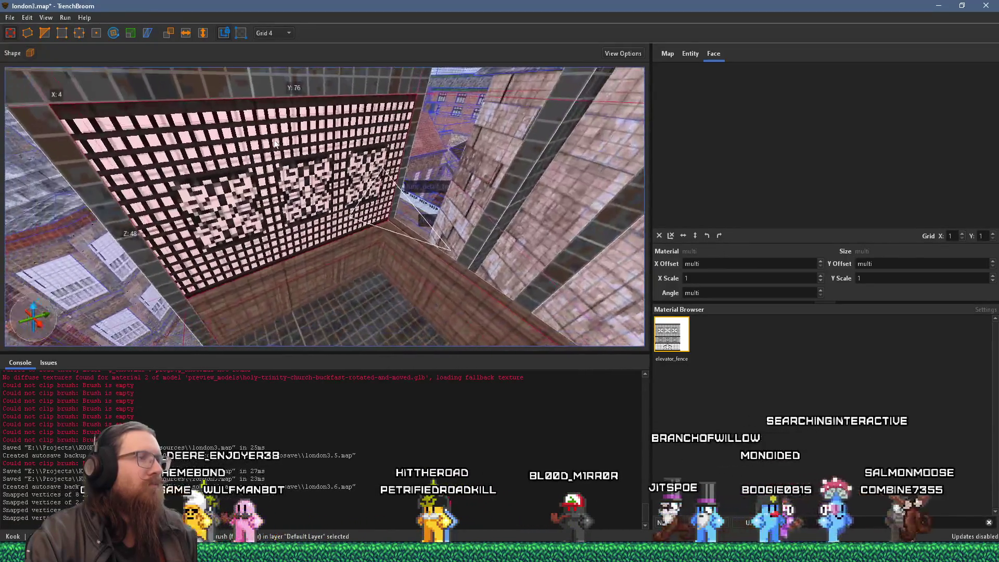
key("d")
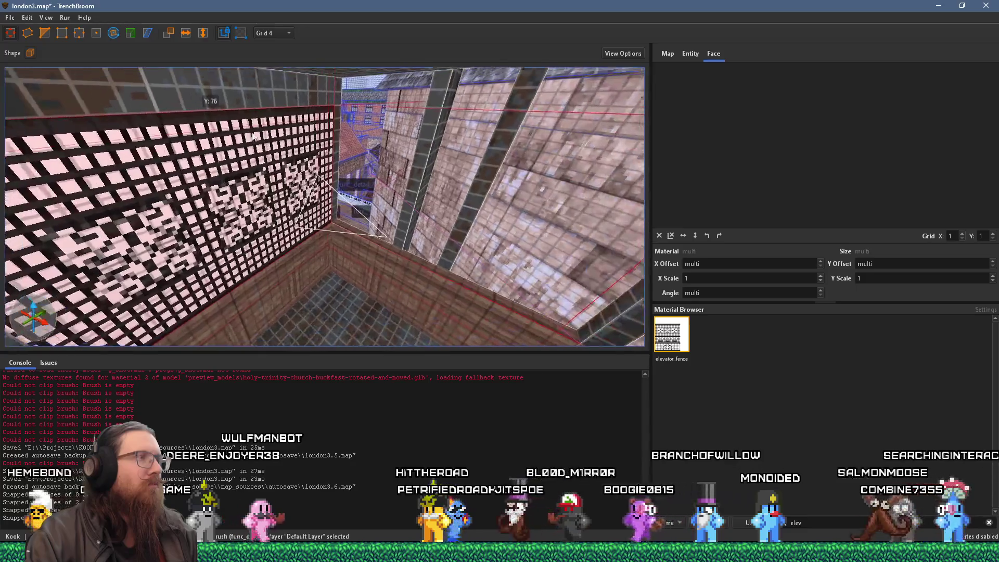
key("ctrl+u")
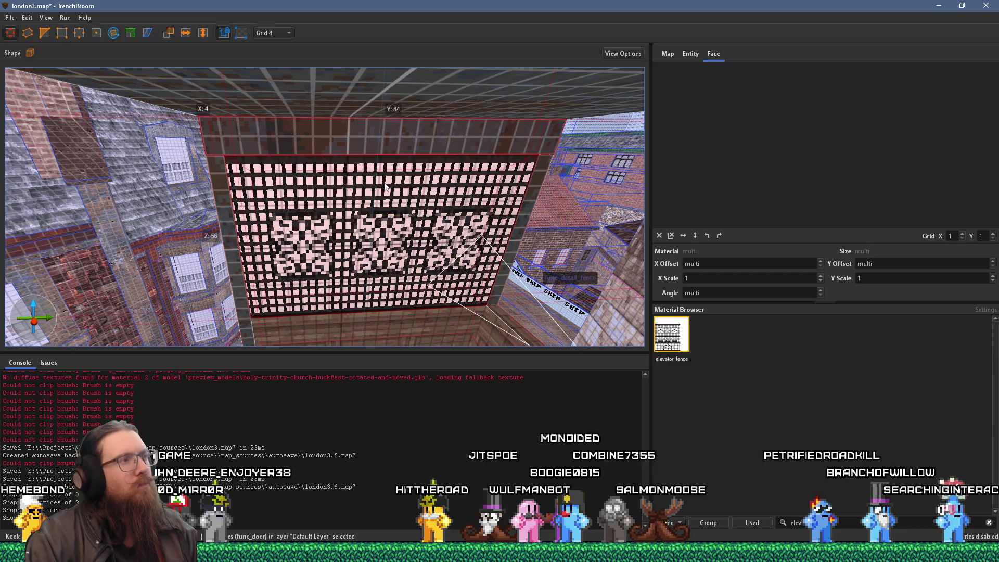
left_click(553, 133)
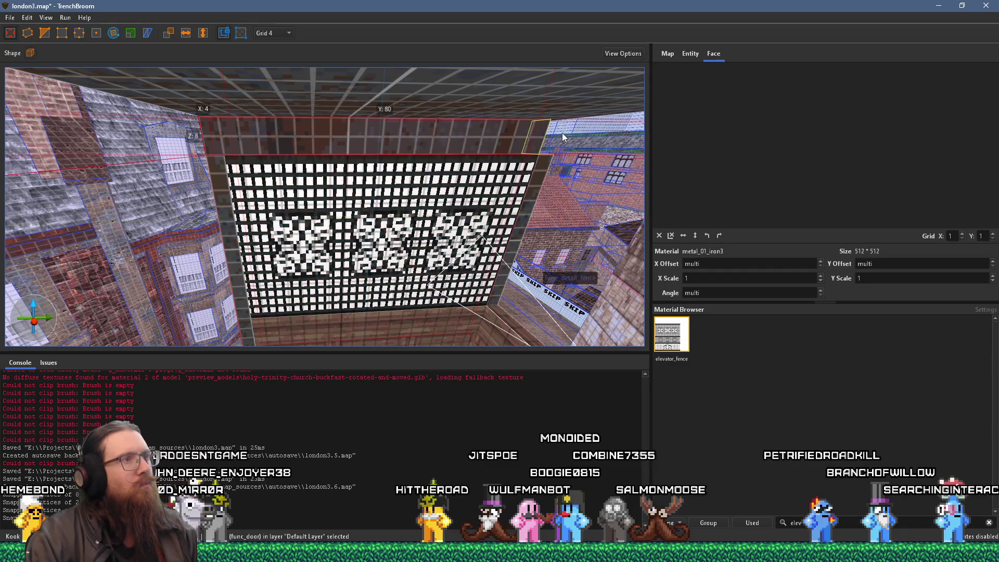
Rotate the fence panel 90° about Z and nudge it 4 units against the back fence.
left_click(468, 187, "ctrl")
scroll(382, 210, "up", 5)
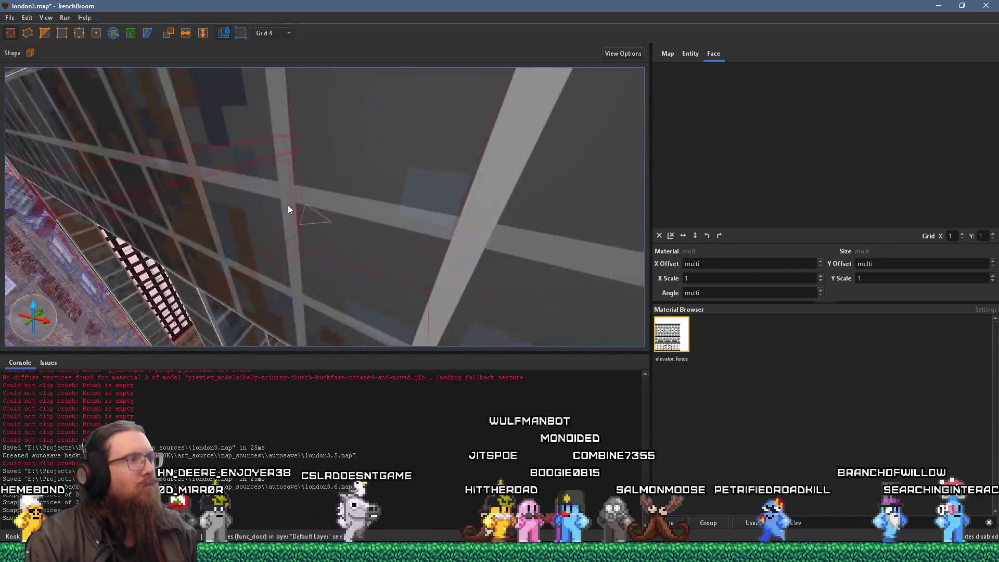
scroll(288, 205, "down", 10)
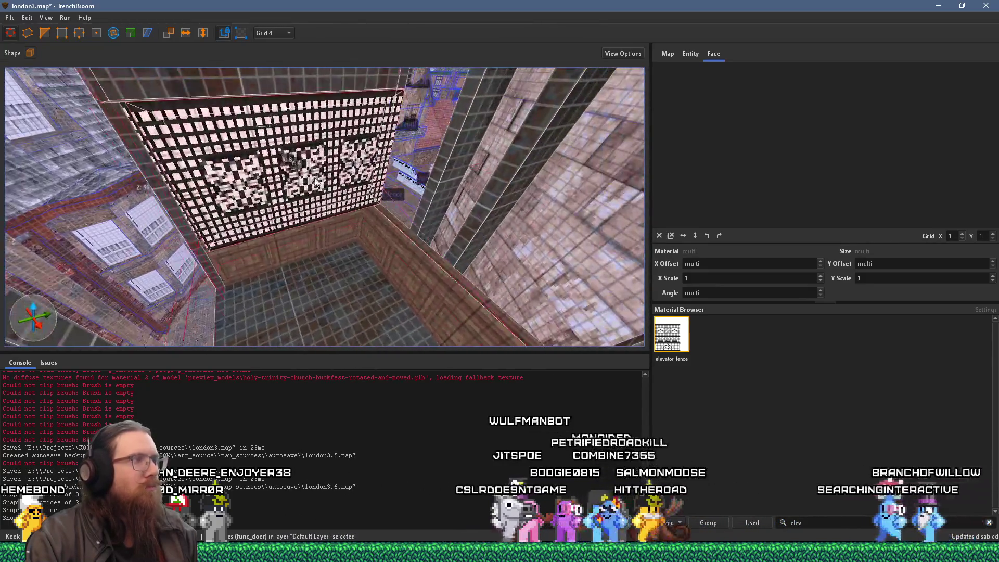
left_click(114, 32)
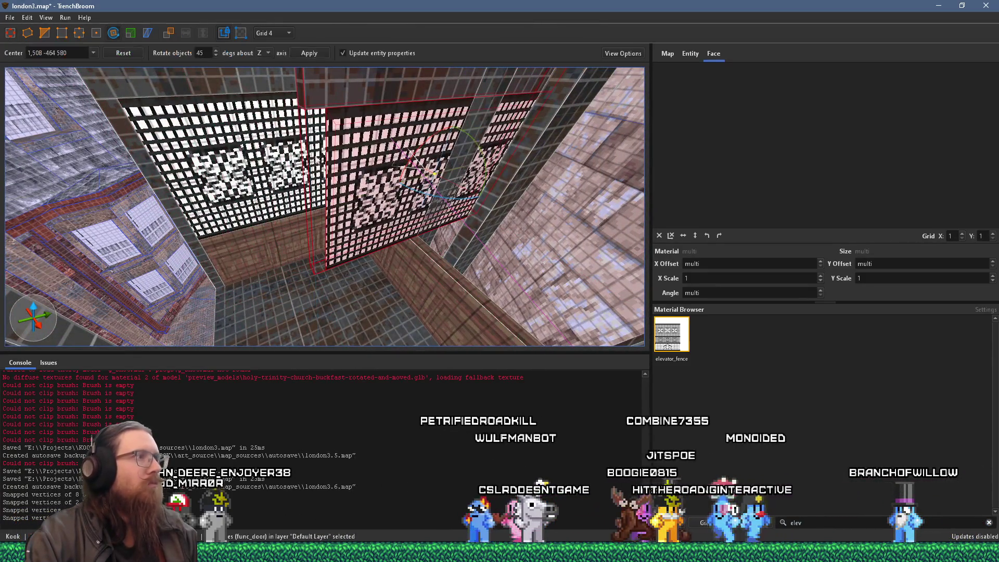
left_click_drag(440, 197, 310, 170)
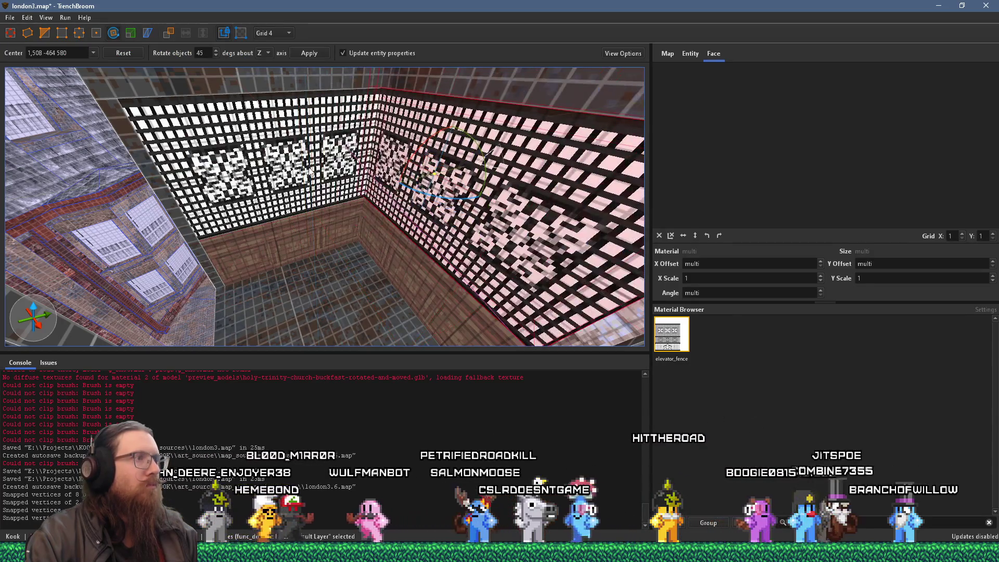
key("r")
mouse_move(342, 120)
left_mouse_down()
mouse_move(360, 123)
mouse_move(326, 97)
mouse_move(328, 116)
mouse_move(343, 103)
mouse_move(339, 115)
mouse_move(173, 126)
mouse_move(274, 120)
left_mouse_up()
scroll(333, 123, "down", 3)
key("Escape")
scroll(273, 120, "down", 5)
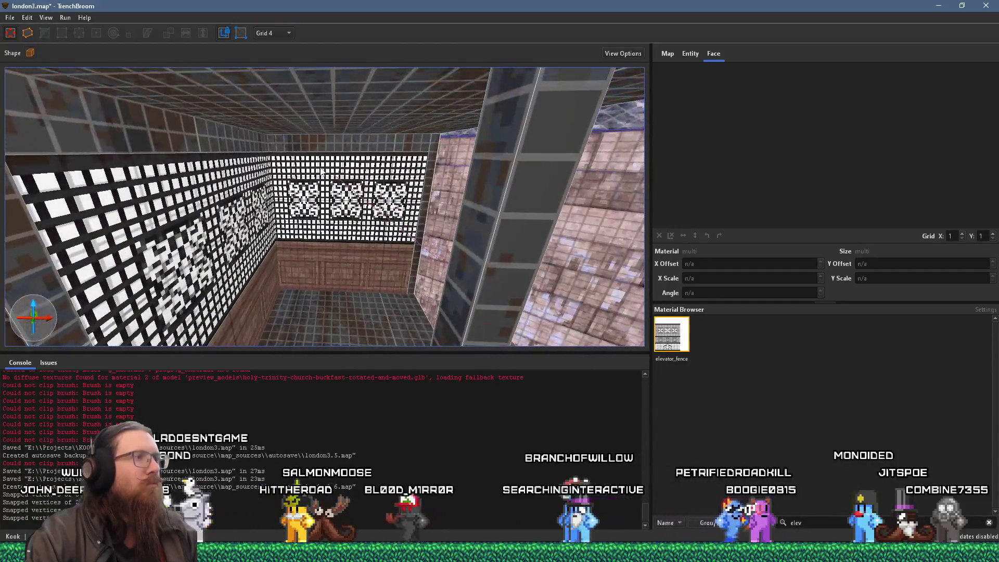
Narrow the front func_door fence panel to a 28-unit-wide, 48-unit-tall door piece.
left_click(313, 156)
scroll(309, 163, "down", 3)
scroll(309, 163, "up", 5)
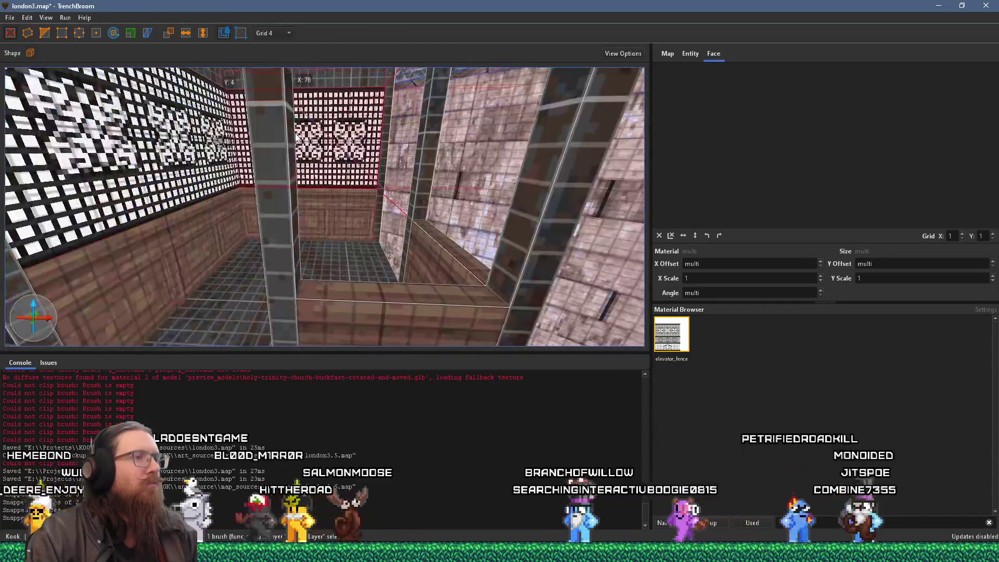
scroll(327, 135, "down", 4)
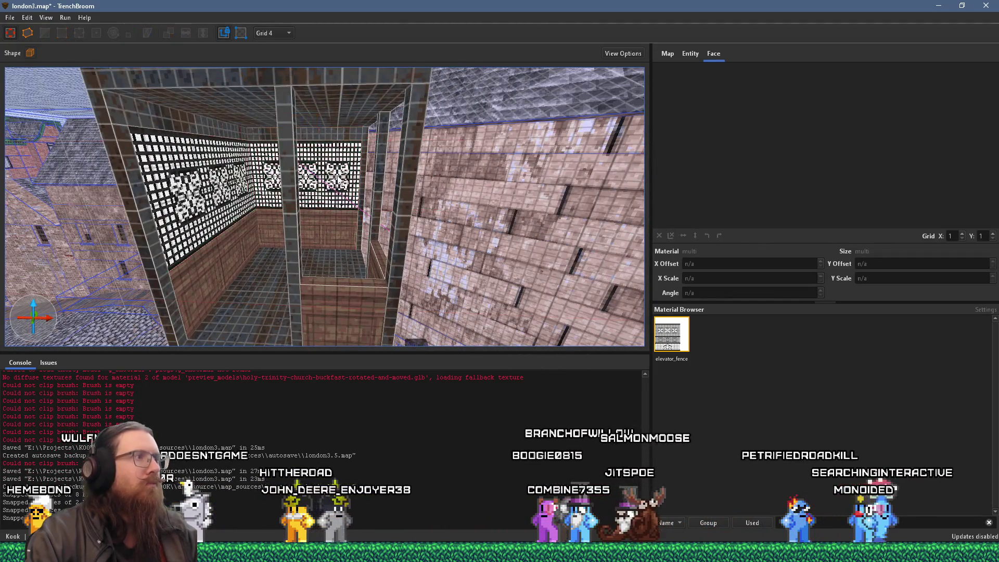
scroll(342, 210, "up", 3)
scroll(342, 210, "down", 2)
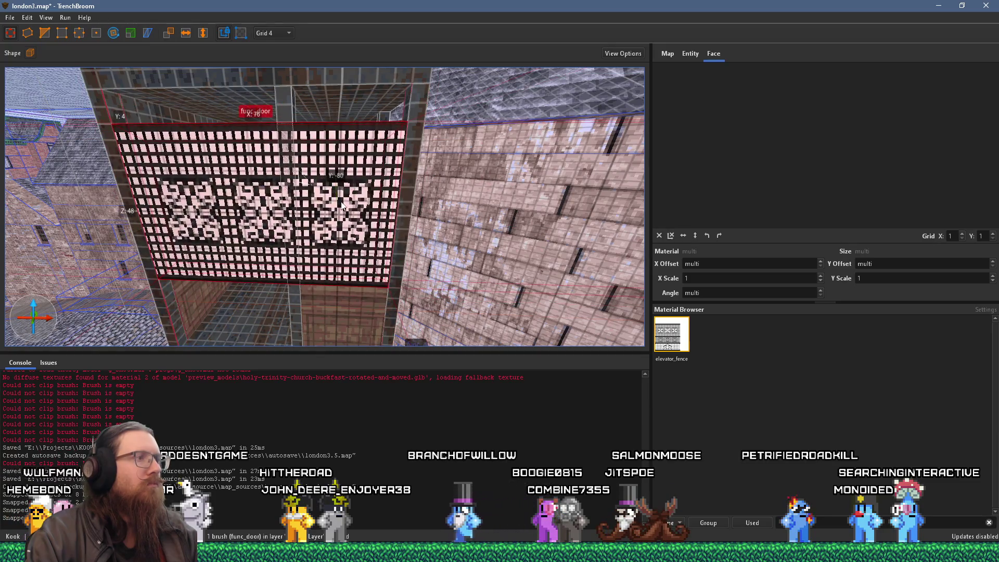
left_click_drag(123, 206, 286, 212)
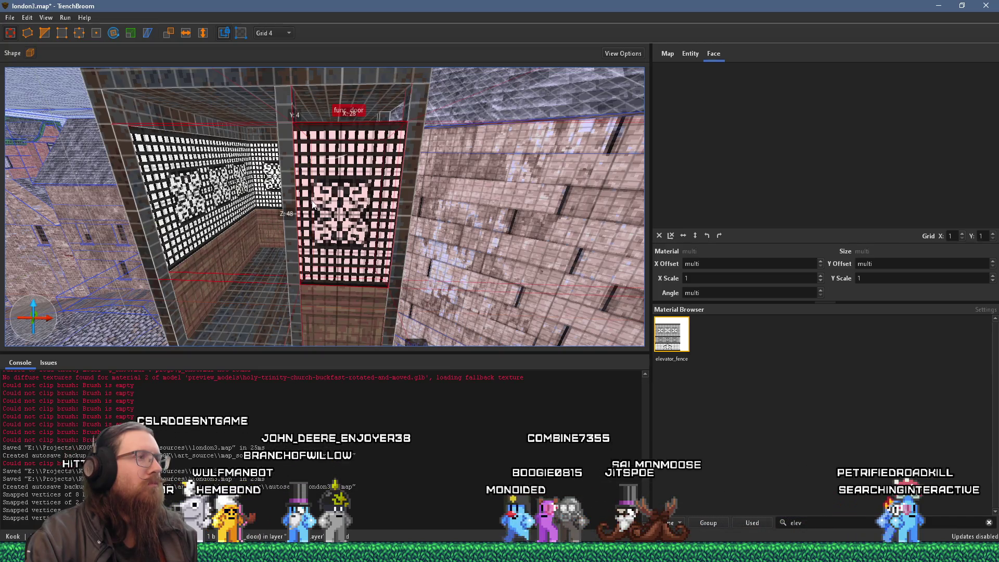
left_click(338, 218, "shift")
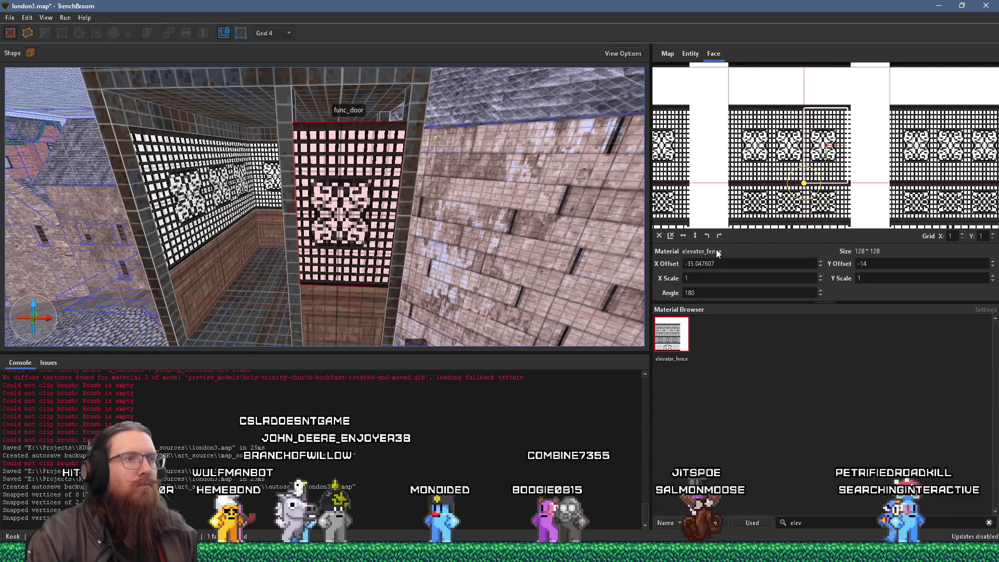
Edit the door panel's X offset and rotate its elevator_fence texture to 90°.
triple_click(732, 263)
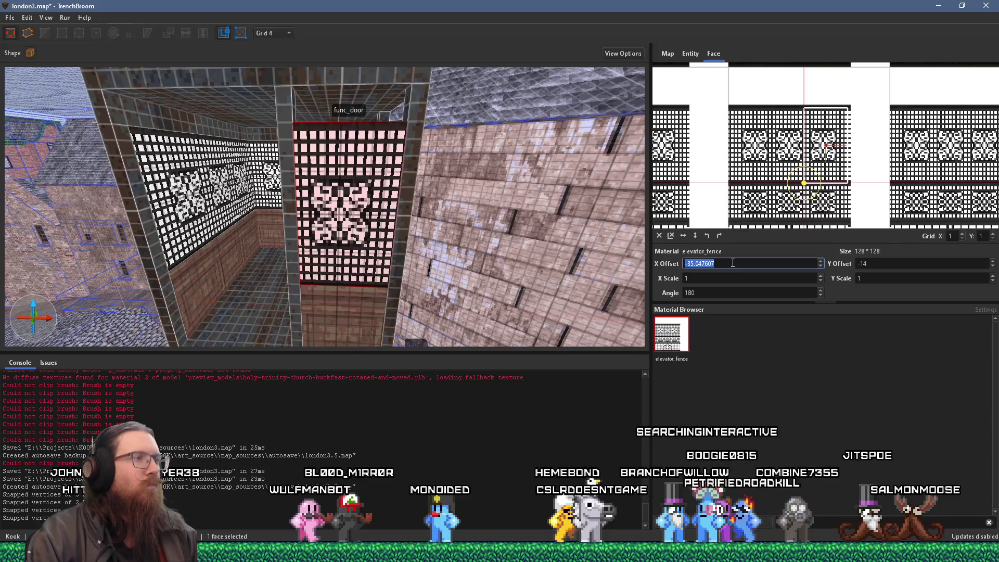
left_click_drag(523, 244, 451, 229)
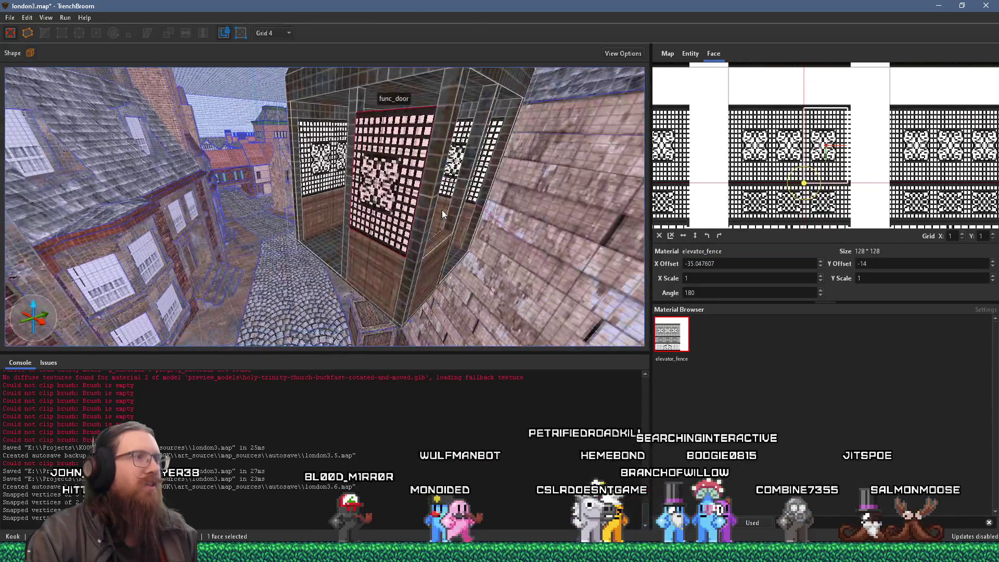
scroll(724, 263, "down", 8)
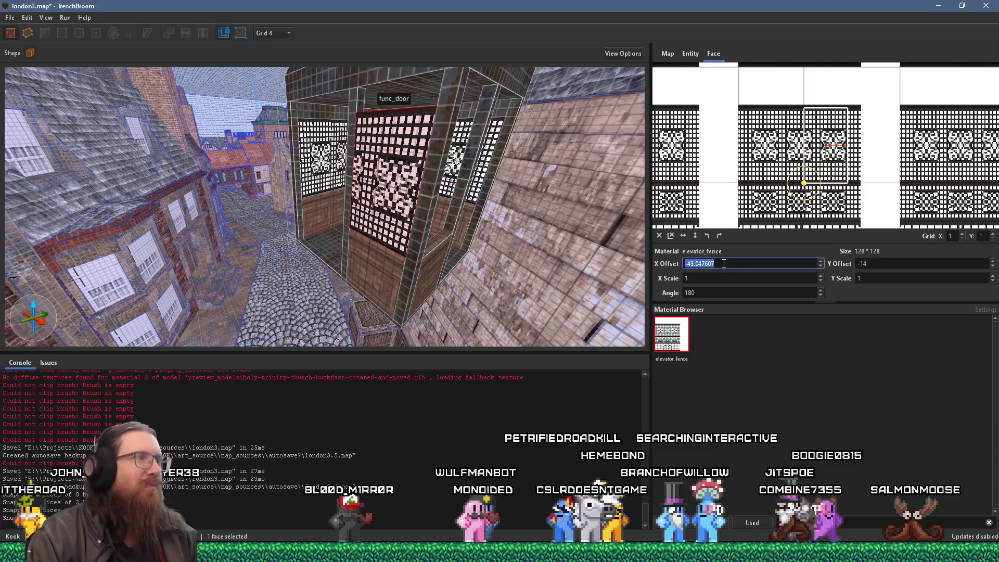
scroll(723, 264, "down", 20)
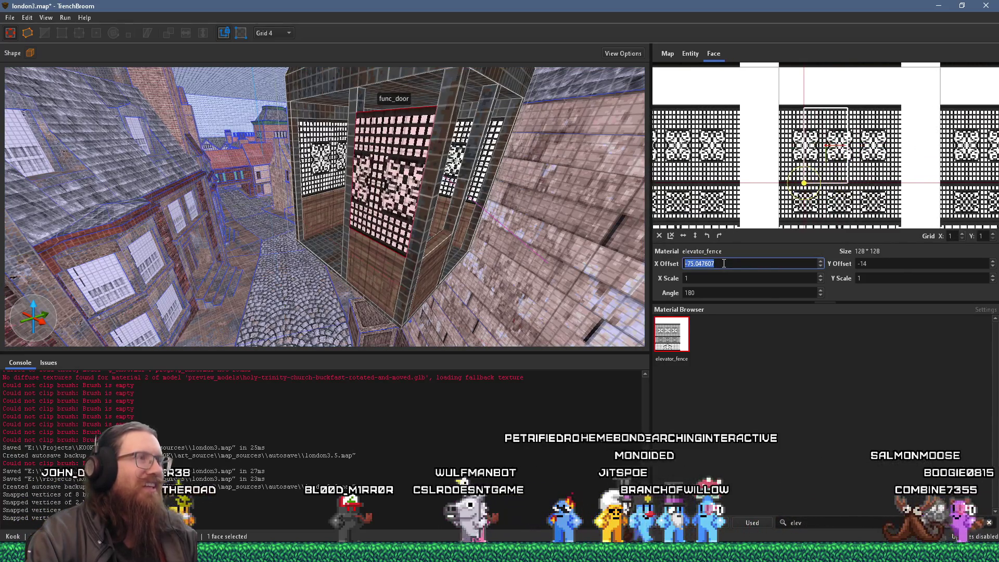
scroll(724, 263, "down", 4)
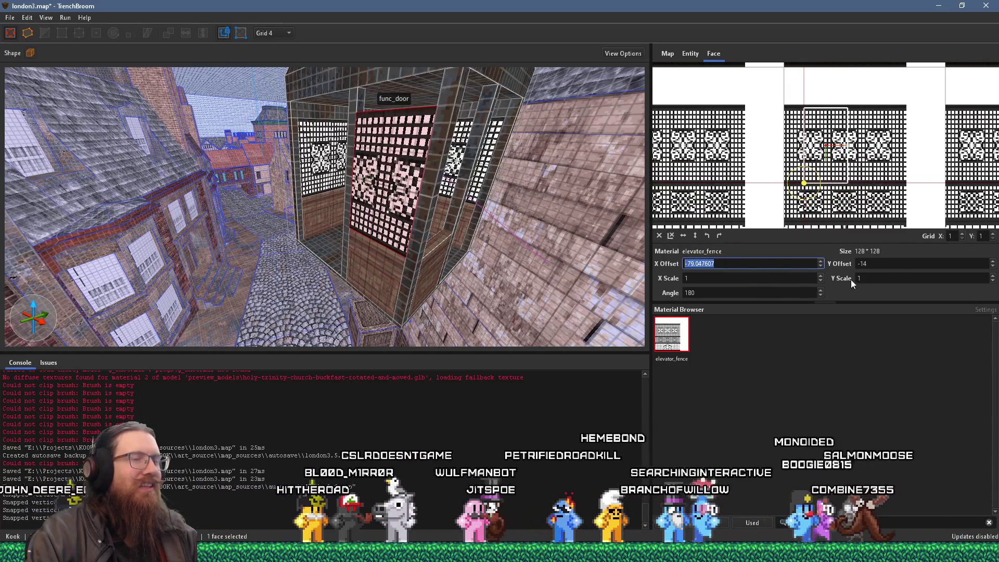
left_click(691, 292)
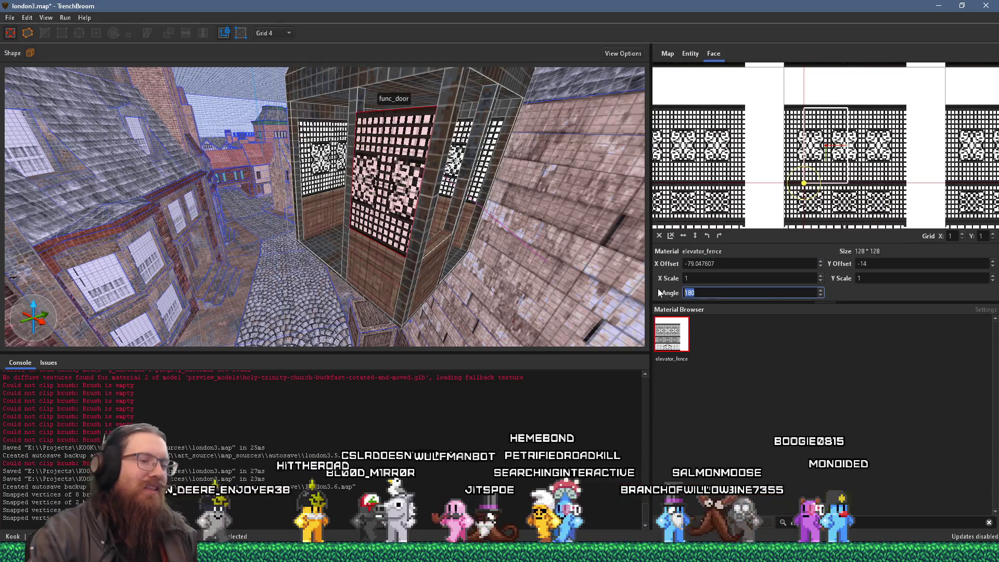
type("90")
key("Return")
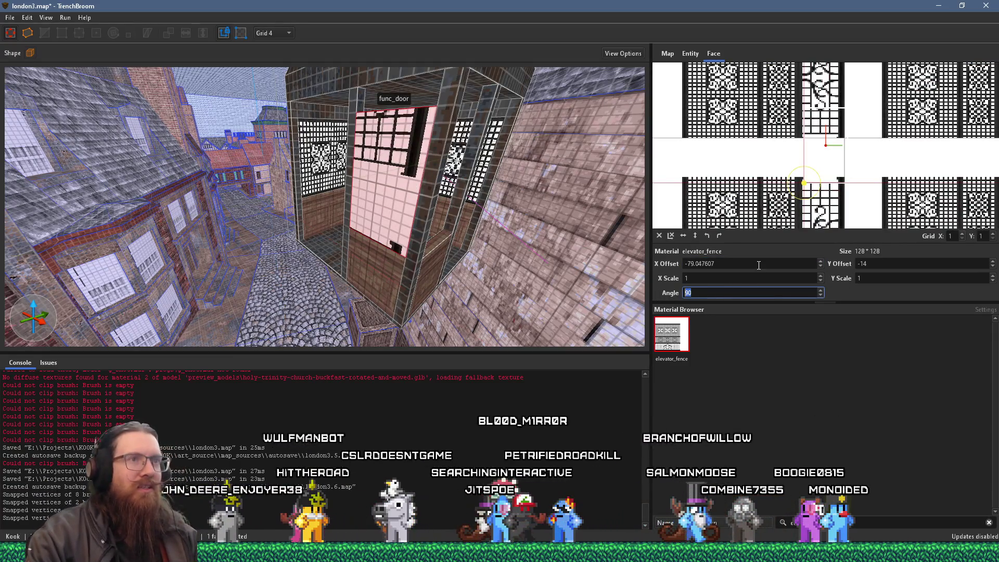
Slide the fence texture to offsets about -43.43 and -80, then bring Discord forward.
mouse_move(812, 161)
left_mouse_down()
mouse_move(844, 207)
mouse_move(806, 216)
mouse_move(860, 212)
left_mouse_up()
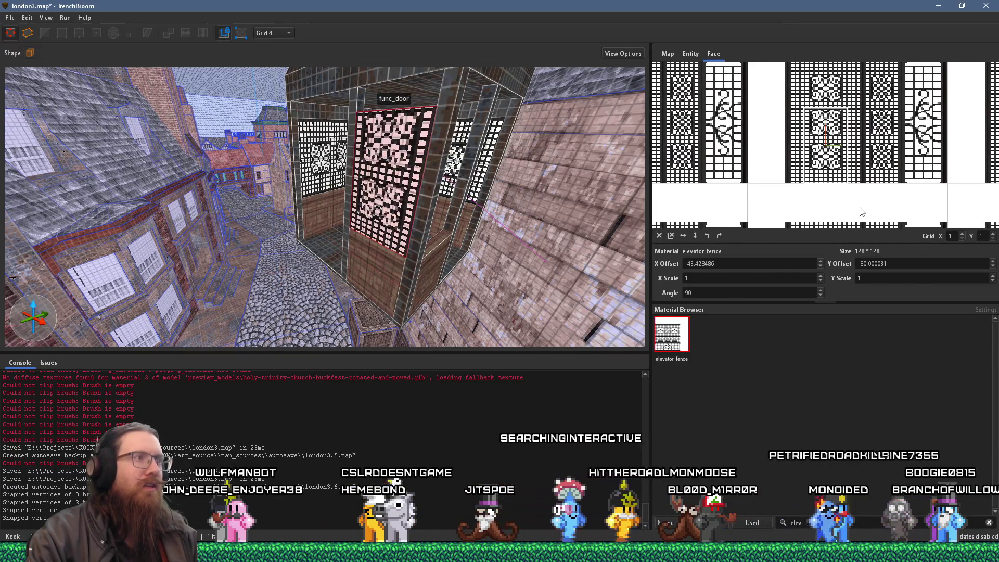
mouse_move(393, 184)
left_mouse_down()
mouse_move(386, 217)
mouse_move(515, 178)
mouse_move(456, 186)
left_mouse_up()
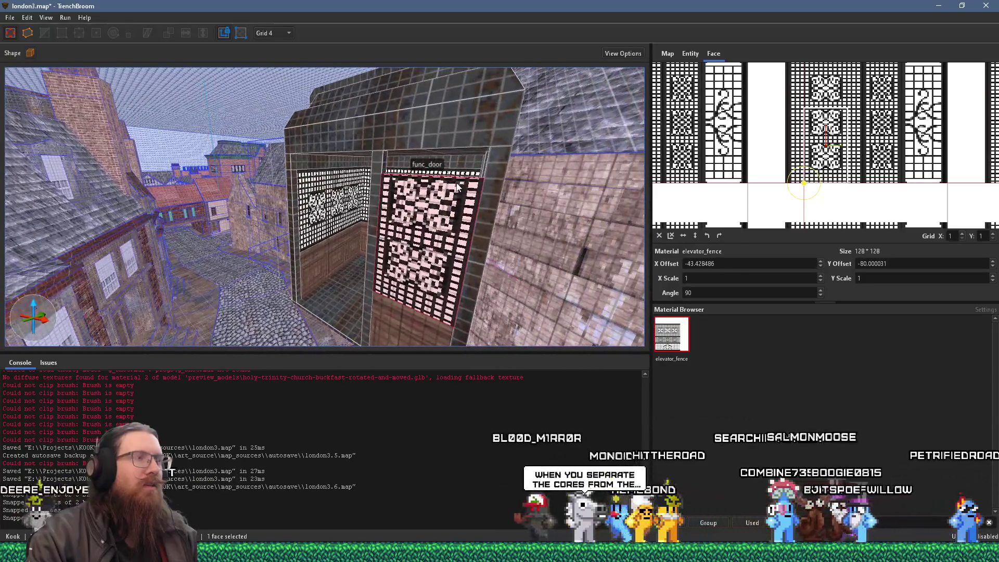
left_click(383, 165)
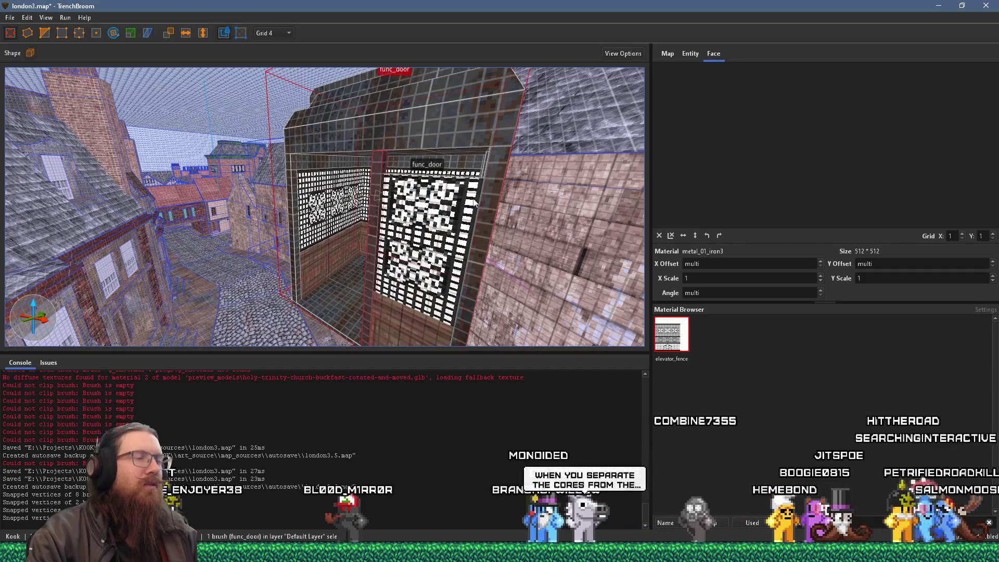
left_click(458, 223)
left_click_drag(457, 229, 445, 206)
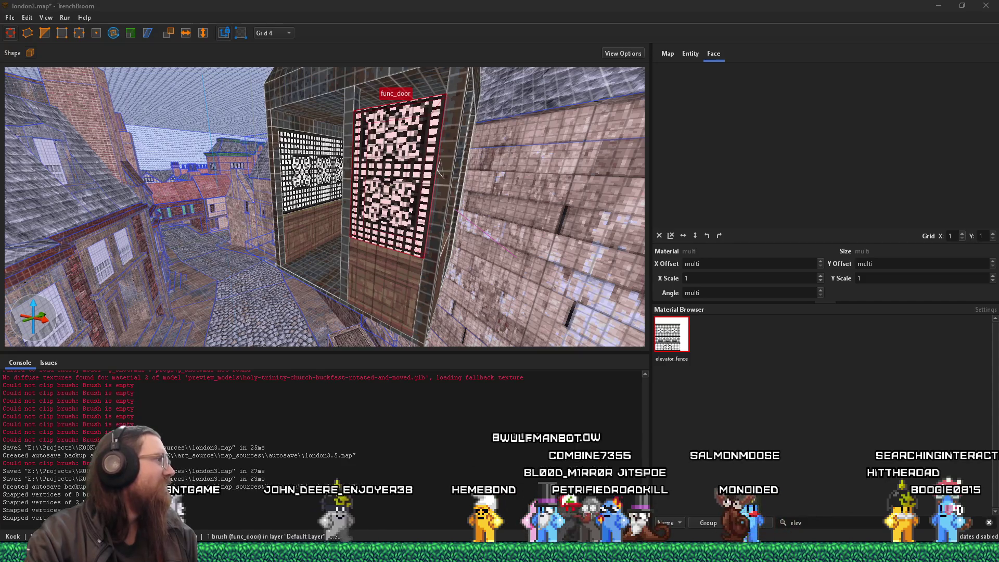
key("alt+Tab")
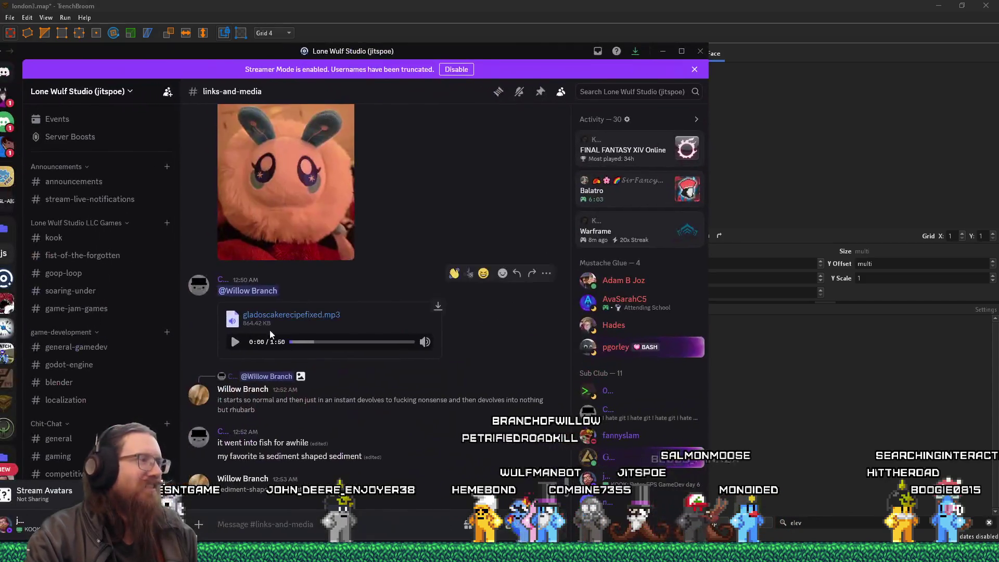
Turn down the gladoscakerecipefixed.mp3 clip's volume and move the Discord window off screen.
mouse_move(425, 341)
left_click(425, 306)
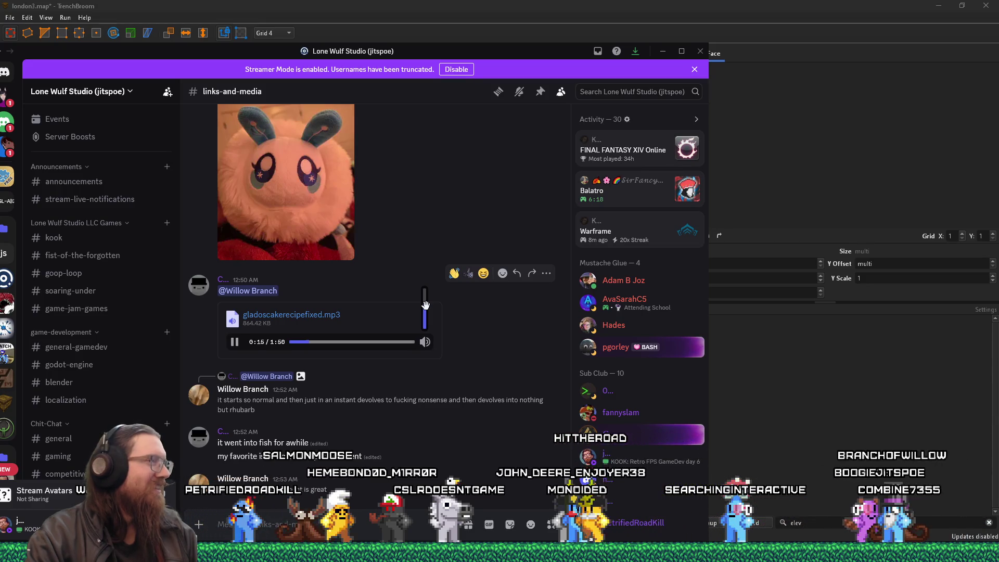
left_click_drag(576, 55, 0, 49)
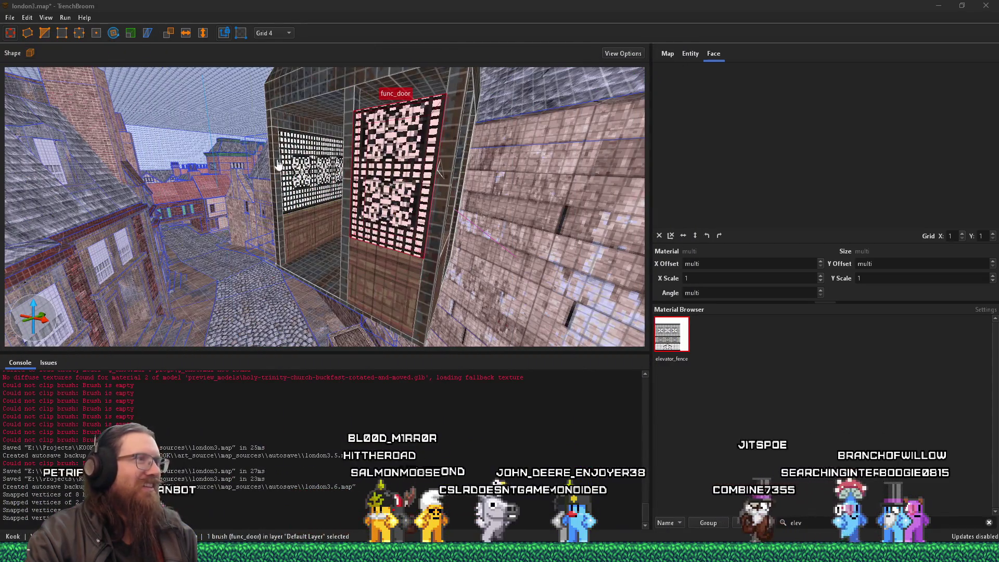
Slide the door face's elevator_fence texture to an X offset of about -39.43.
scroll(335, 152, "up", 4)
scroll(361, 155, "up", 3)
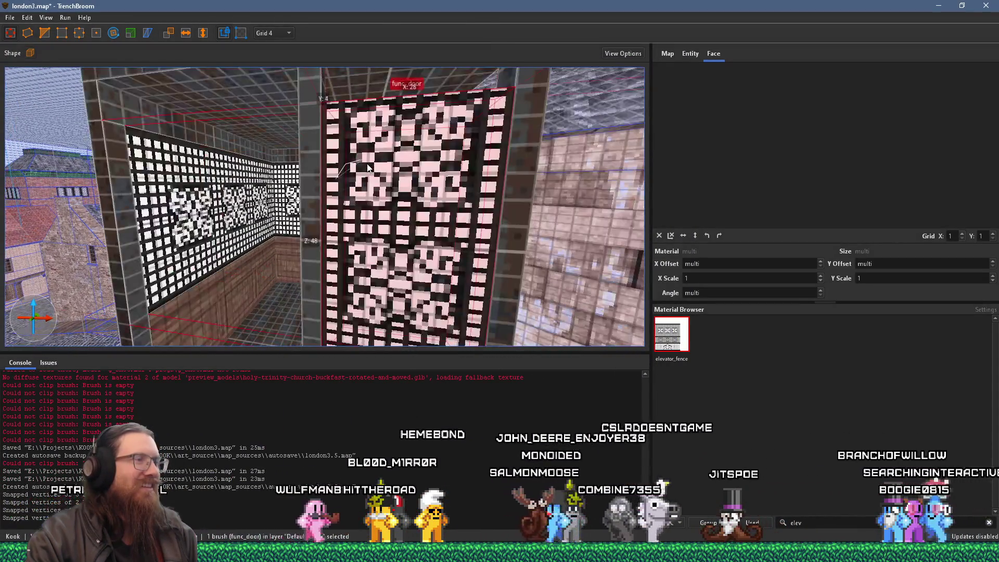
scroll(367, 166, "down", 6)
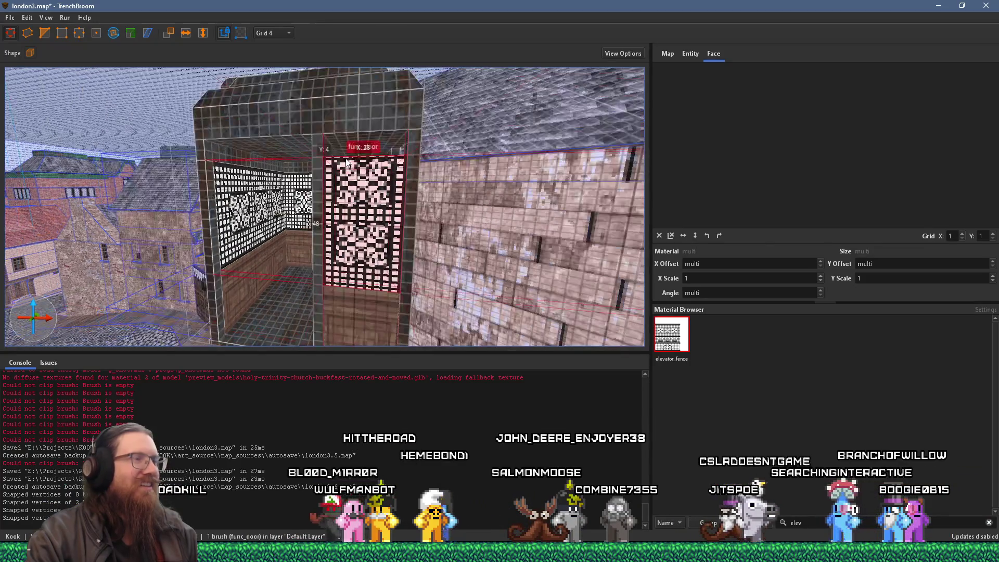
left_click(372, 207, "shift")
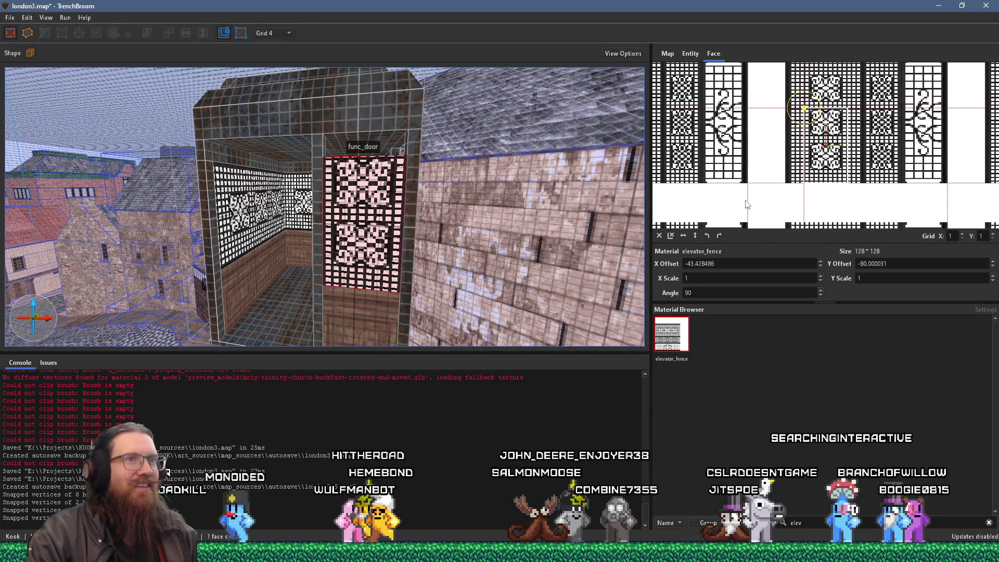
left_click_drag(769, 196, 770, 199)
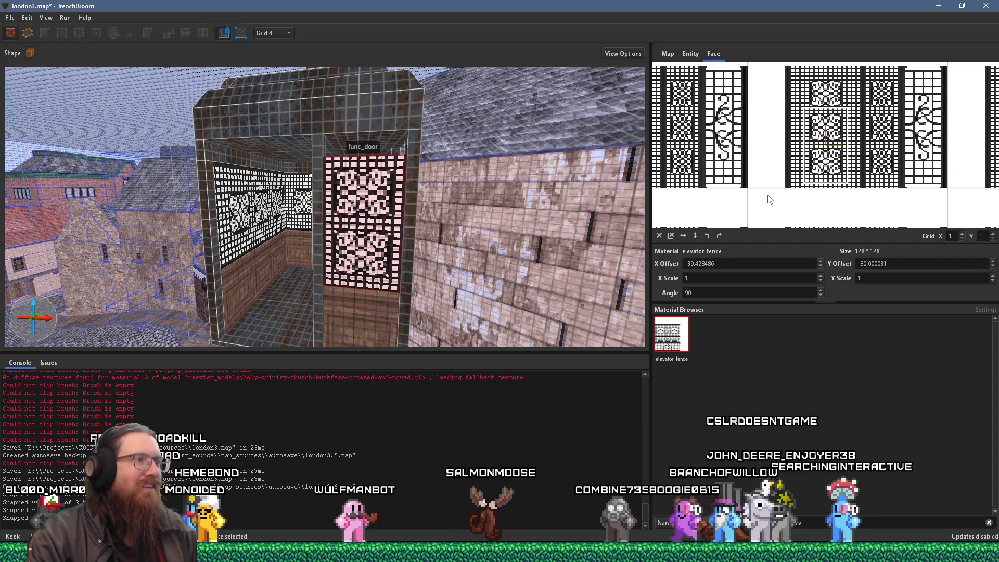
scroll(454, 253, "up", 3)
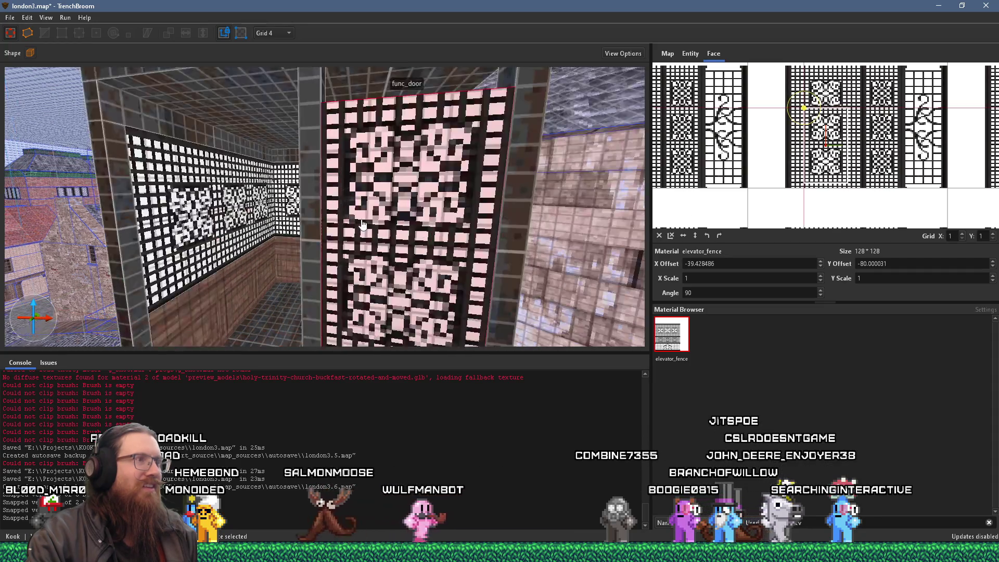
left_click(167, 123)
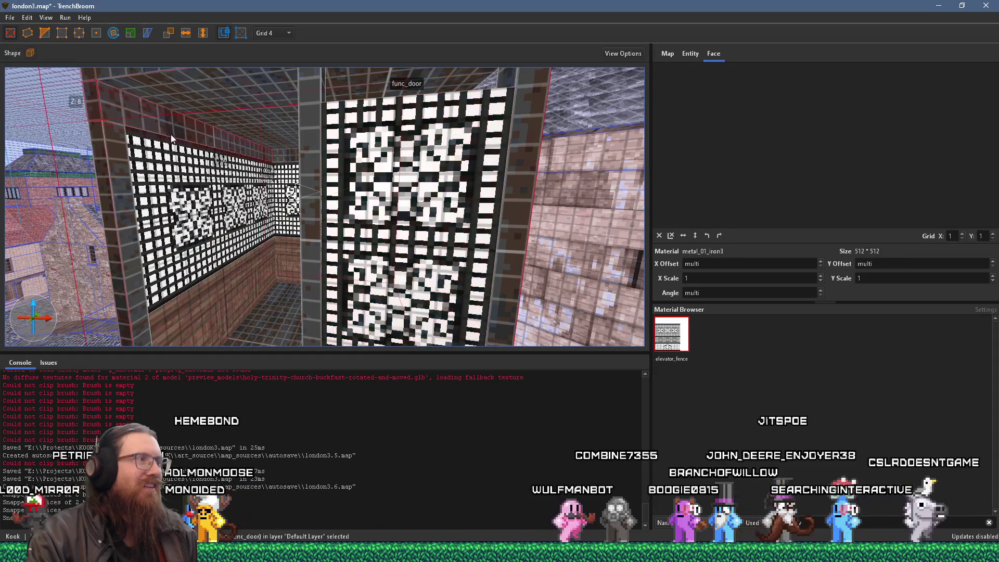
Select the right-hand fence panel brush and nudge it 4 units along Y.
scroll(164, 156, "down", 5)
key("d")
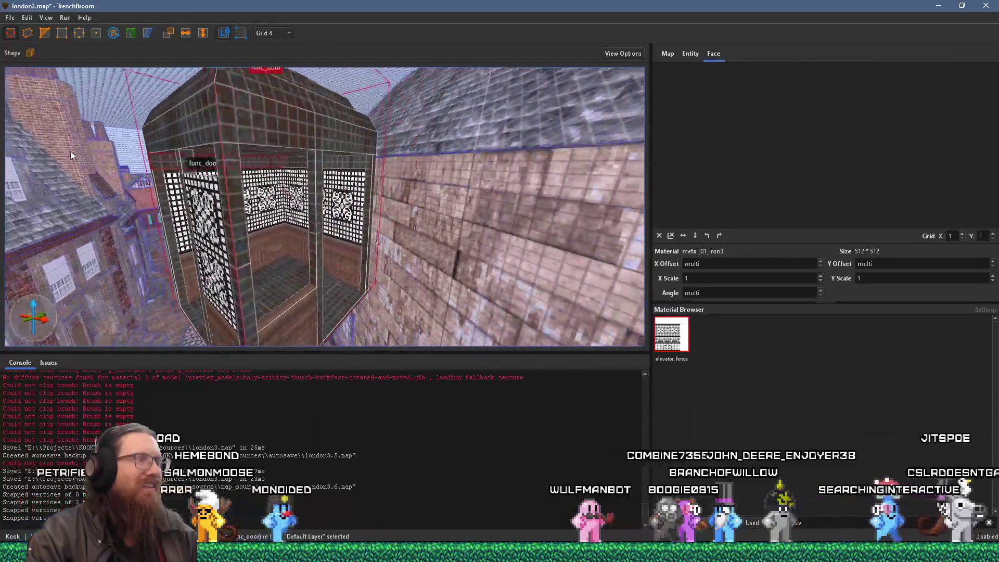
left_click(271, 218, "ctrl")
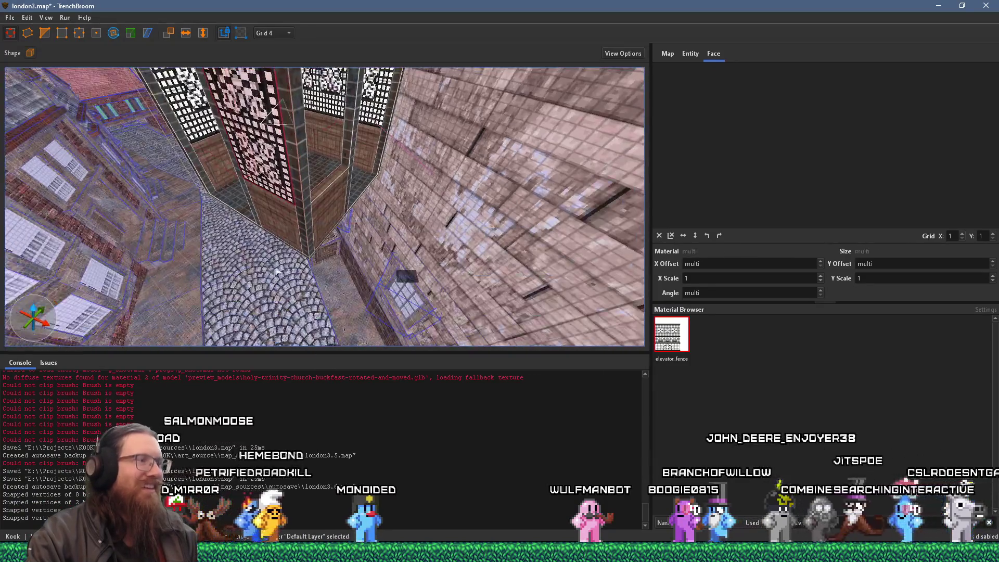
left_click(298, 255)
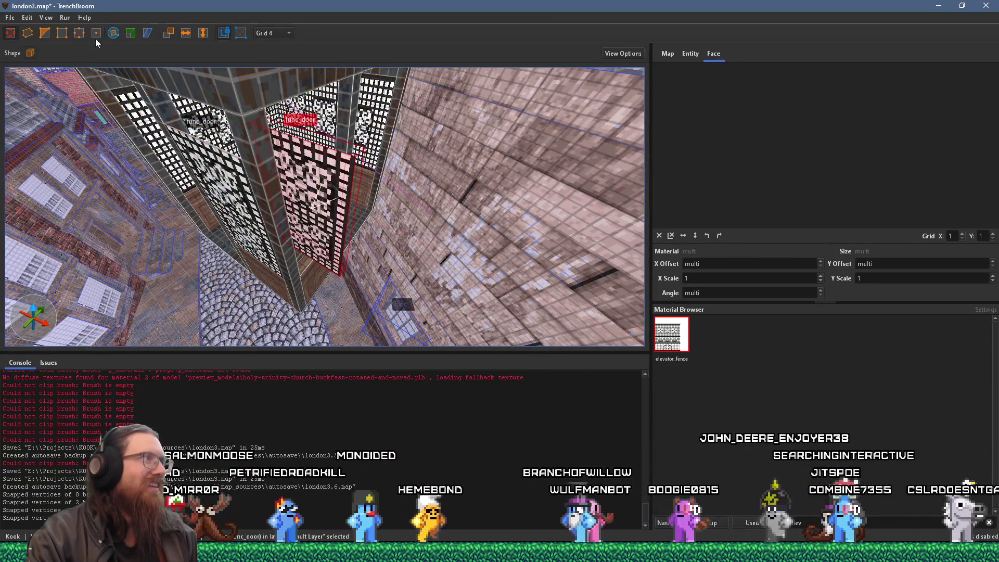
key("r")
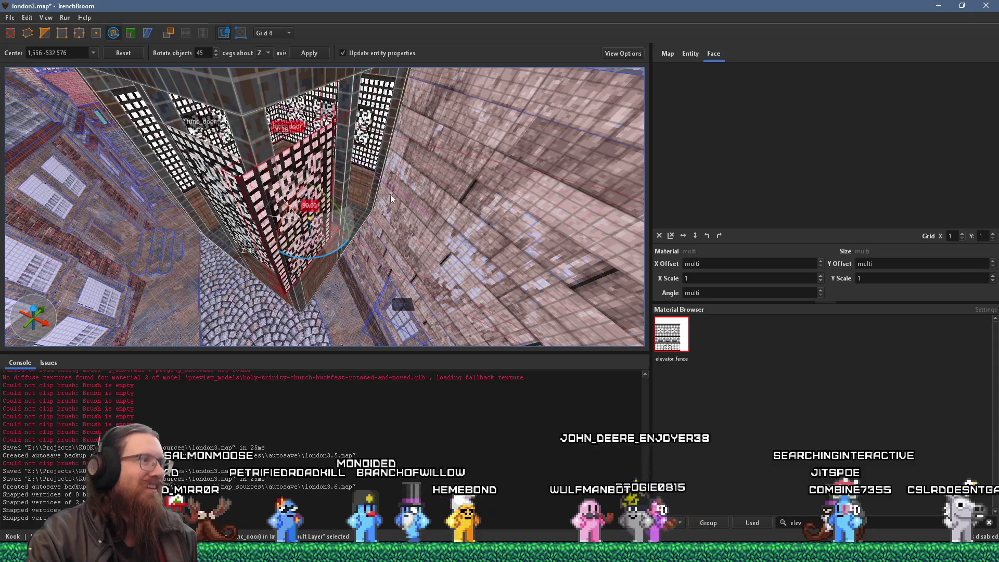
key("a")
key("r")
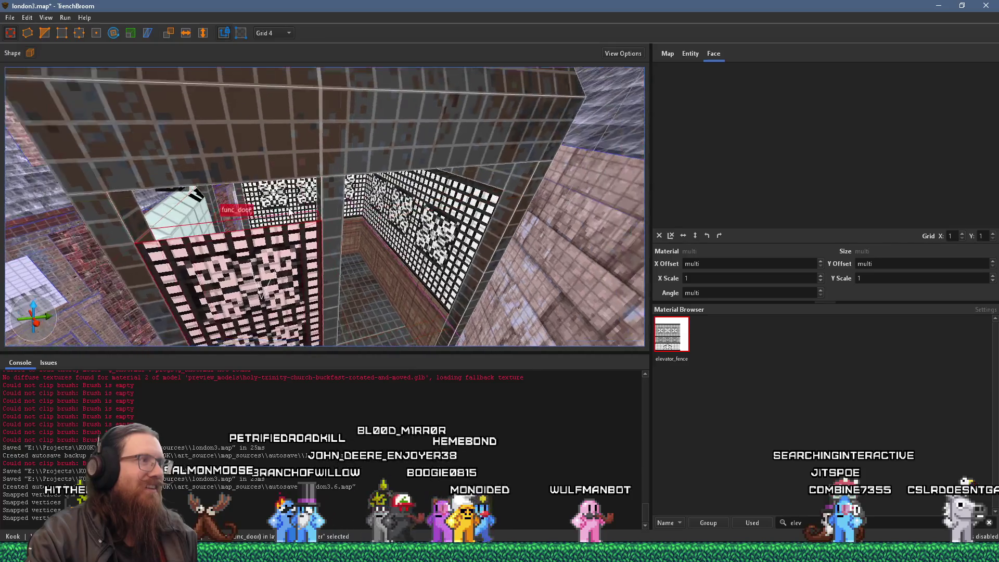
left_click(502, 167)
left_click_drag(498, 171, 503, 168)
scroll(260, 242, "down", 5)
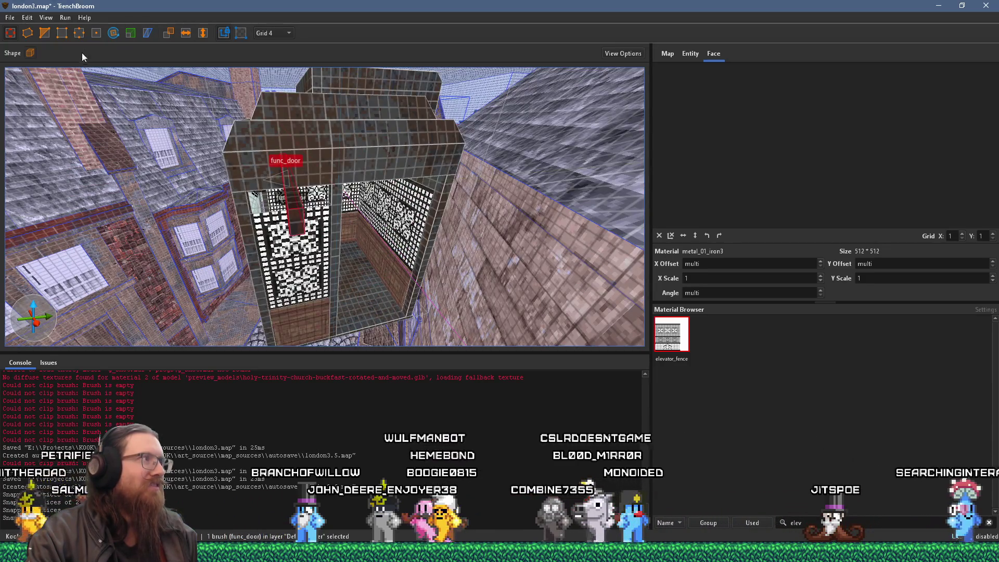
Pull the stray func_door brush into the shaft top and rotate it 90° about Z.
key("r")
key("r")
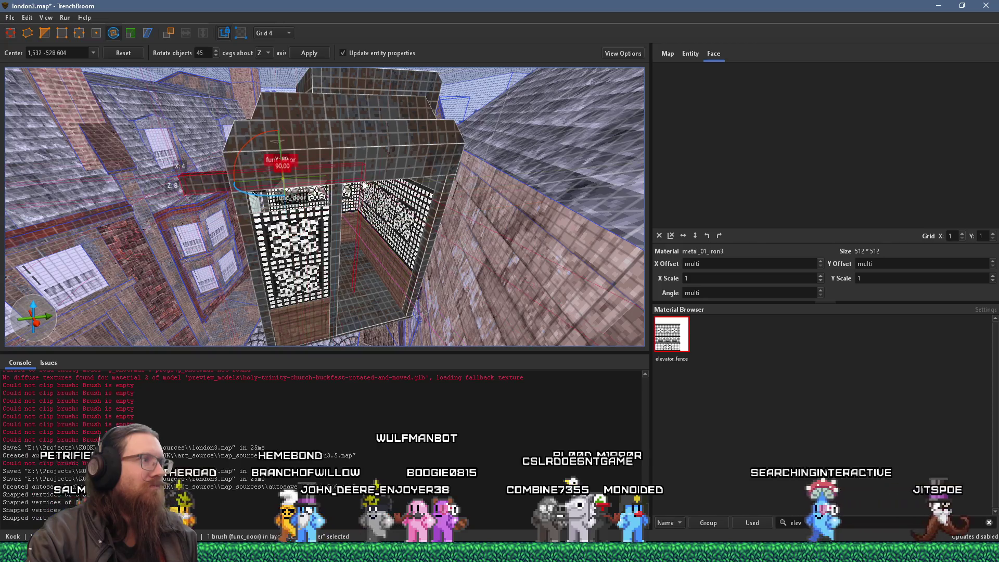
mouse_move(278, 186)
left_mouse_down()
mouse_move(340, 207)
mouse_move(360, 202)
left_mouse_up()
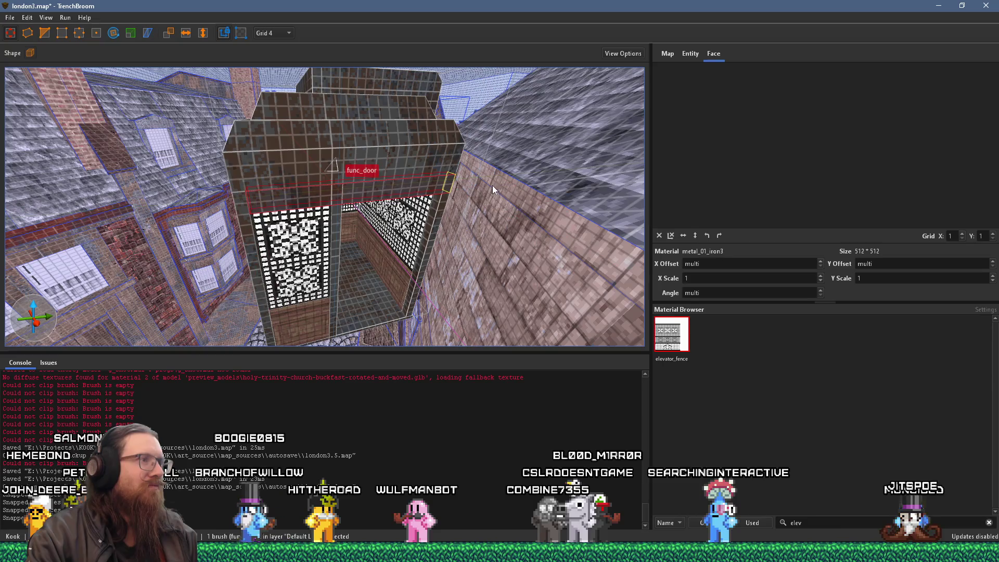
mouse_move(493, 190)
left_mouse_down()
mouse_move(463, 176)
mouse_move(401, 201)
mouse_move(413, 217)
mouse_move(445, 217)
mouse_move(292, 220)
left_mouse_up()
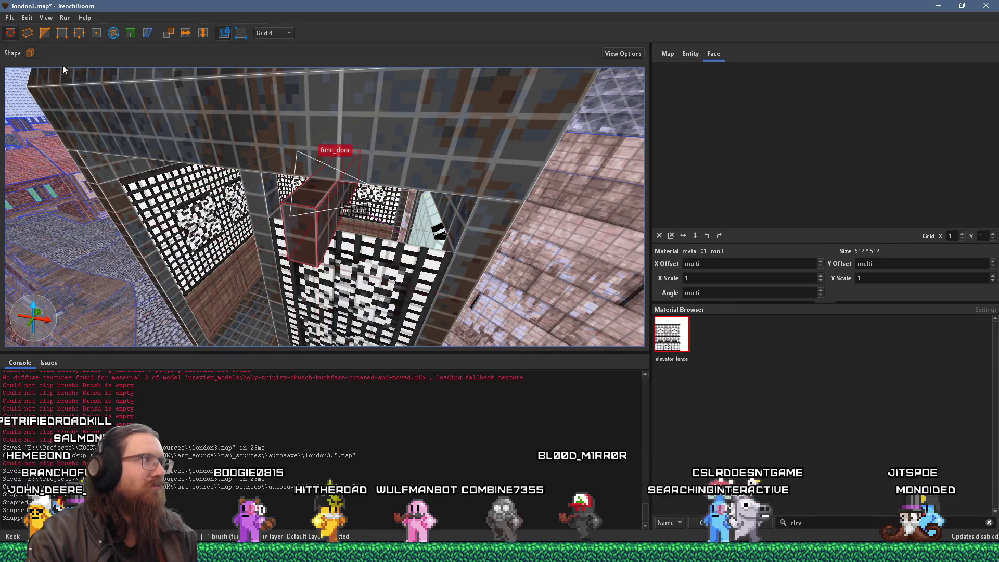
left_click(113, 32)
key("alt+Right")
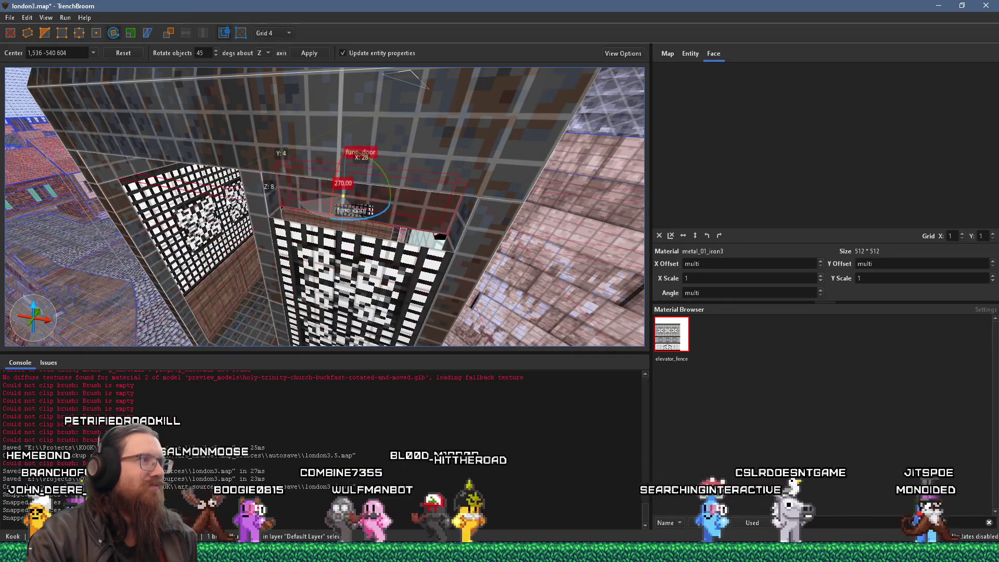
key("Escape")
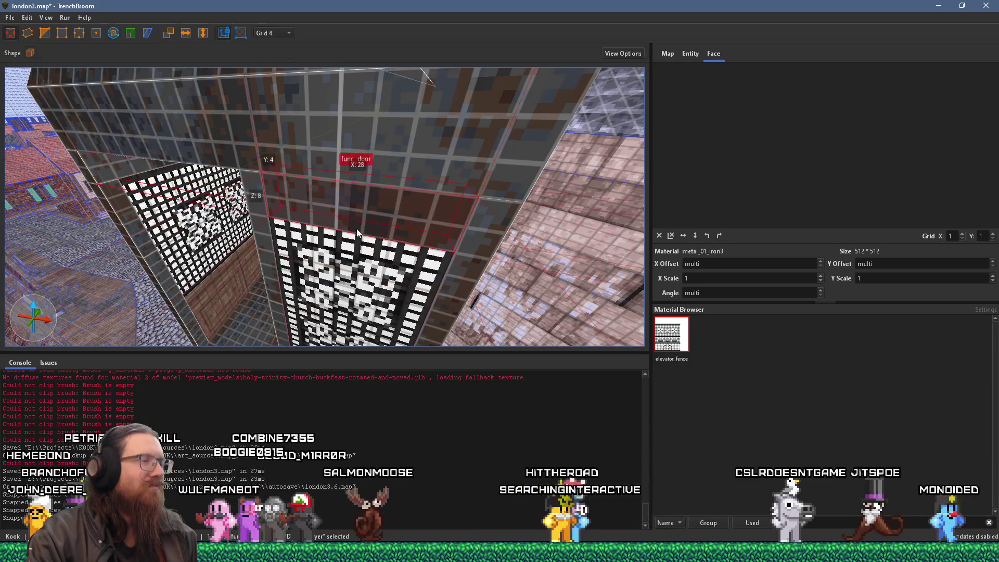
key("ctrl+u")
key("w")
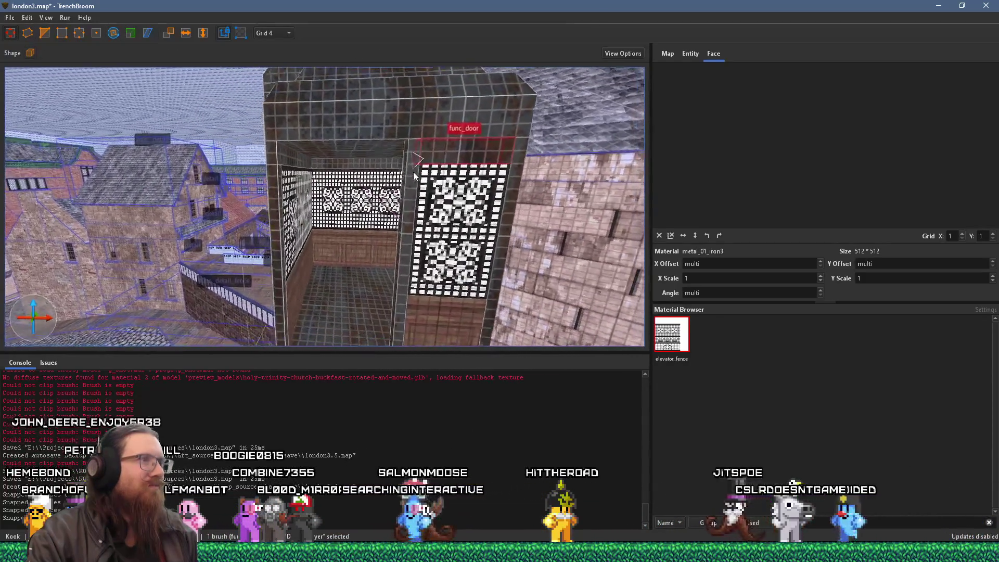
key("d")
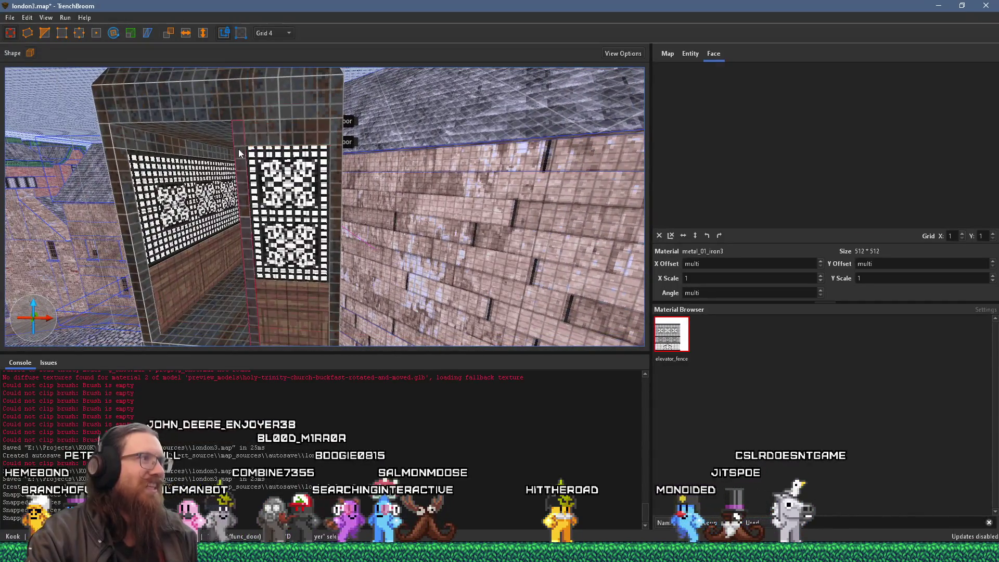
left_click(257, 140, "shift")
mouse_move(355, 154)
left_mouse_down()
mouse_move(226, 149)
mouse_move(341, 170)
mouse_move(384, 153)
left_mouse_up()
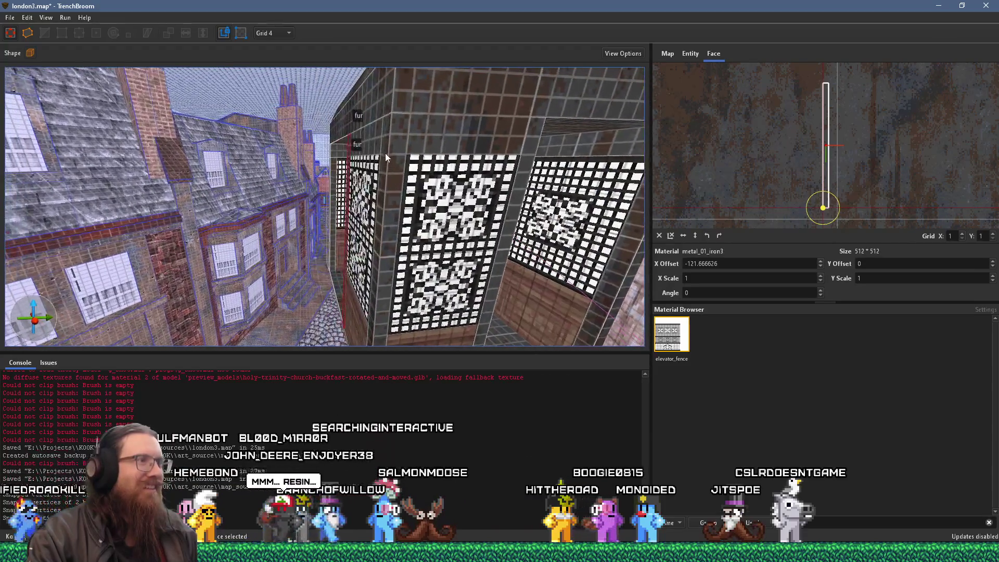
left_click(376, 135, "shift")
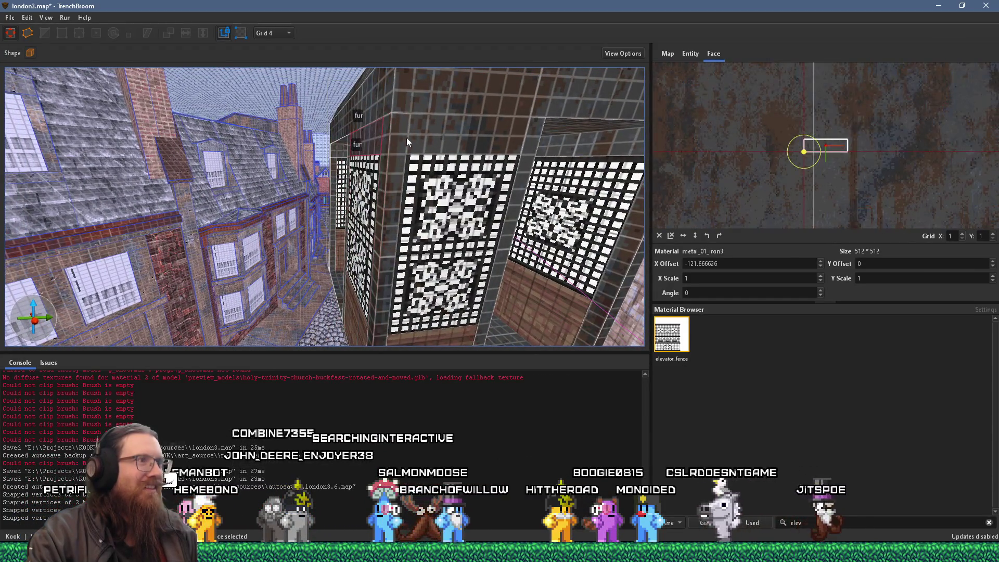
mouse_move(526, 154)
left_mouse_down()
mouse_move(335, 204)
mouse_move(243, 115)
mouse_move(165, 224)
left_mouse_up()
left_click(335, 204, "shift")
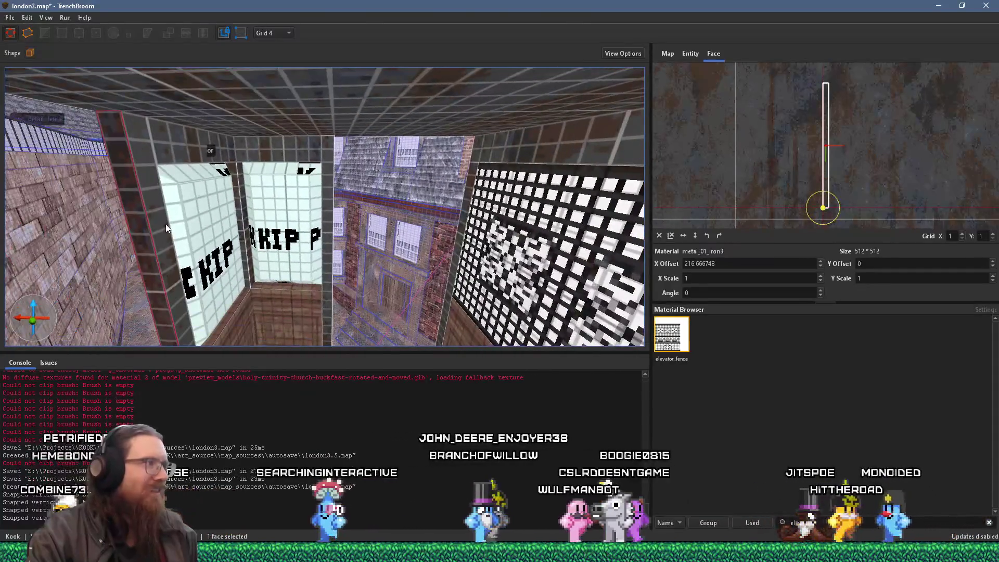
left_click(148, 156, "shift")
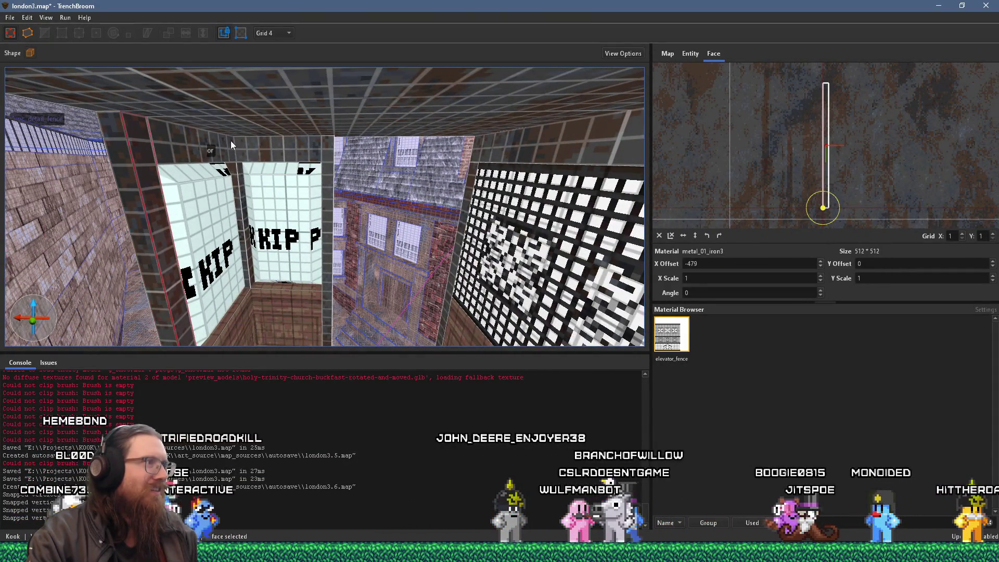
mouse_move(332, 161)
left_mouse_down()
mouse_move(190, 204)
mouse_move(201, 169)
mouse_move(278, 136)
mouse_move(353, 141)
mouse_move(358, 118)
left_mouse_up()
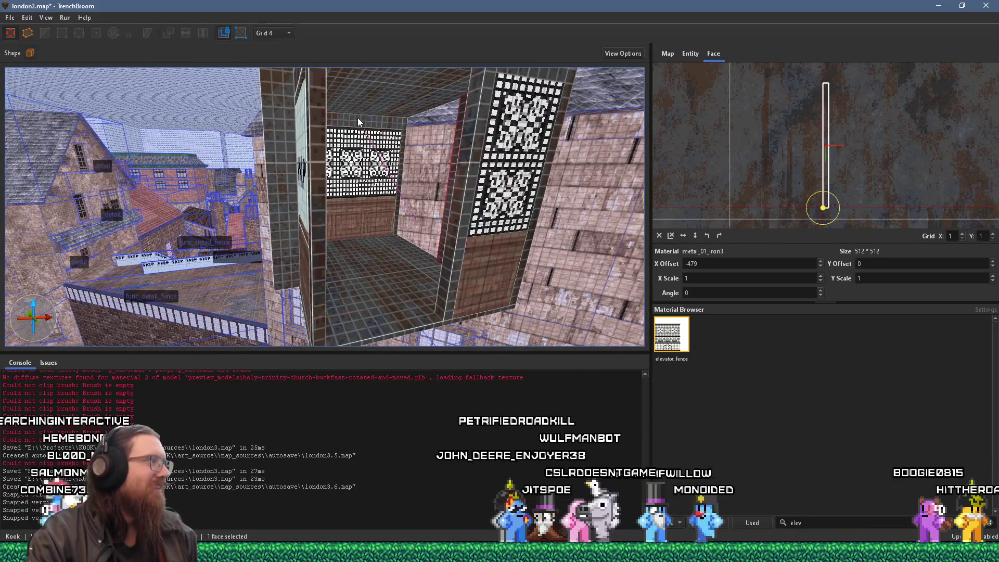
mouse_move(405, 196)
left_mouse_down()
mouse_move(392, 179)
mouse_move(302, 180)
mouse_move(303, 203)
mouse_move(423, 190)
mouse_move(280, 202)
left_mouse_up()
scroll(280, 202, "up", 2)
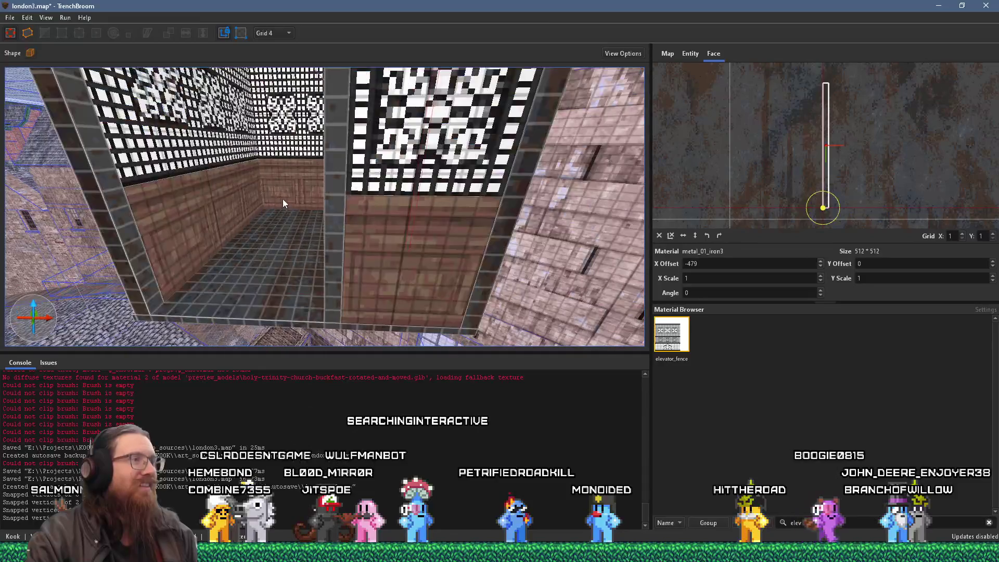
scroll(288, 193, "up", 2)
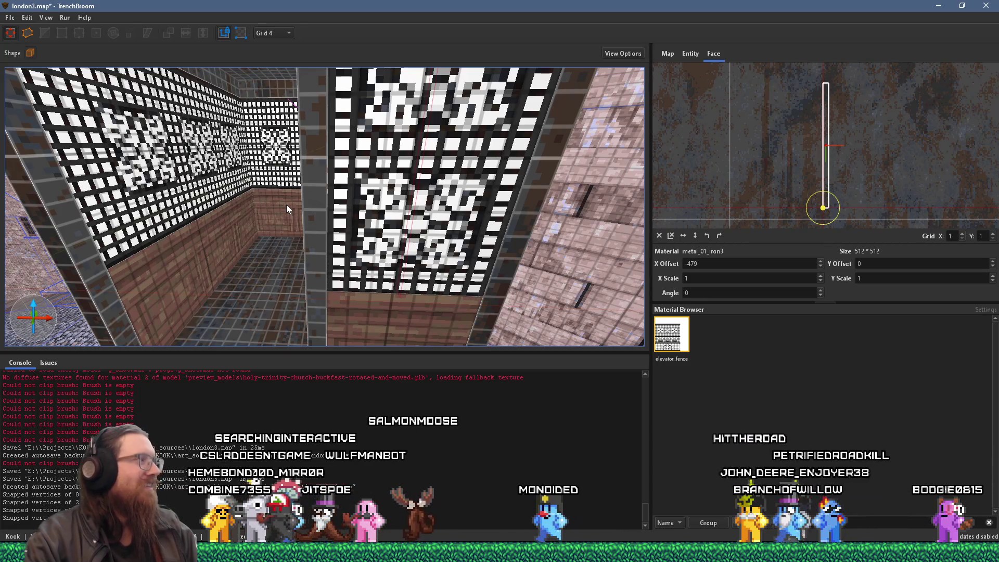
left_click_drag(298, 200, 328, 167)
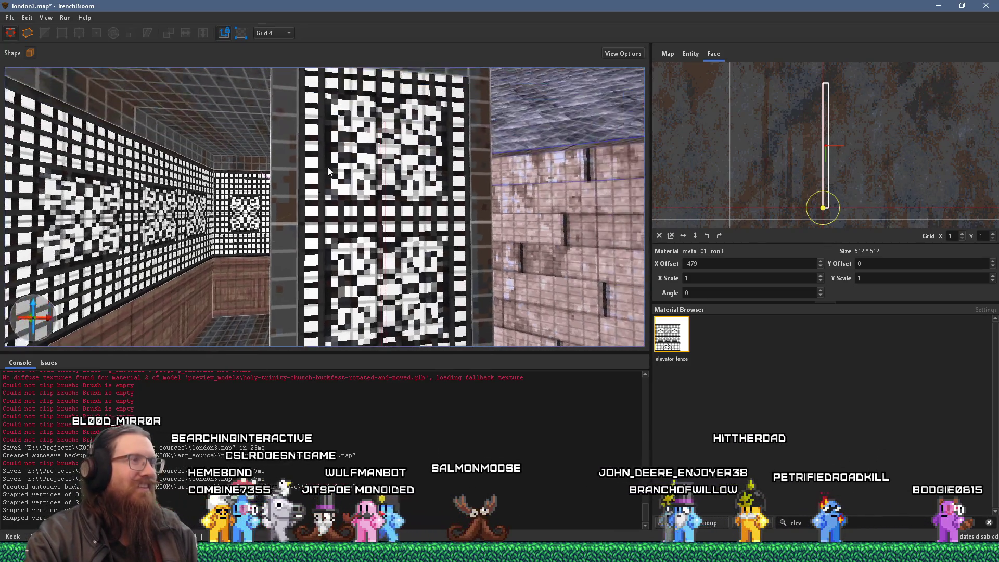
scroll(328, 167, "down", 3)
left_click(347, 179, "shift")
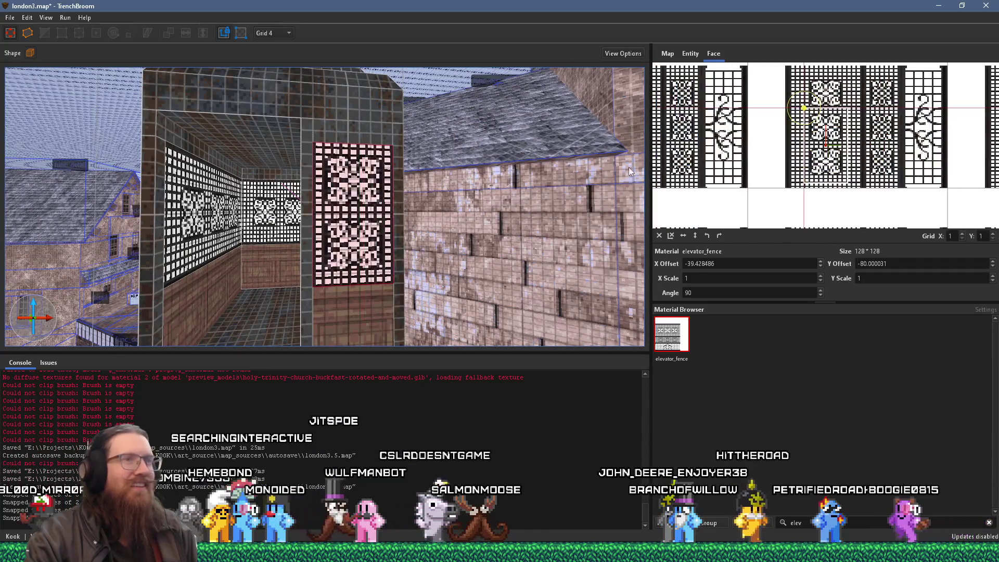
scroll(765, 159, "up", 3)
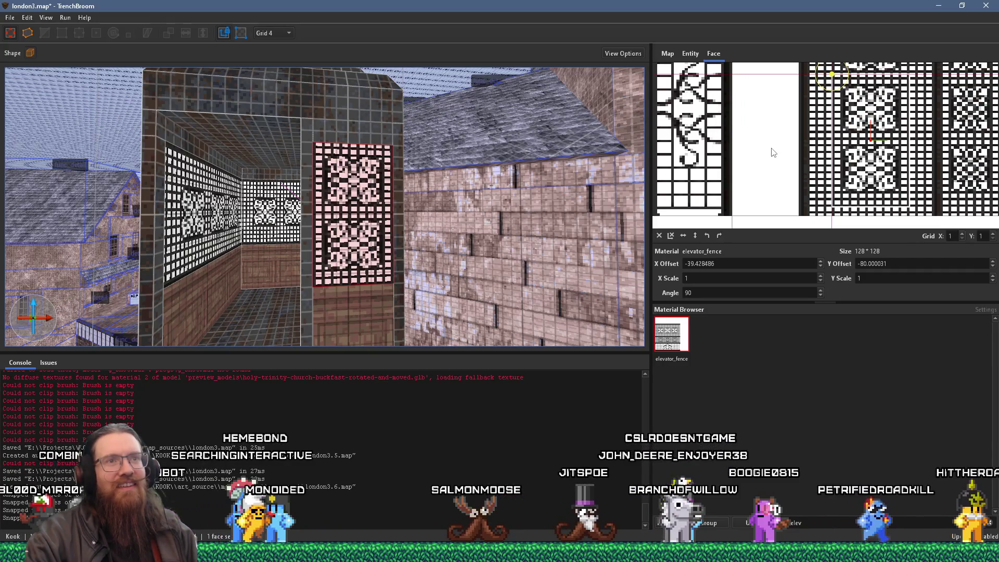
left_click_drag(773, 153, 773, 155)
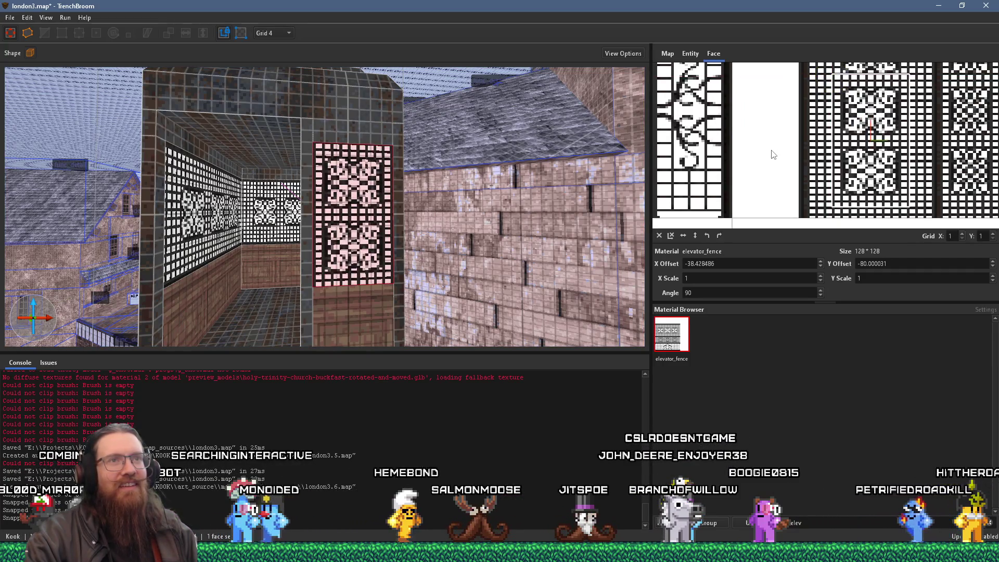
scroll(364, 202, "up", 5)
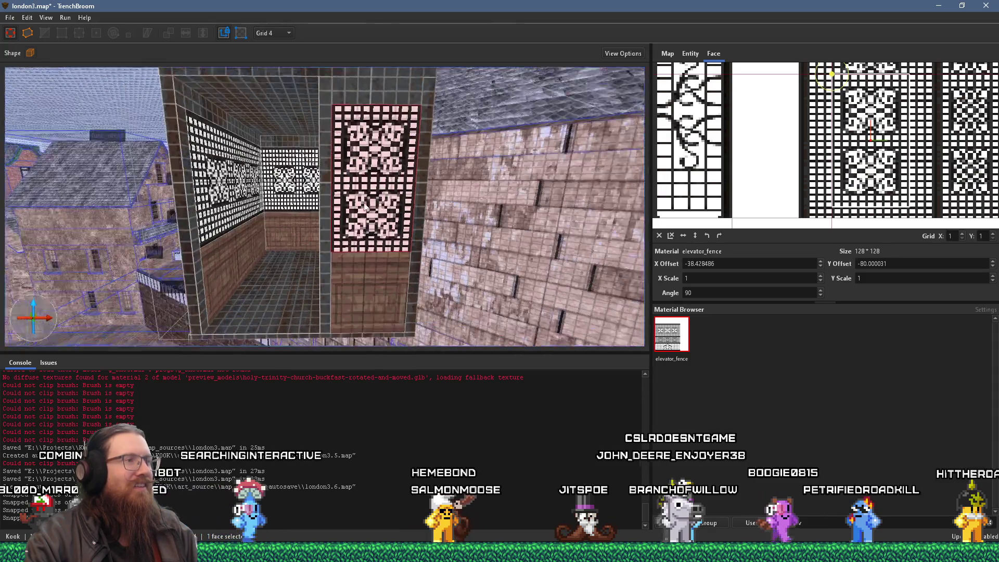
key("ctrl+u")
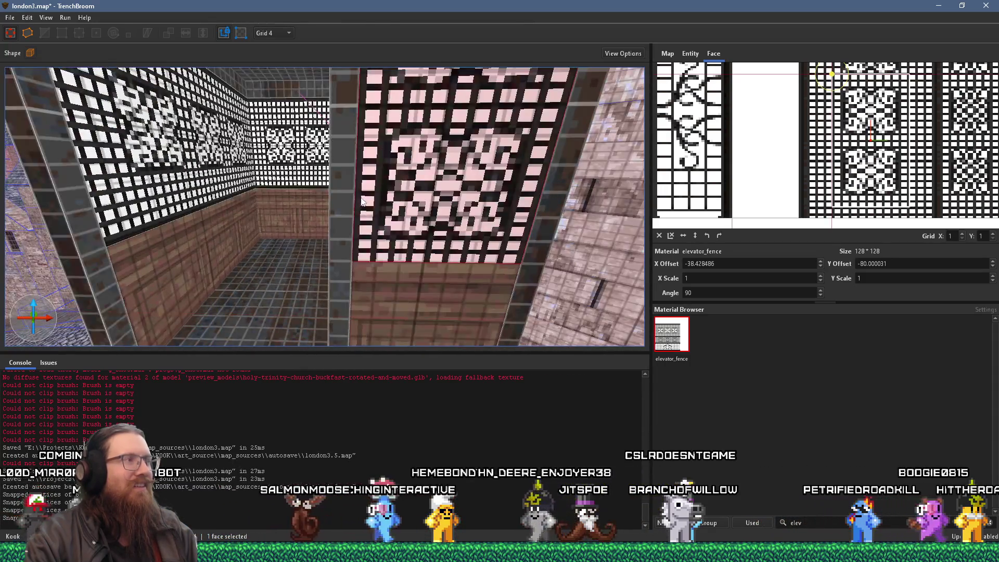
scroll(833, 173, "up", 1)
key("ctrl+z")
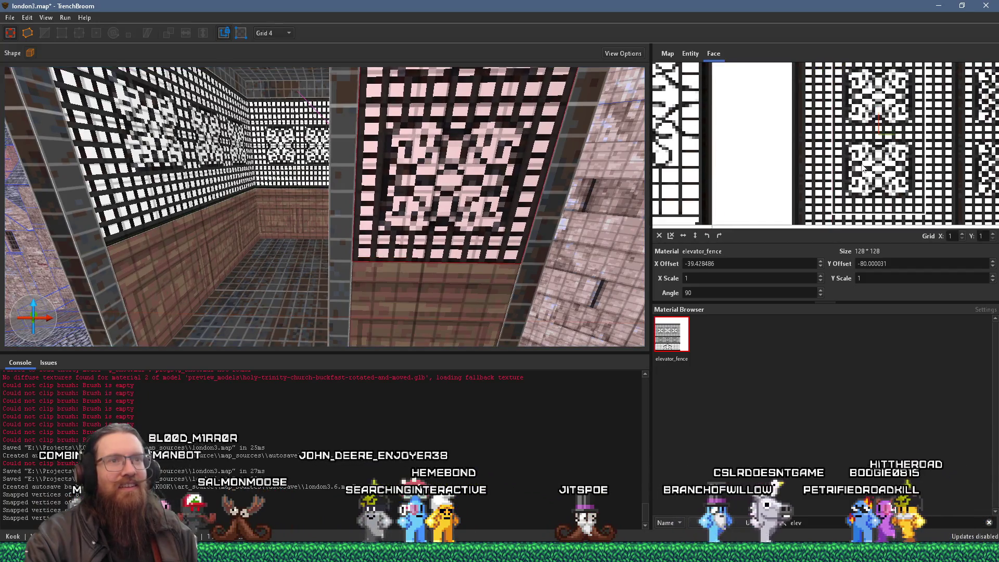
key("ctrl+u")
scroll(436, 151, "down", 10)
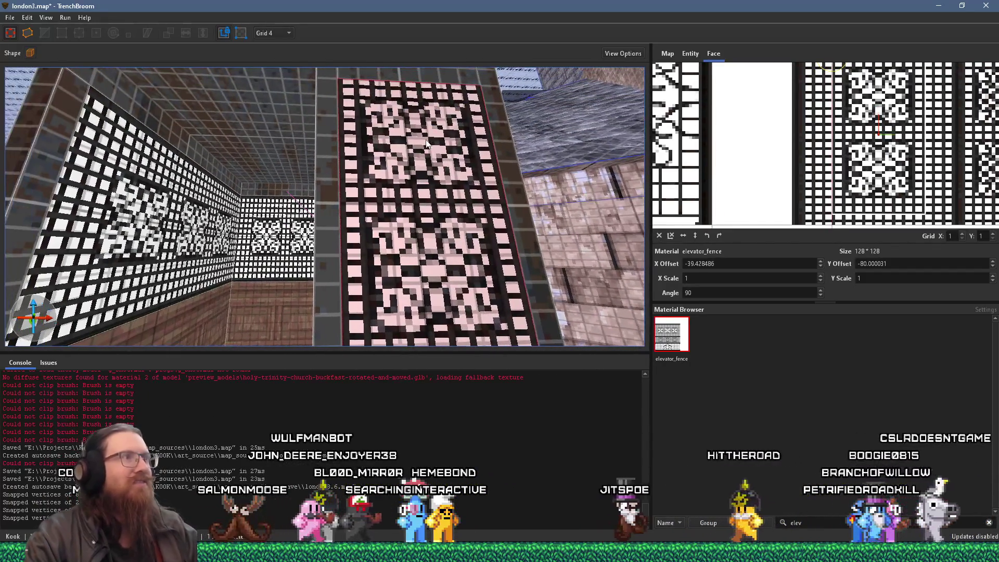
key("Escape")
mouse_move(408, 187)
left_mouse_down()
mouse_move(374, 198)
mouse_move(205, 189)
left_mouse_up()
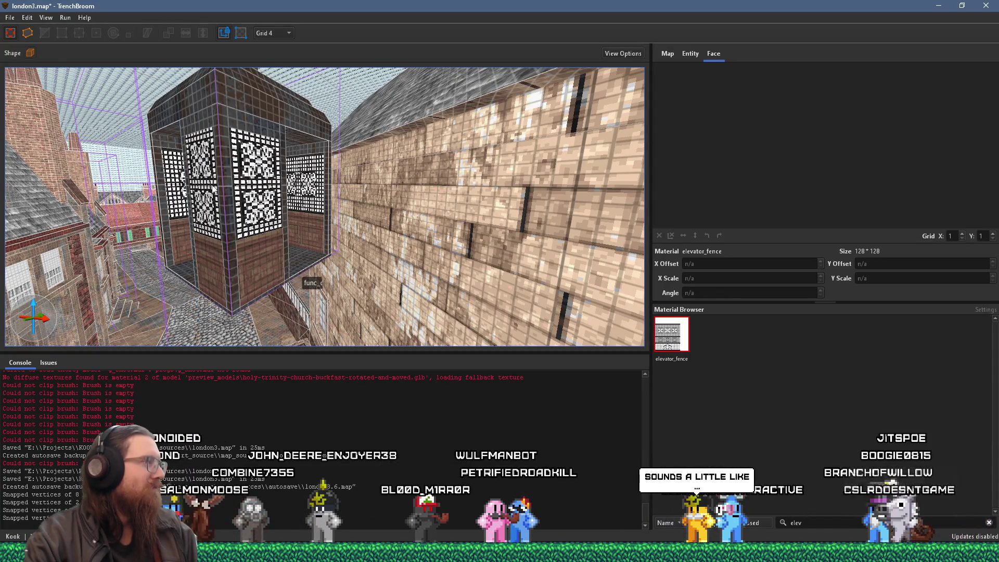
Save london3.map, then select the func_detail_fence brush beside the elevator.
left_click(13, 18)
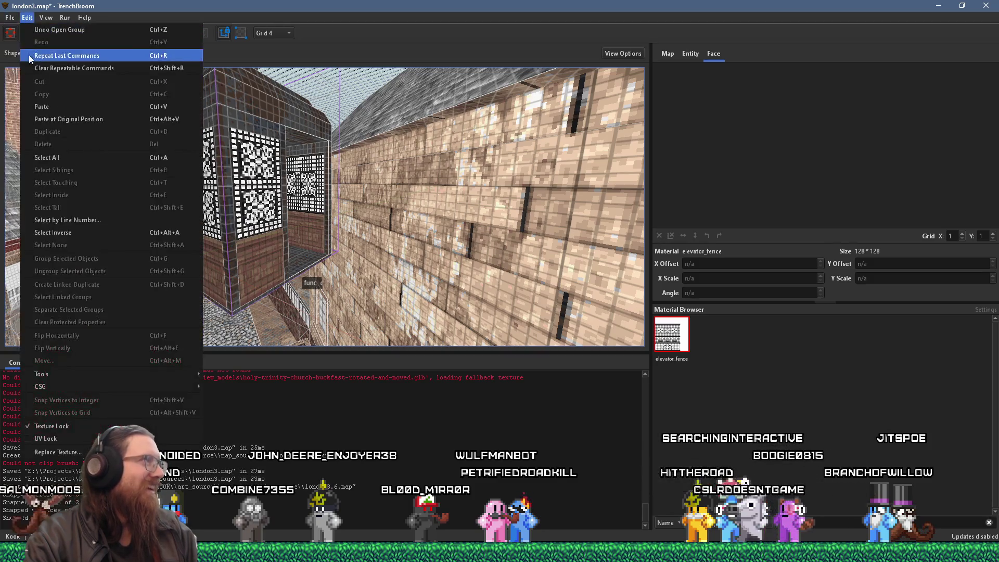
left_click(52, 70)
mouse_move(190, 183)
left_mouse_down()
mouse_move(309, 205)
mouse_move(222, 202)
mouse_move(212, 197)
mouse_move(227, 189)
mouse_move(214, 177)
left_mouse_up()
scroll(295, 195, "up", 5)
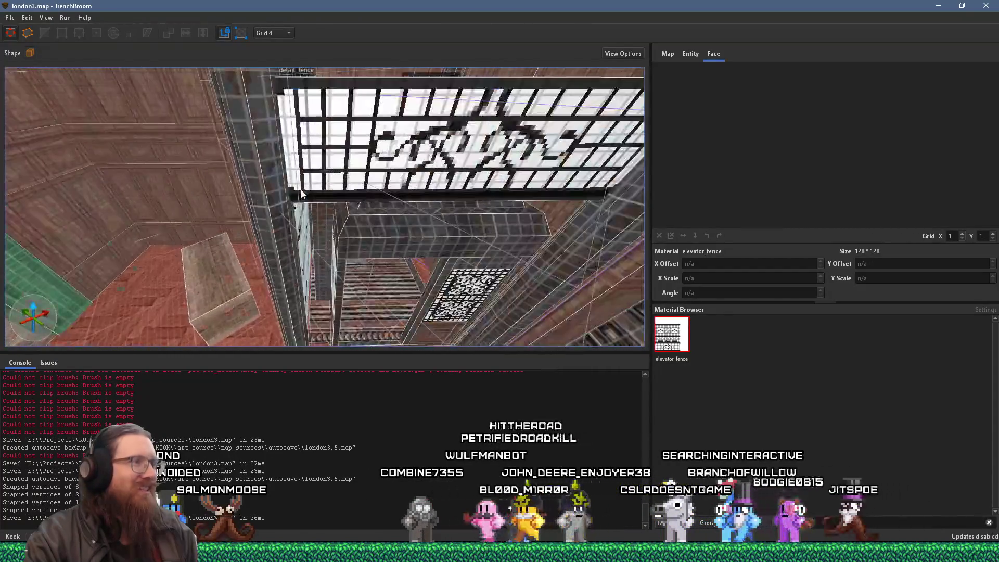
mouse_move(280, 166)
left_mouse_down()
mouse_move(249, 122)
mouse_move(277, 103)
mouse_move(250, 180)
mouse_move(220, 112)
mouse_move(263, 97)
mouse_move(285, 189)
mouse_move(380, 239)
mouse_move(389, 232)
mouse_move(411, 264)
mouse_move(396, 255)
left_mouse_up()
left_click(379, 239)
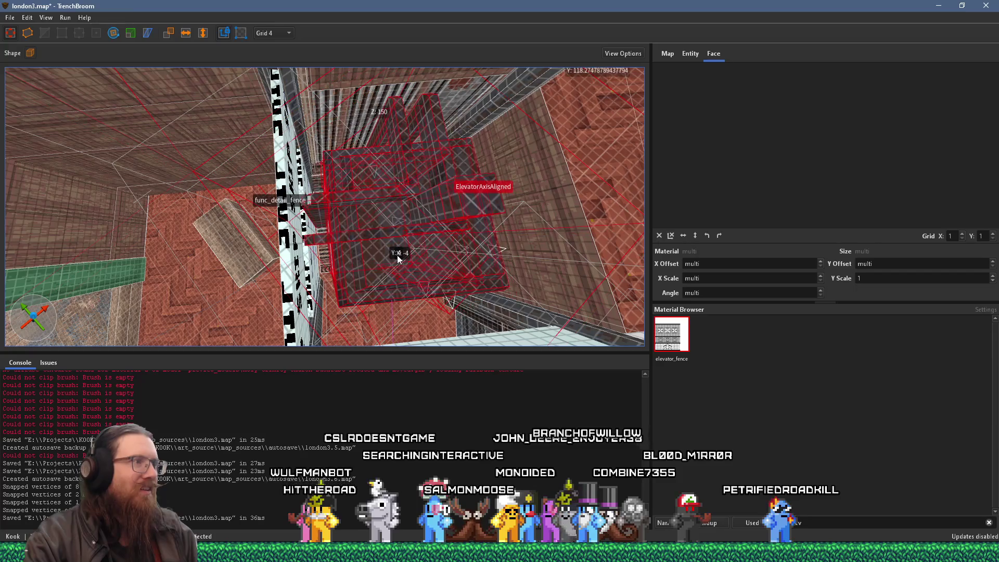
mouse_move(367, 230)
left_mouse_down()
mouse_move(407, 219)
mouse_move(350, 208)
mouse_move(358, 200)
mouse_move(396, 210)
left_mouse_up()
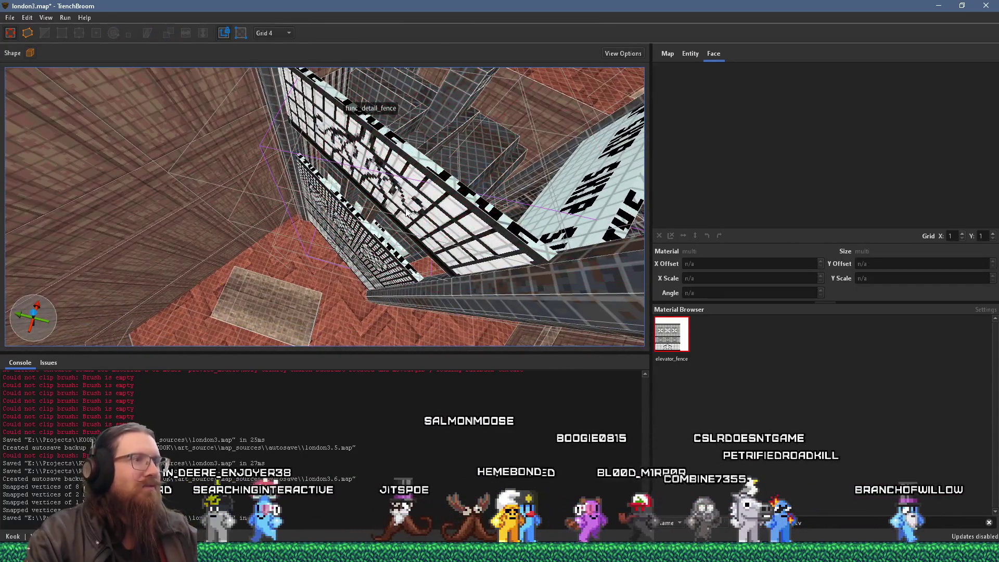
left_click(396, 210)
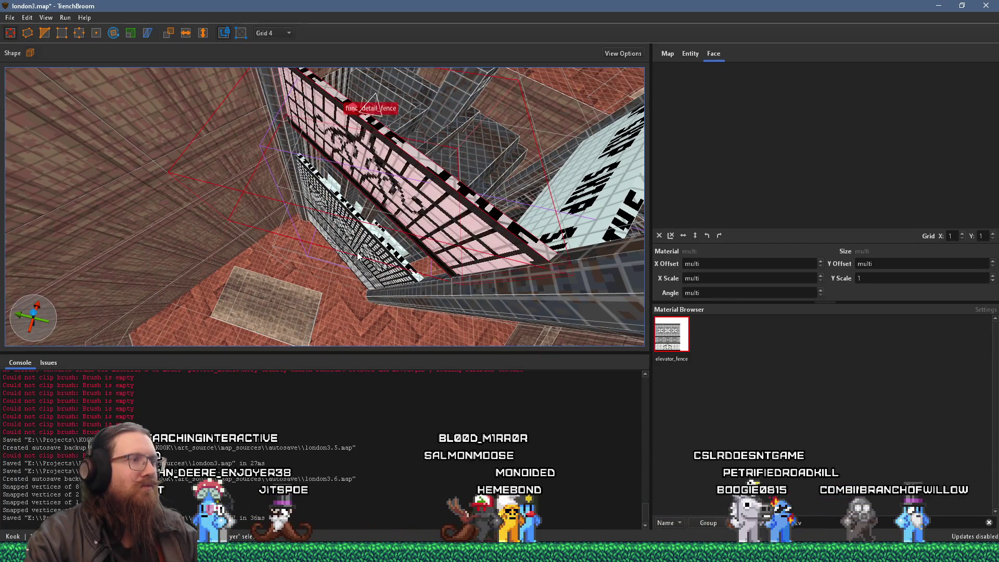
mouse_move(362, 259)
left_mouse_down()
mouse_move(382, 199)
mouse_move(297, 230)
left_mouse_up()
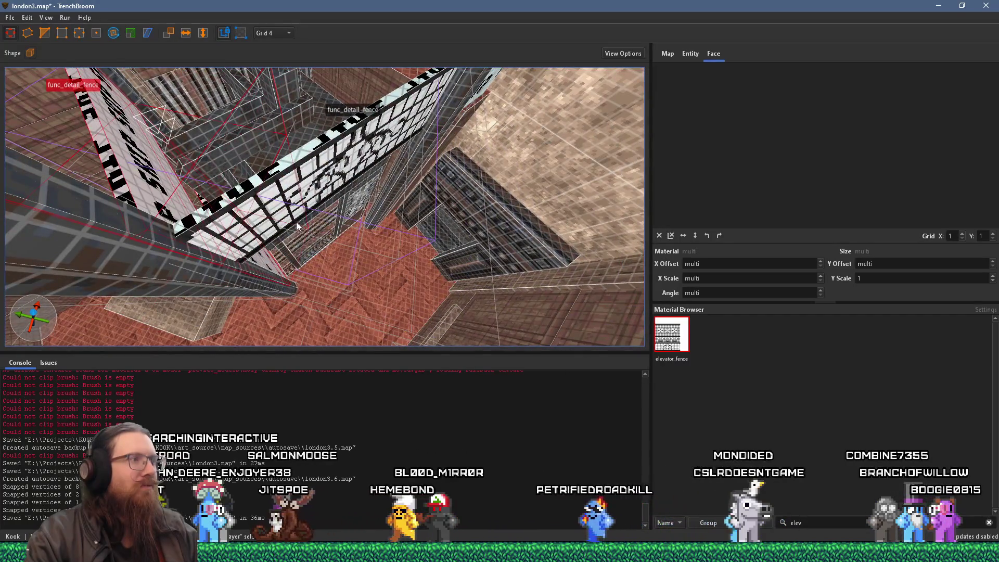
Set the fence's _noclipfaces property in the Entity tab, then clear it again.
left_click(690, 54)
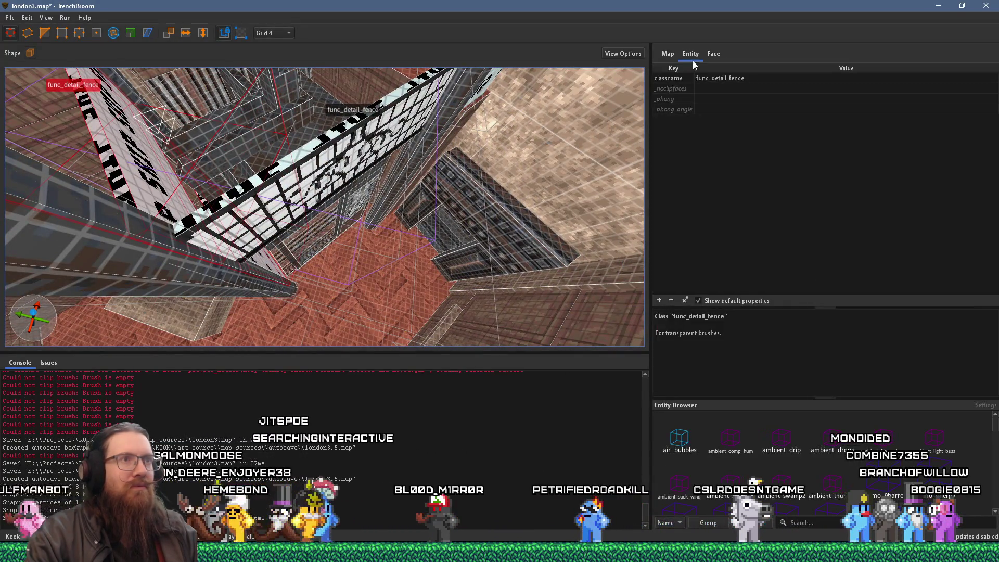
left_click(706, 90)
left_click(706, 89)
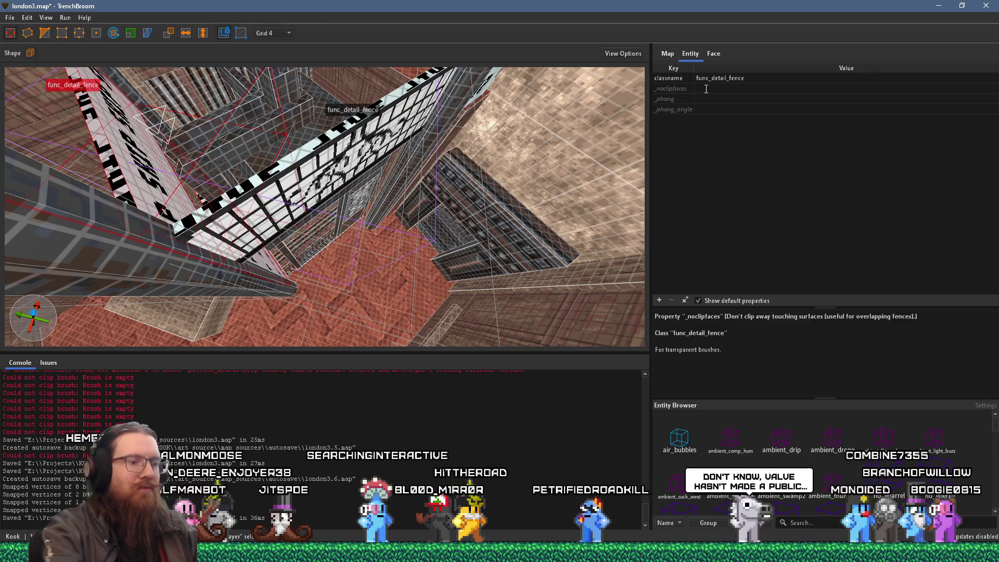
scroll(267, 165, "down", 5)
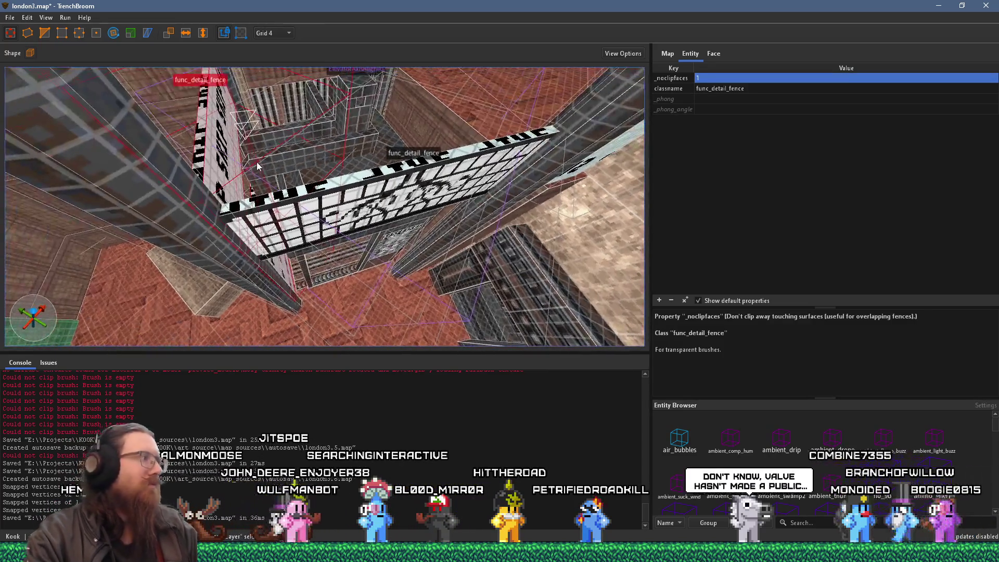
scroll(271, 160, "up", 5)
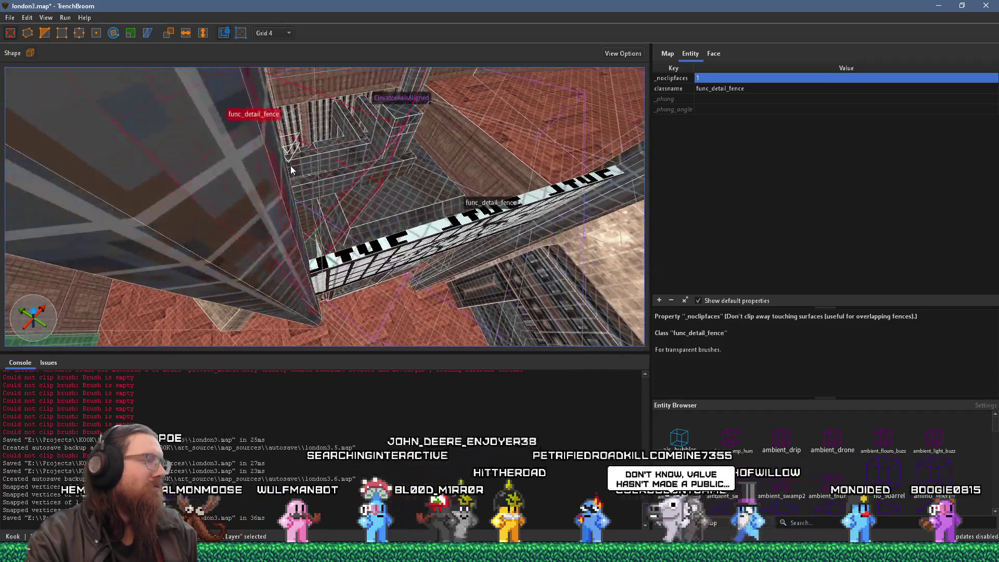
left_click(670, 300)
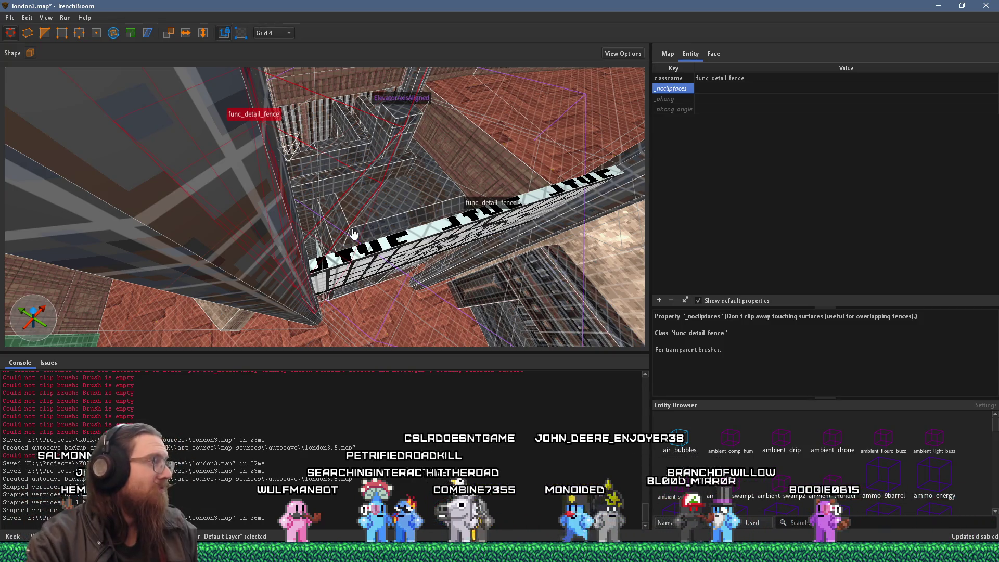
Select the elevator's func_door entity with targetname elevator_platform.
key("w")
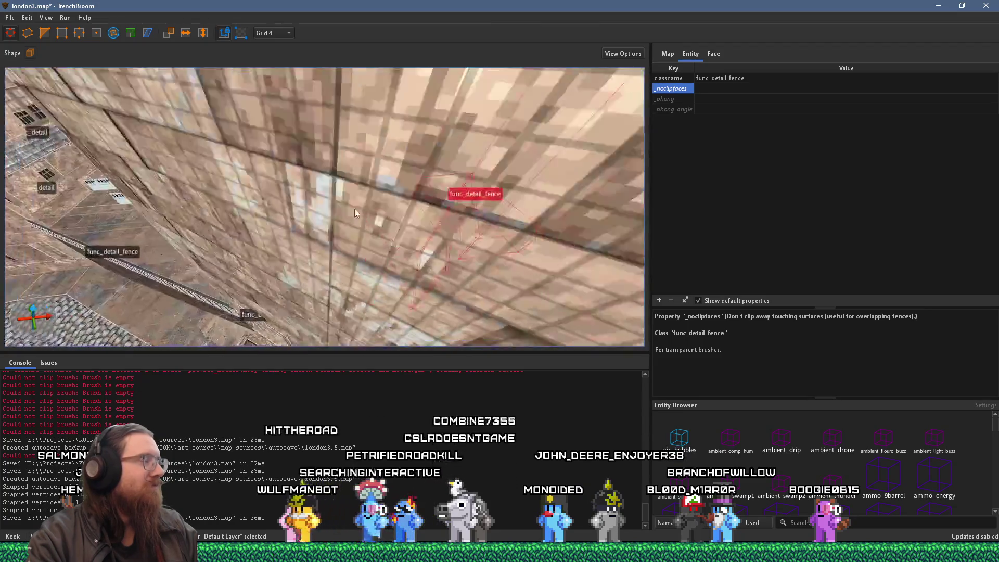
mouse_move(326, 213)
left_mouse_down()
mouse_move(303, 200)
mouse_move(364, 245)
mouse_move(333, 235)
mouse_move(373, 245)
mouse_move(428, 220)
mouse_move(285, 161)
mouse_move(240, 124)
mouse_move(273, 158)
left_mouse_up()
left_click(424, 219)
left_click(272, 157)
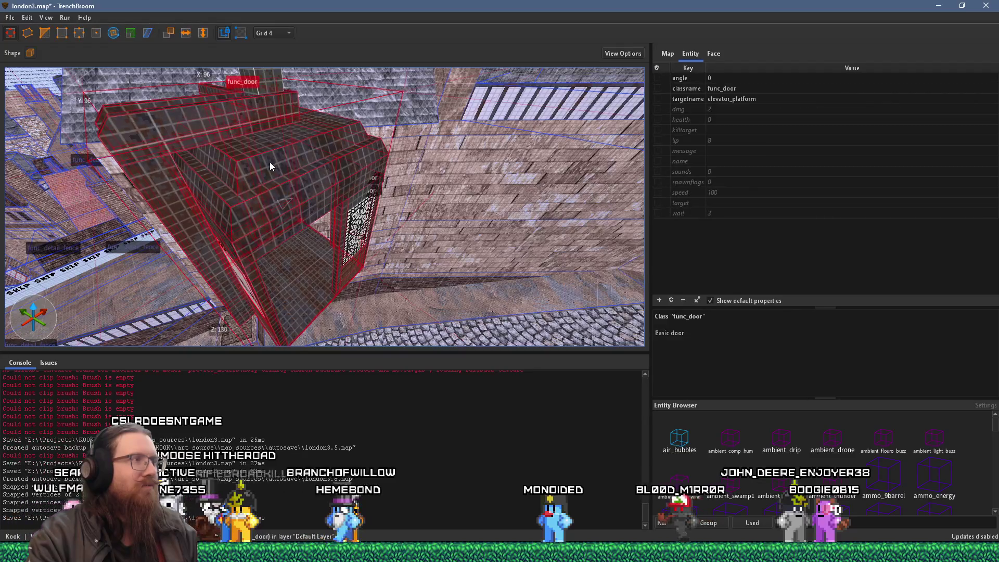
Convert the selected func_door into a door_sliding entity via Create Brush Entity > Door > sliding.
right_click(325, 157)
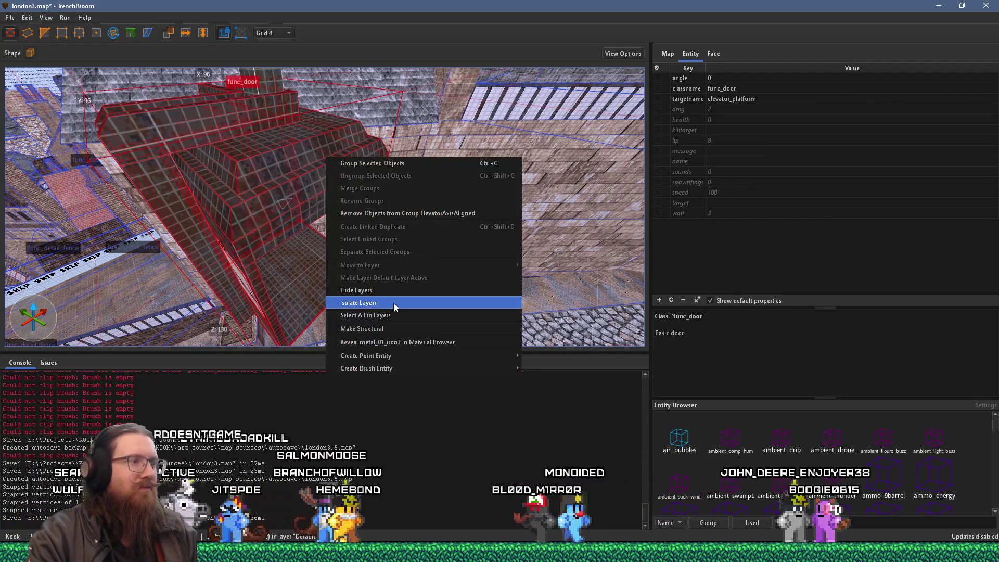
mouse_move(430, 367)
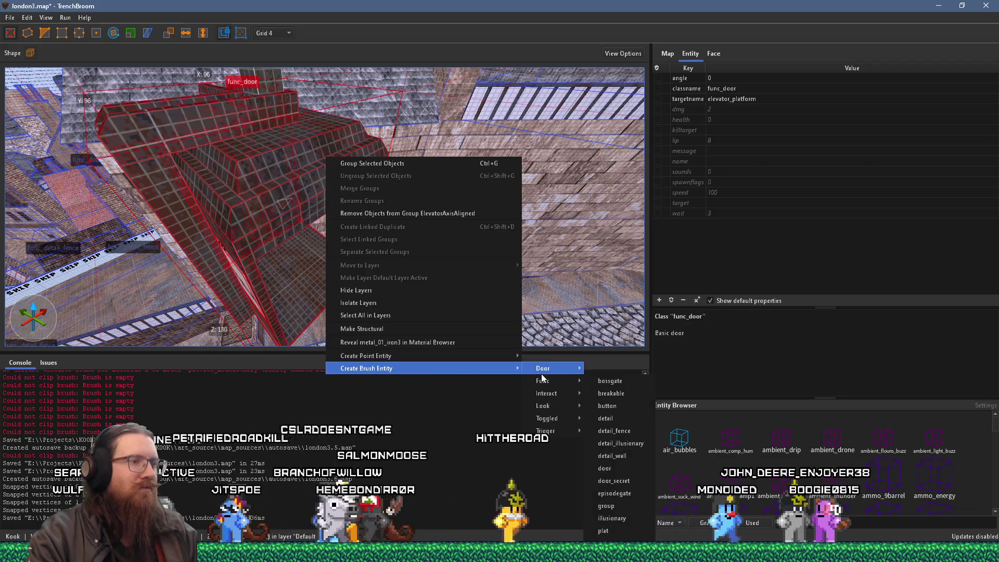
mouse_move(560, 371)
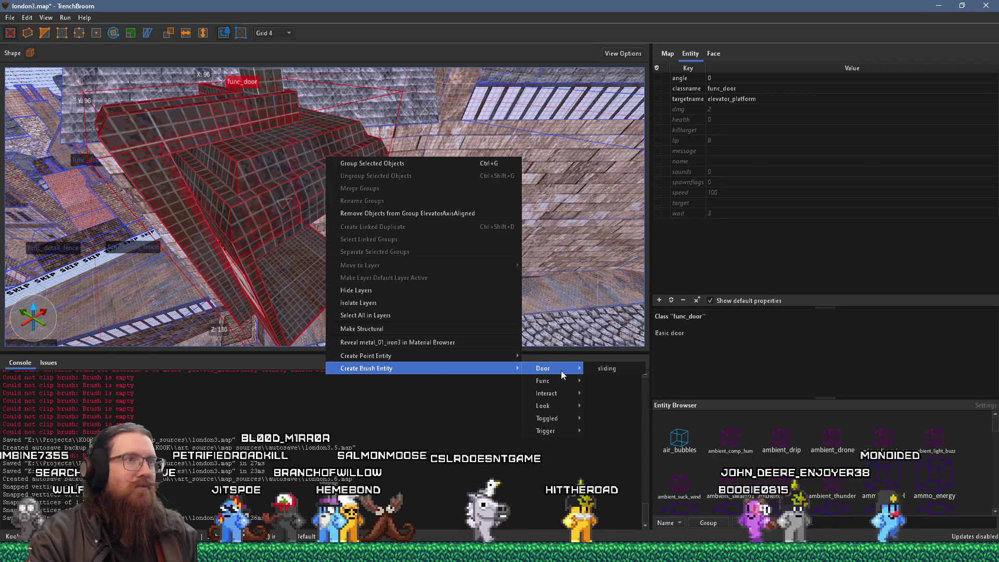
left_click(597, 368)
mouse_move(371, 274)
left_mouse_down()
mouse_move(329, 217)
mouse_move(386, 242)
mouse_move(381, 249)
left_mouse_up()
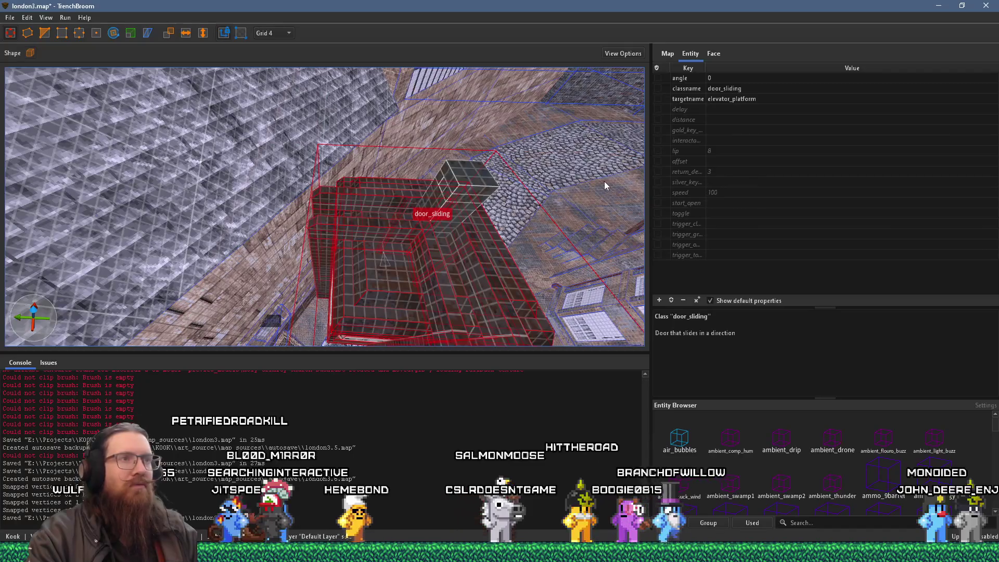
mouse_move(598, 172)
left_mouse_down()
mouse_move(508, 191)
mouse_move(532, 185)
left_mouse_up()
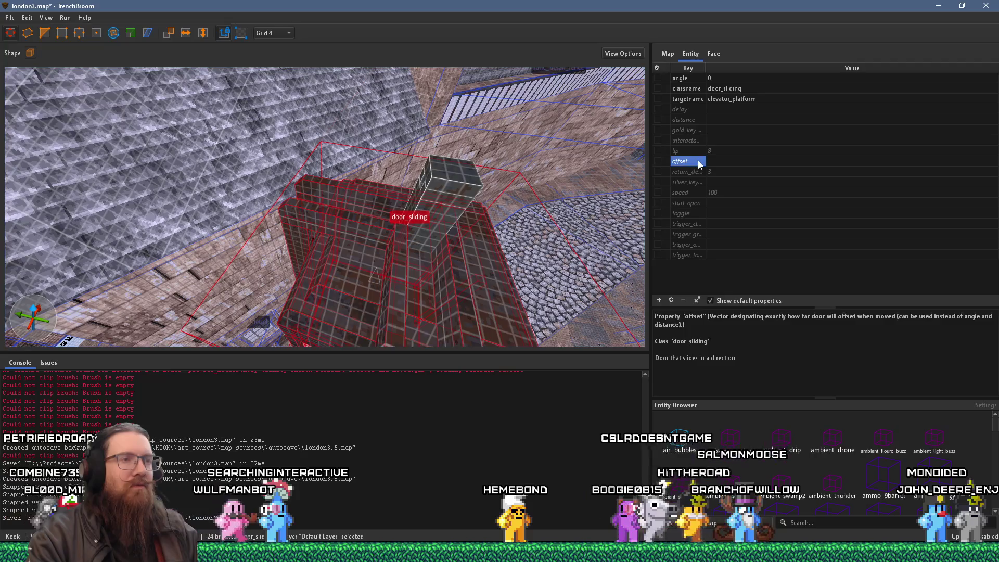
mouse_move(510, 220)
left_mouse_down()
mouse_move(518, 215)
mouse_move(482, 227)
mouse_move(458, 203)
left_mouse_up()
Narrow the worldspawn corner brush to 12 units.
key("Escape")
left_click(419, 208)
left_click(657, 161)
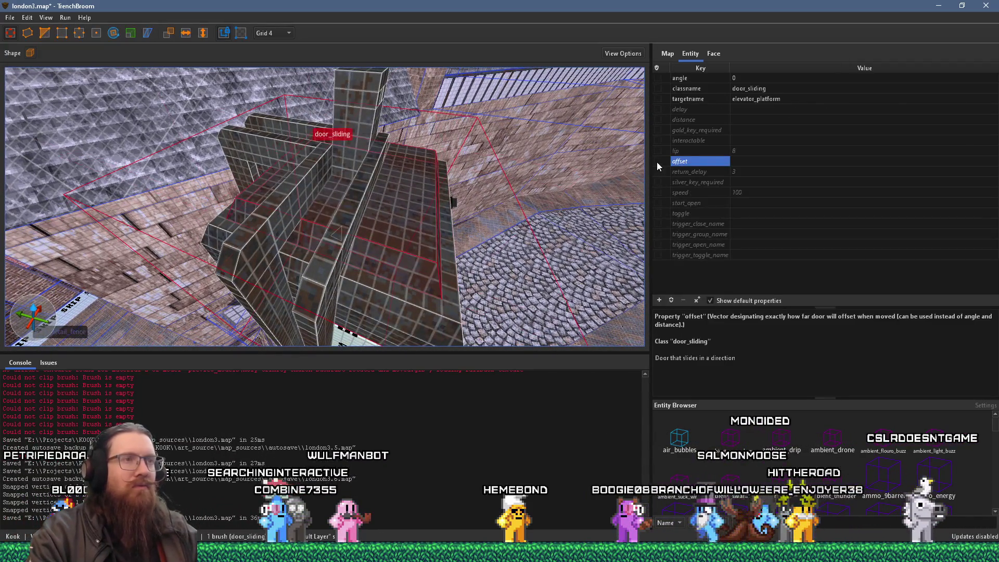
left_click(343, 150)
mouse_move(335, 144)
left_mouse_down()
mouse_move(553, 269)
mouse_move(550, 245)
left_mouse_up()
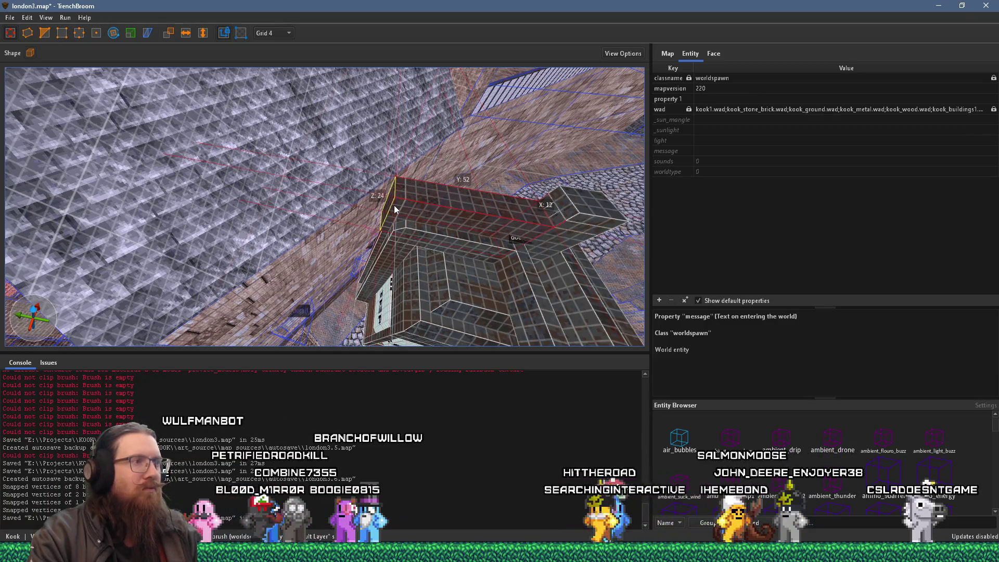
left_click_drag(468, 228, 425, 217)
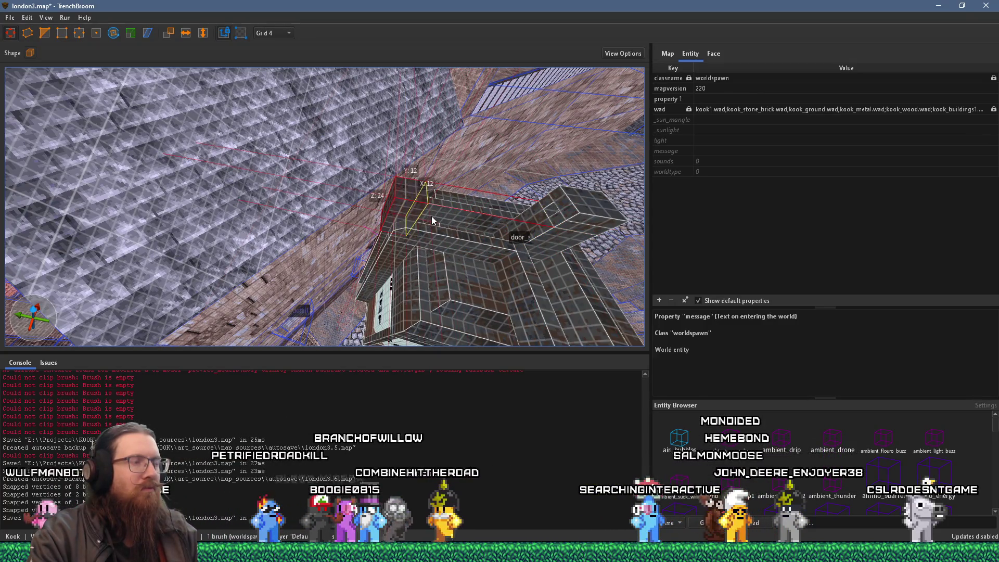
Open the ElevatorAxisAligned group and select the corner brush and its matching brush.
right_click(415, 208)
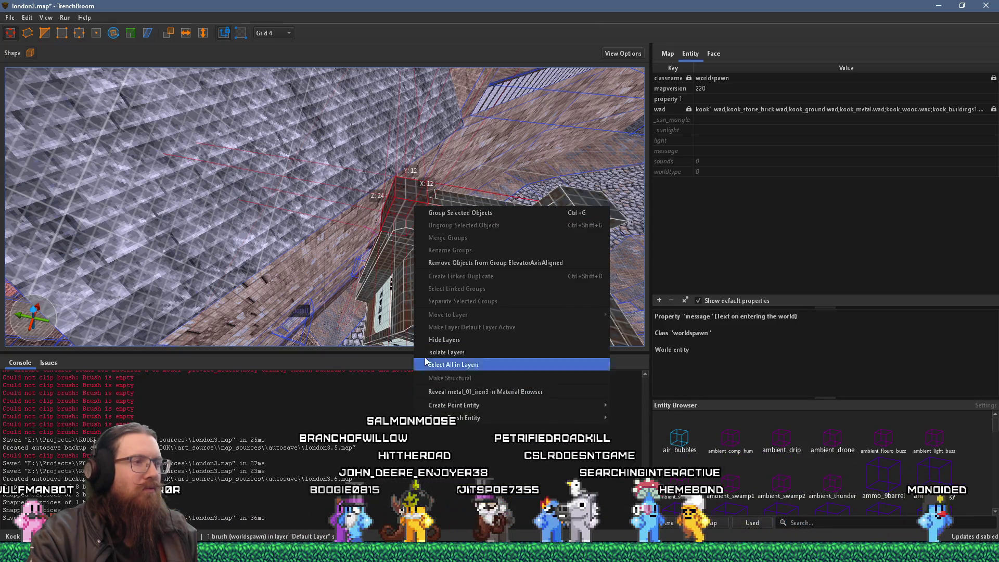
left_click(453, 364)
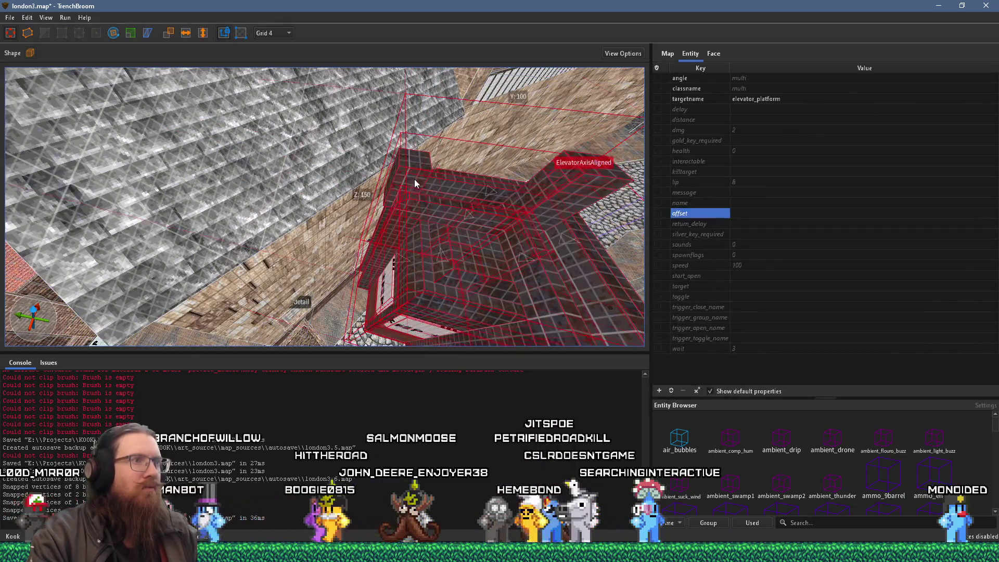
double_click(414, 182)
right_click(417, 179)
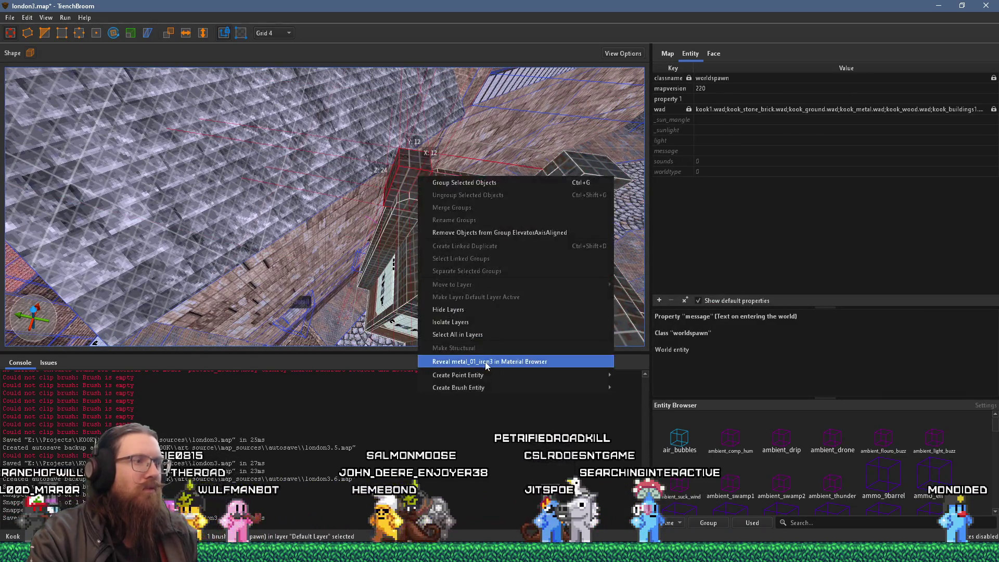
key("Escape")
key("Escape")
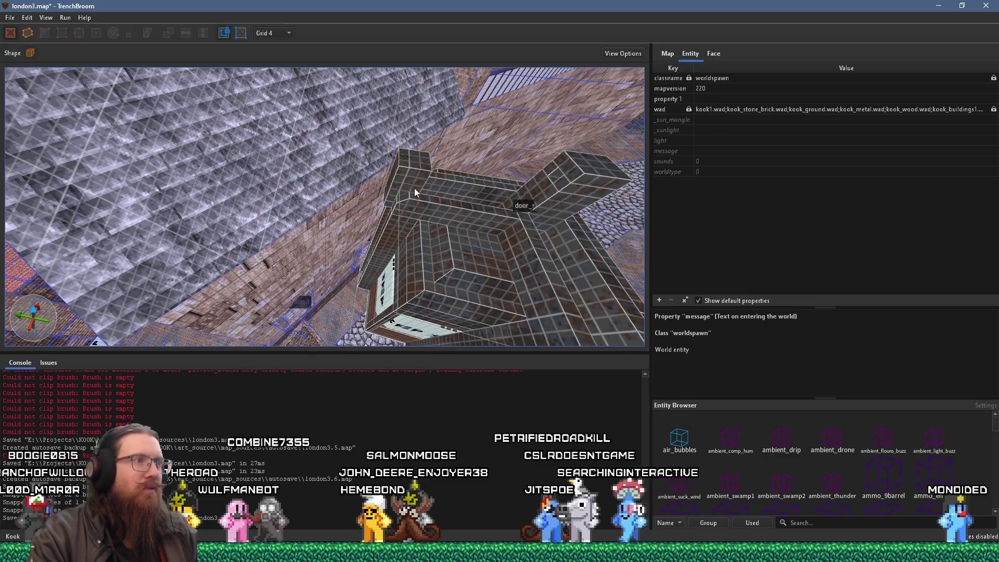
left_click(419, 183)
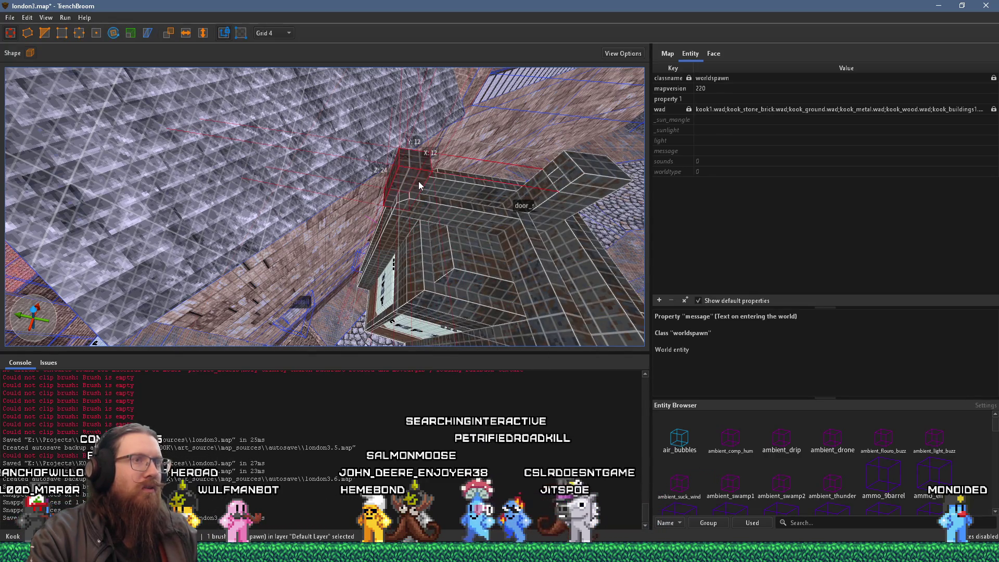
left_click(523, 206)
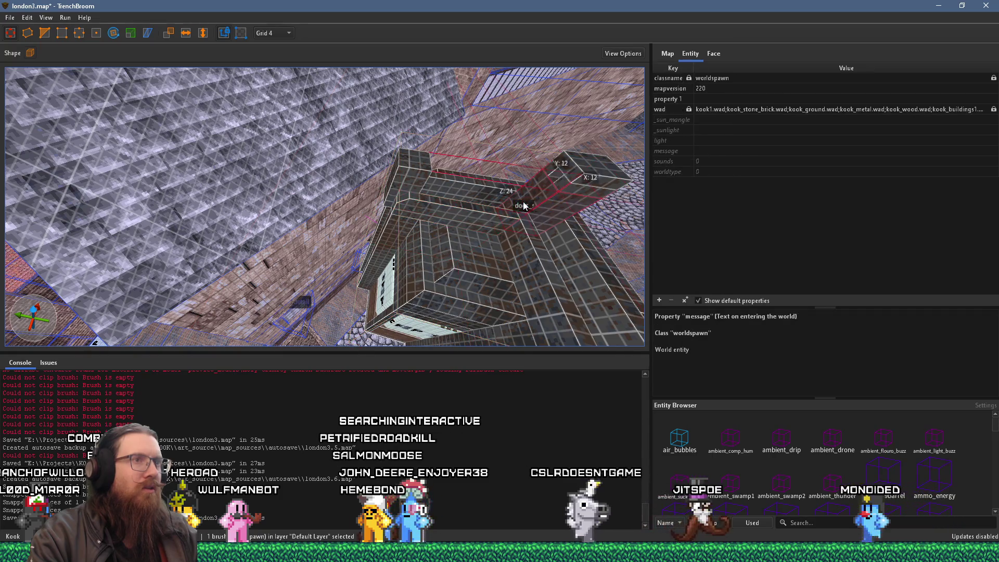
Select the door_sliding entity together with the remaining func_door cage pieces.
double_click(522, 237)
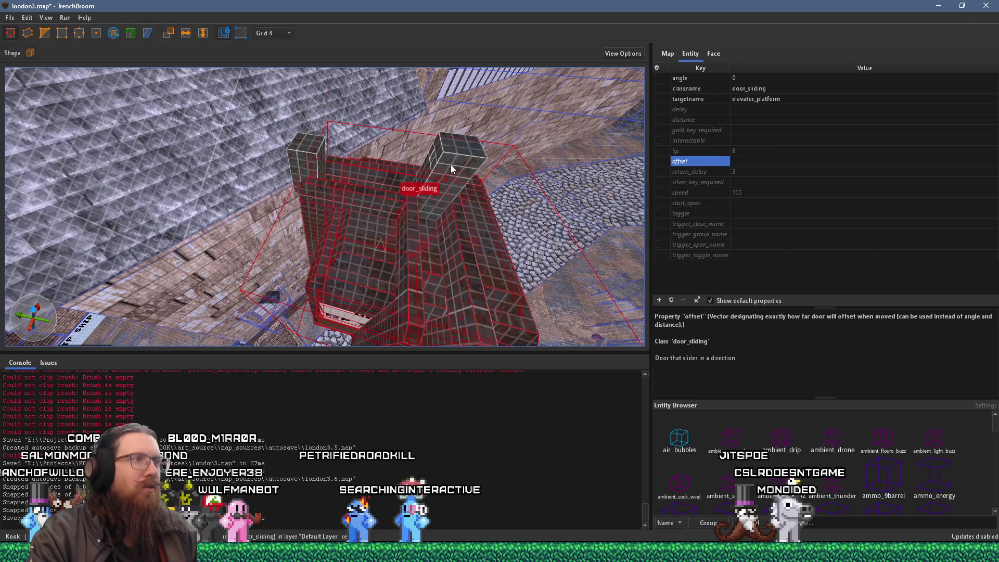
left_click(450, 169)
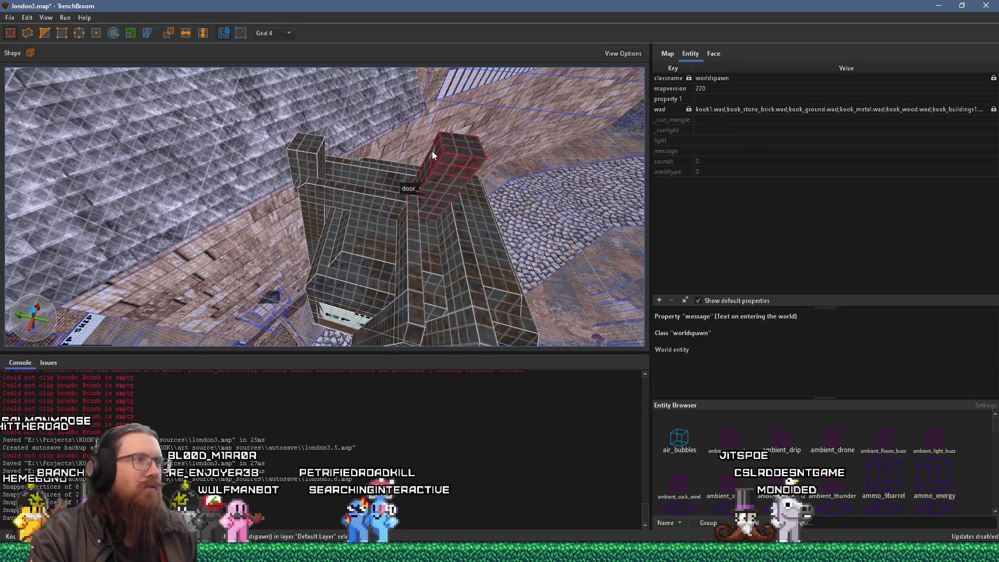
double_click(435, 235)
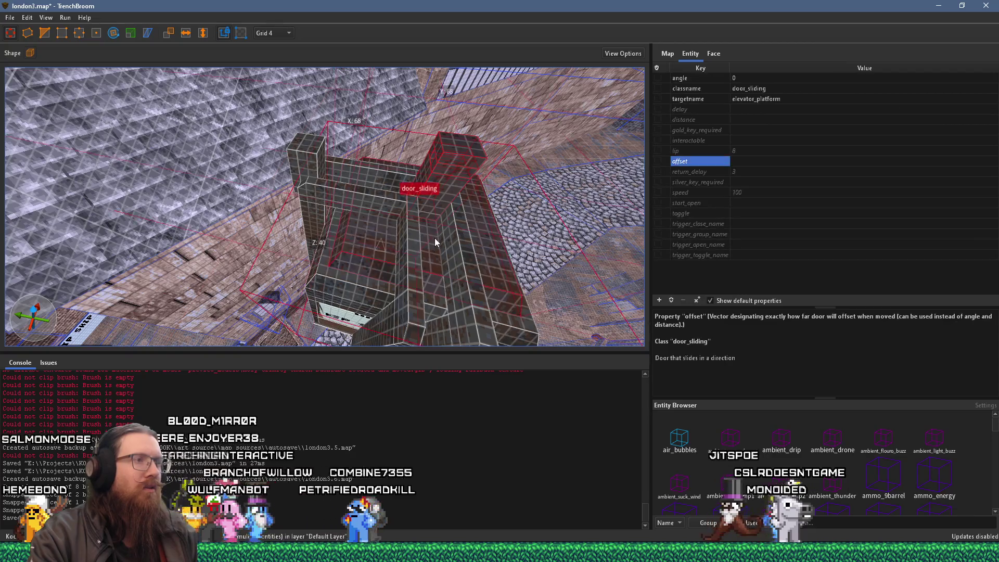
left_click(435, 238)
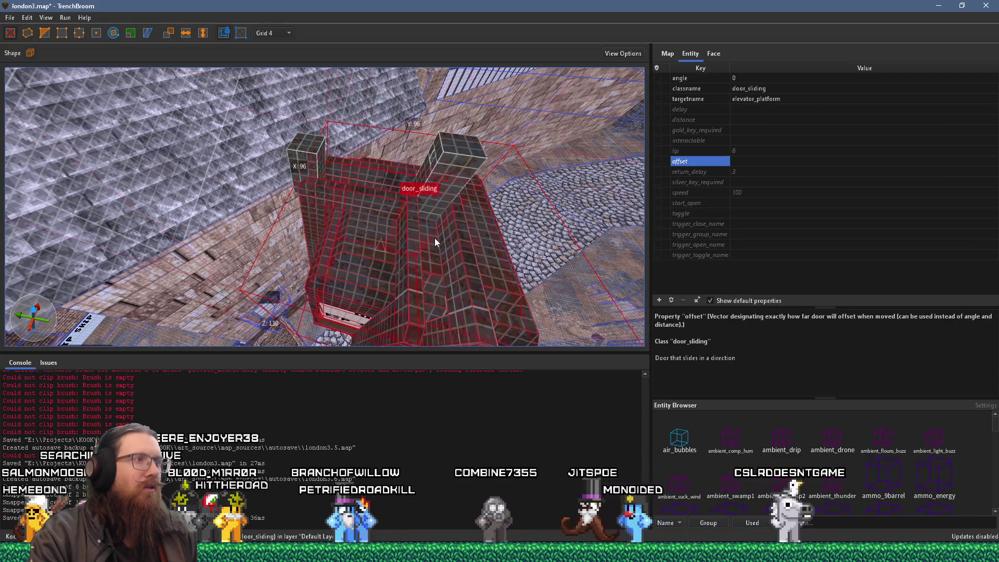
left_click(442, 204, "ctrl")
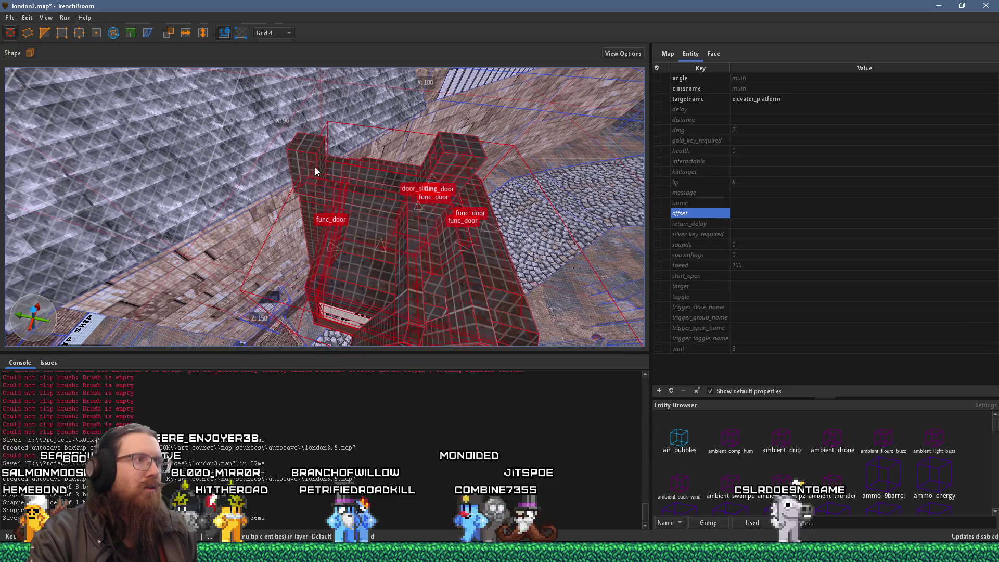
left_click_drag(384, 199, 479, 198)
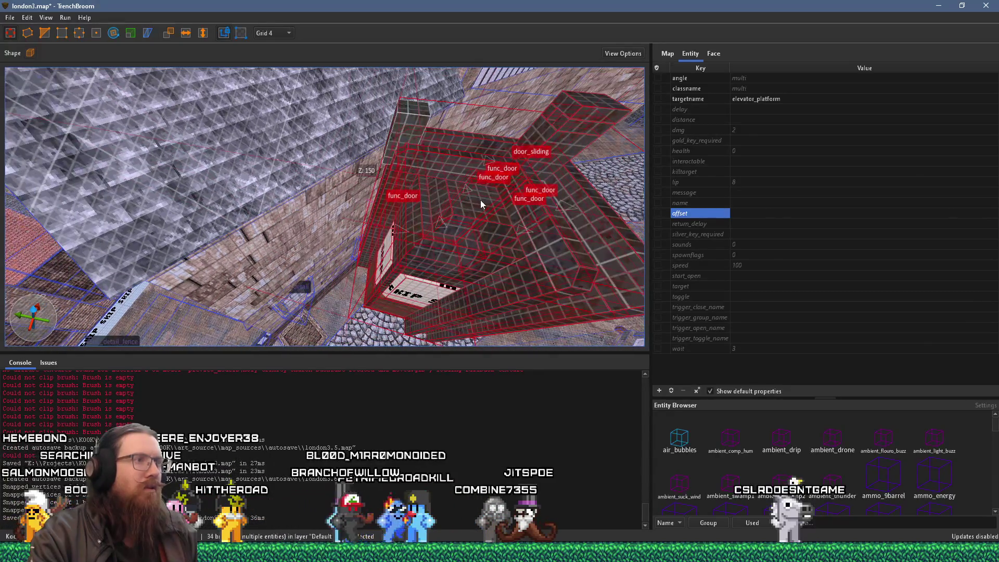
Merge the selected func_door pieces into a sliding door, giving 34 door_sliding brushes.
right_click(480, 199)
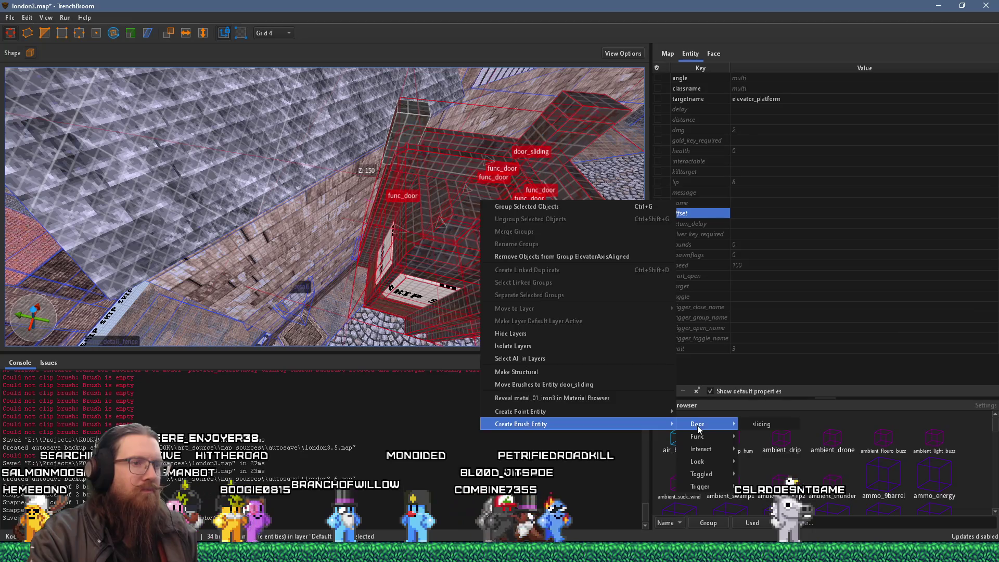
left_click(761, 424)
mouse_move(438, 254)
left_mouse_down()
mouse_move(389, 263)
mouse_move(357, 216)
mouse_move(396, 218)
mouse_move(414, 250)
mouse_move(382, 179)
mouse_move(336, 199)
mouse_move(392, 122)
left_mouse_up()
key("Escape")
left_click(374, 203)
key("Escape")
left_click(404, 230)
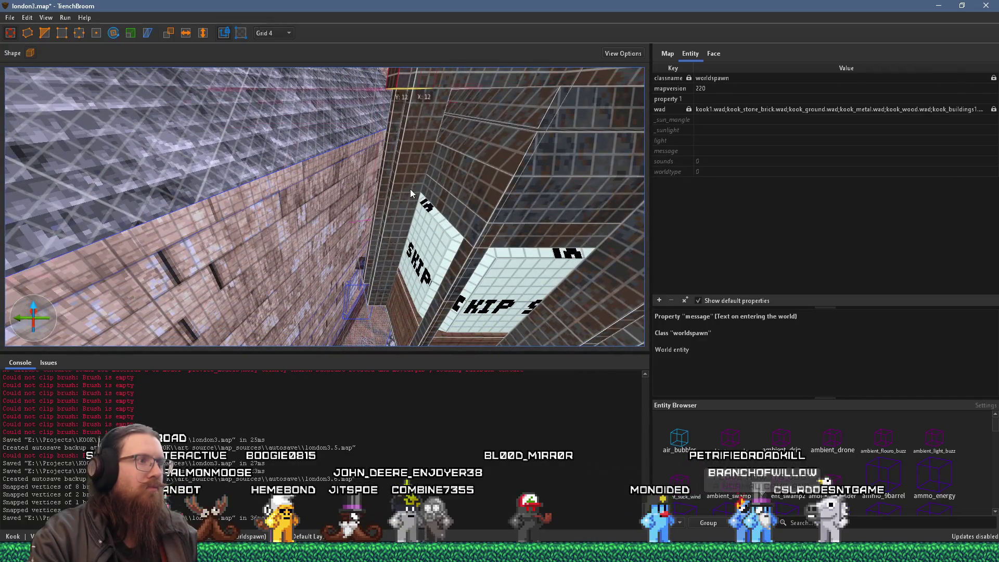
Select the tall column and the other two pillar brushes.
mouse_move(393, 332)
left_mouse_down()
mouse_move(389, 261)
mouse_move(399, 293)
left_mouse_up()
key("Escape")
left_click_drag(418, 110, 410, 174)
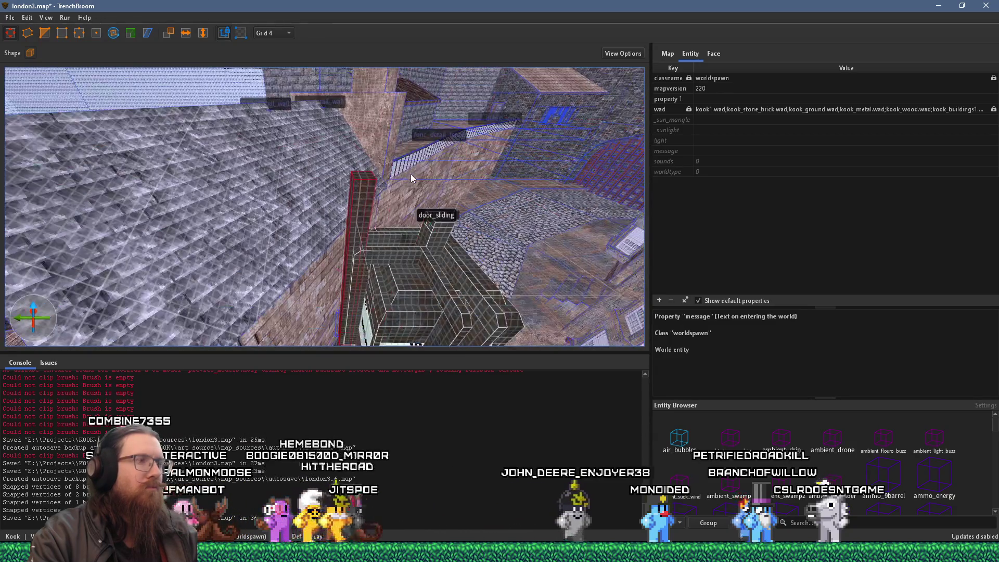
left_click(368, 208)
mouse_move(373, 244)
left_mouse_down()
mouse_move(350, 248)
mouse_move(342, 262)
mouse_move(341, 248)
mouse_move(326, 299)
mouse_move(364, 295)
left_mouse_up()
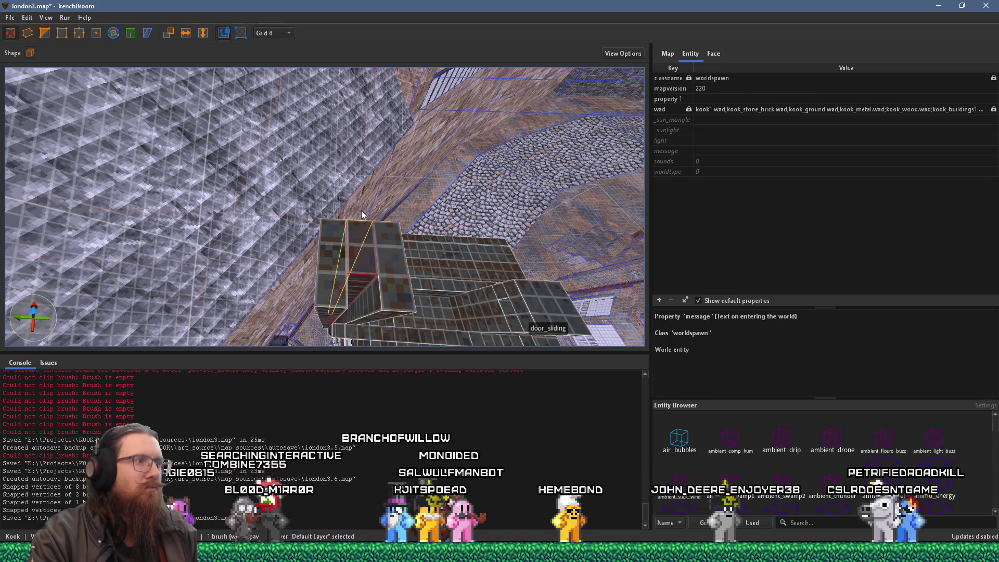
left_click_drag(360, 233, 364, 179)
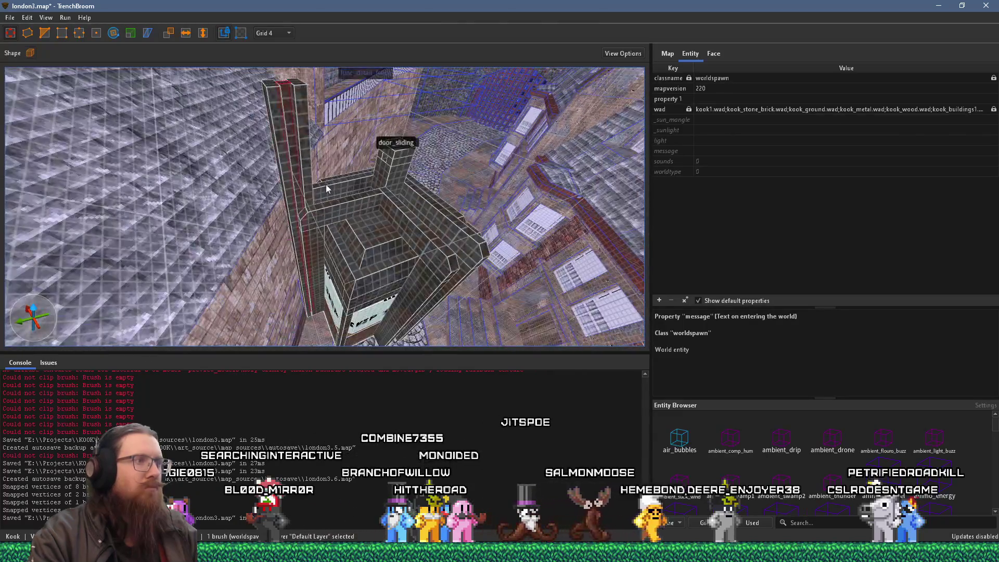
left_click(286, 168, "ctrl")
mouse_move(306, 161)
left_mouse_down()
mouse_move(295, 198)
mouse_move(265, 227)
mouse_move(481, 308)
mouse_move(414, 294)
left_mouse_up()
Rotate the three pillar brushes about Z and return to the Shape tool.
left_click(114, 33)
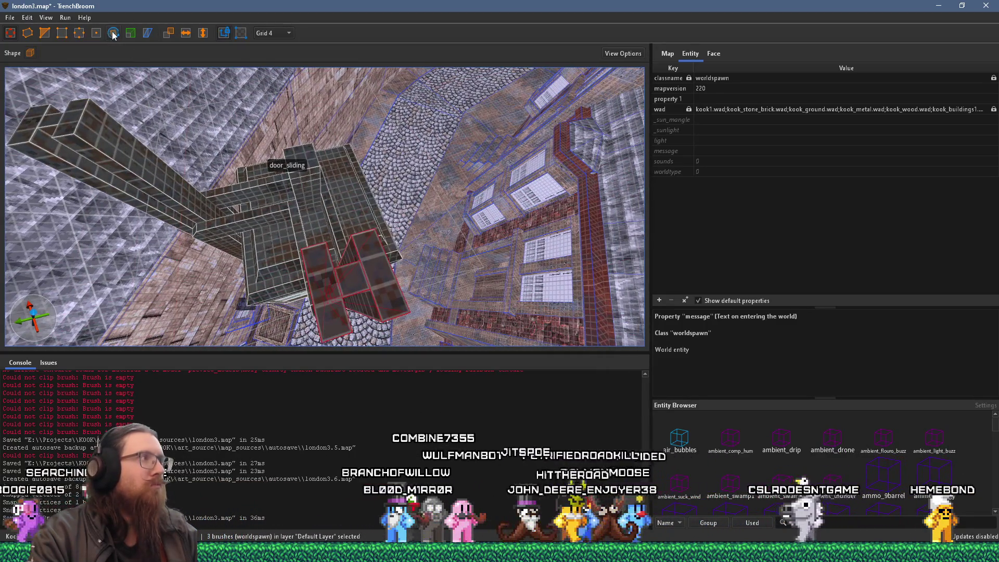
mouse_move(301, 333)
left_mouse_down()
mouse_move(338, 325)
mouse_move(340, 249)
mouse_move(361, 192)
left_mouse_up()
left_click(10, 33)
scroll(364, 185, "up", 3)
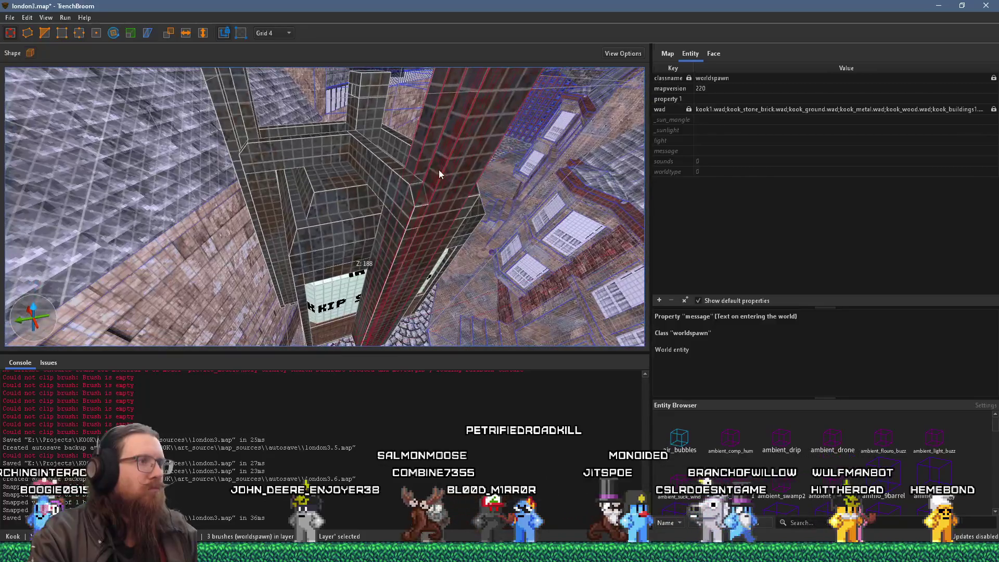
scroll(430, 176, "up", 3)
mouse_move(413, 173)
left_mouse_down()
mouse_move(421, 240)
mouse_move(239, 223)
mouse_move(307, 197)
mouse_move(252, 204)
mouse_move(261, 163)
mouse_move(209, 173)
mouse_move(215, 218)
mouse_move(221, 164)
mouse_move(238, 143)
mouse_move(232, 157)
mouse_move(272, 174)
mouse_move(393, 156)
mouse_move(308, 263)
mouse_move(335, 263)
mouse_move(312, 254)
left_mouse_up()
Reselect the pillar brushes, dropping one brush from the selection.
key("alt+Tab")
left_click(309, 253)
left_click(303, 246)
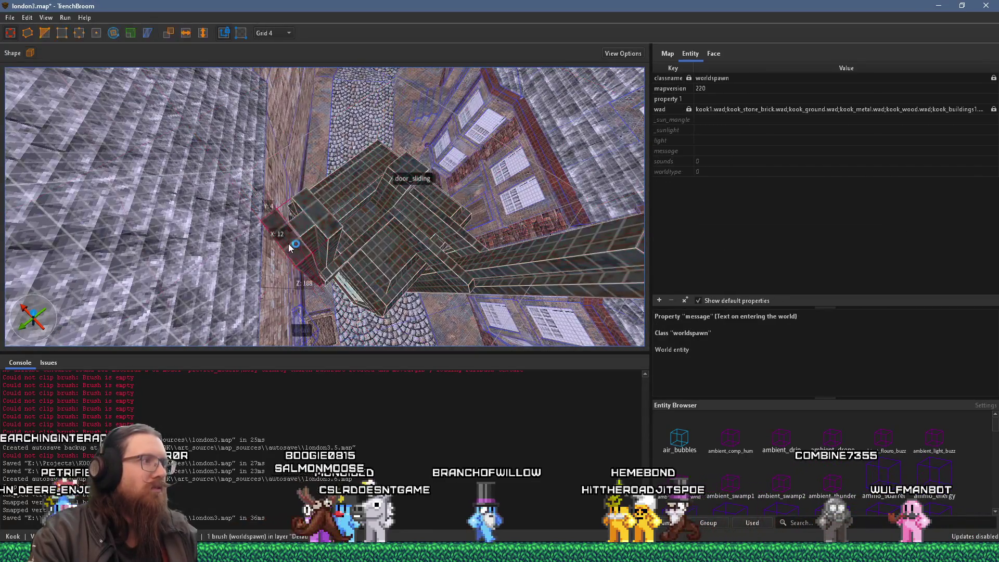
left_click(335, 215, "ctrl")
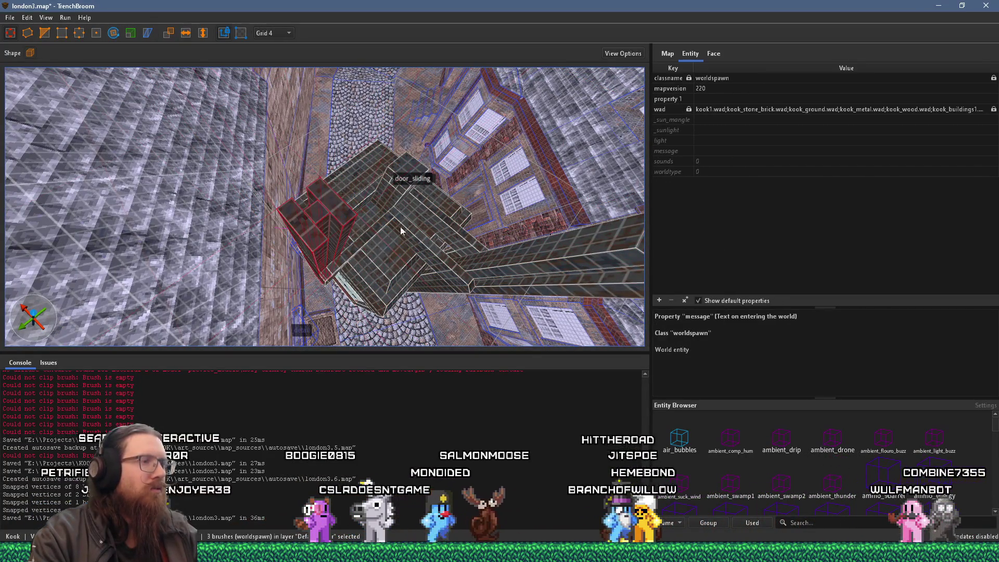
left_click_drag(532, 255, 464, 258)
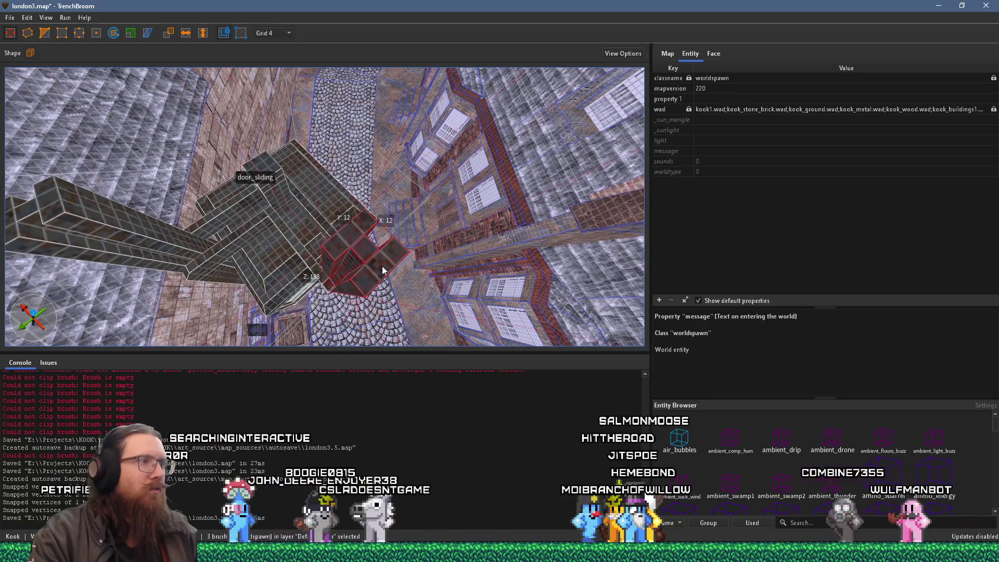
mouse_move(366, 258)
left_mouse_down()
mouse_move(299, 245)
mouse_move(318, 208)
mouse_move(408, 183)
mouse_move(249, 184)
mouse_move(350, 272)
mouse_move(372, 274)
mouse_move(333, 261)
mouse_move(324, 220)
mouse_move(363, 254)
mouse_move(366, 240)
mouse_move(351, 236)
mouse_move(333, 208)
mouse_move(322, 148)
mouse_move(225, 123)
mouse_move(194, 144)
mouse_move(224, 146)
mouse_move(235, 172)
left_mouse_up()
left_click(339, 255)
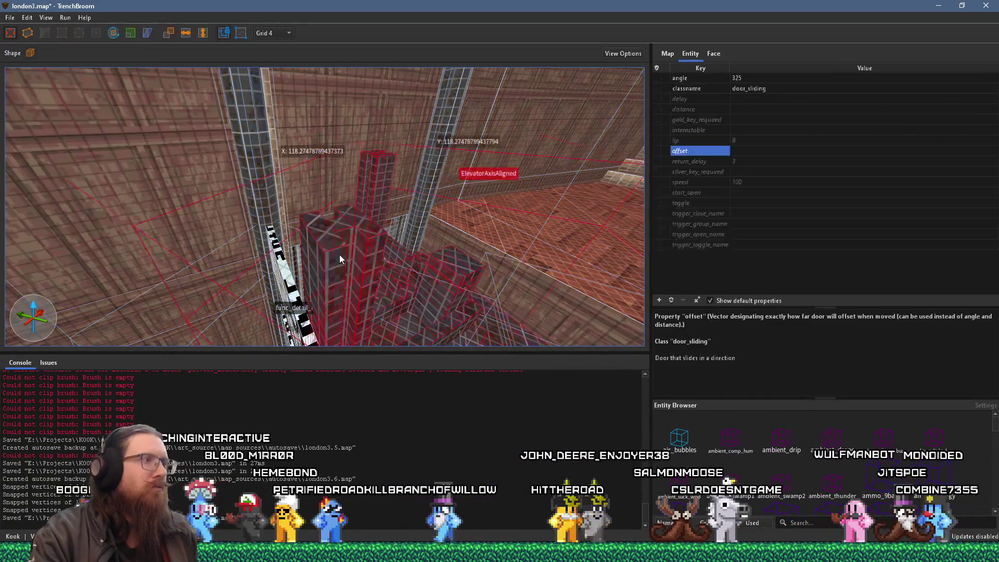
Reselect the pillar brushes and look around the tall room toward the shaft.
left_click(345, 255)
left_click(345, 255)
left_click(350, 255)
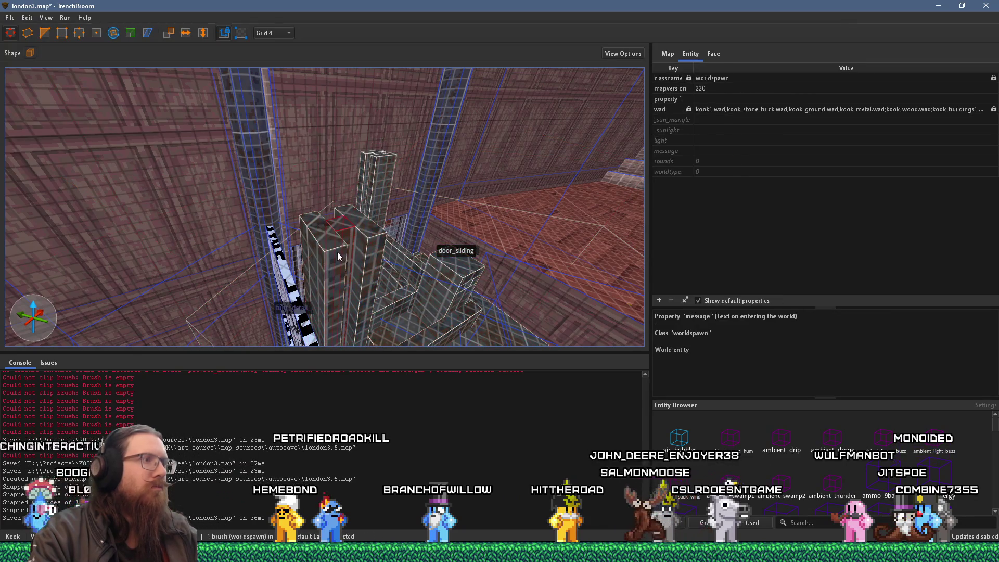
left_click(336, 253)
mouse_move(336, 253)
left_mouse_down()
mouse_move(348, 233)
mouse_move(346, 166)
mouse_move(328, 127)
mouse_move(350, 107)
left_mouse_up()
mouse_move(345, 24)
left_mouse_down()
mouse_move(326, 176)
mouse_move(282, 185)
left_mouse_up()
mouse_move(301, 89)
left_mouse_down()
mouse_move(282, 158)
mouse_move(274, 155)
mouse_move(233, 211)
left_mouse_up()
mouse_move(223, 283)
left_mouse_down()
mouse_move(229, 136)
mouse_move(252, 116)
mouse_move(315, 188)
mouse_move(317, 137)
left_mouse_up()
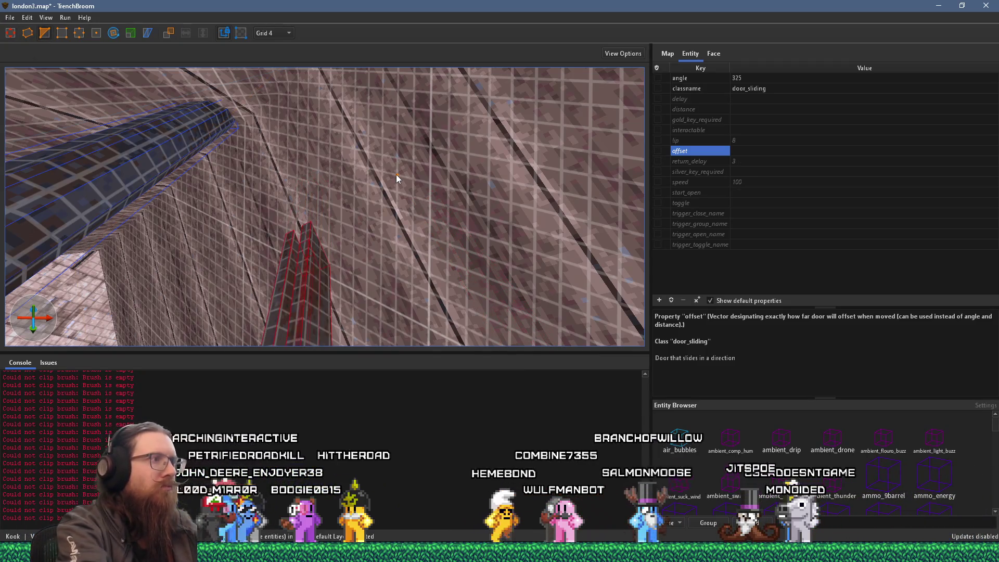
left_click_drag(396, 178, 294, 252)
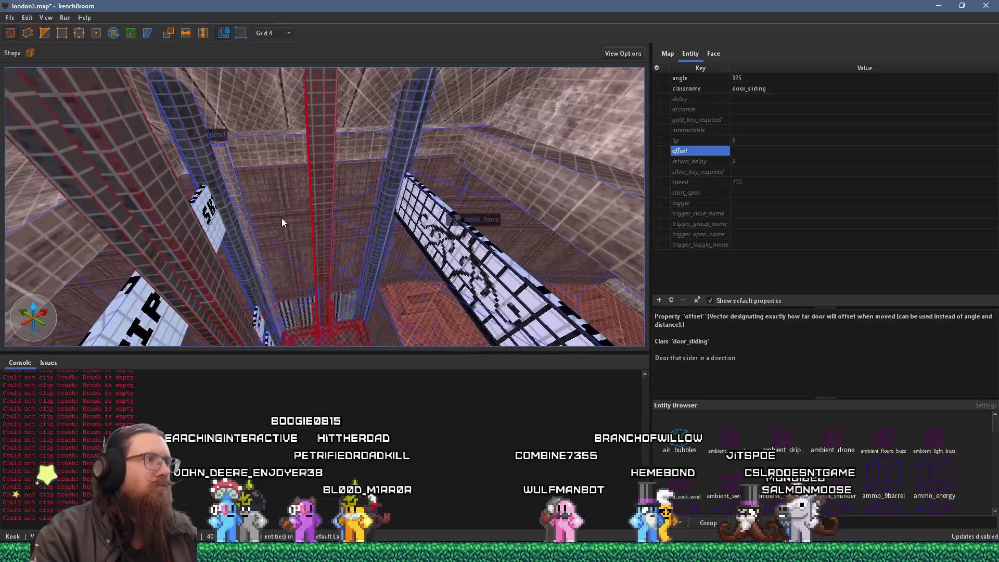
key("Escape")
mouse_move(277, 218)
left_mouse_down()
mouse_move(310, 196)
mouse_move(360, 189)
mouse_move(342, 180)
mouse_move(333, 187)
mouse_move(352, 196)
mouse_move(321, 192)
mouse_move(319, 94)
mouse_move(335, 173)
mouse_move(295, 174)
left_mouse_up()
Select the shaft's door_sliding brush and inspect its offset of 0 0 128.
left_click(296, 174)
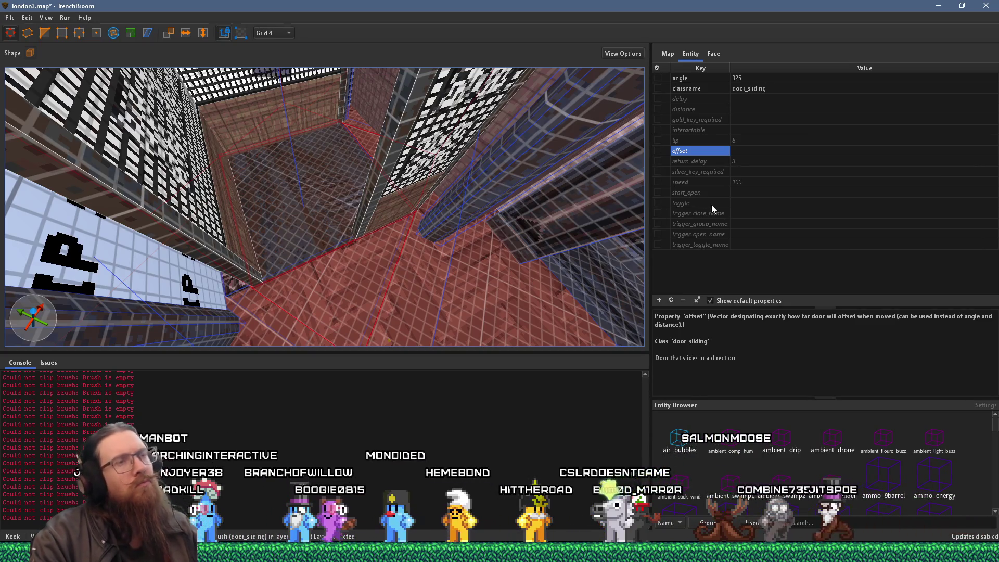
mouse_move(711, 208)
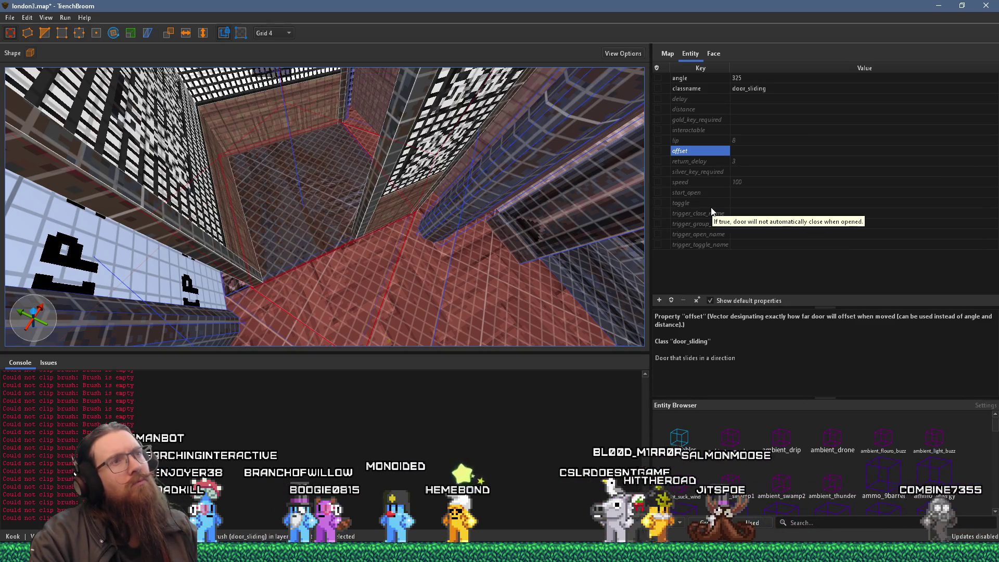
scroll(387, 173, "up", 8)
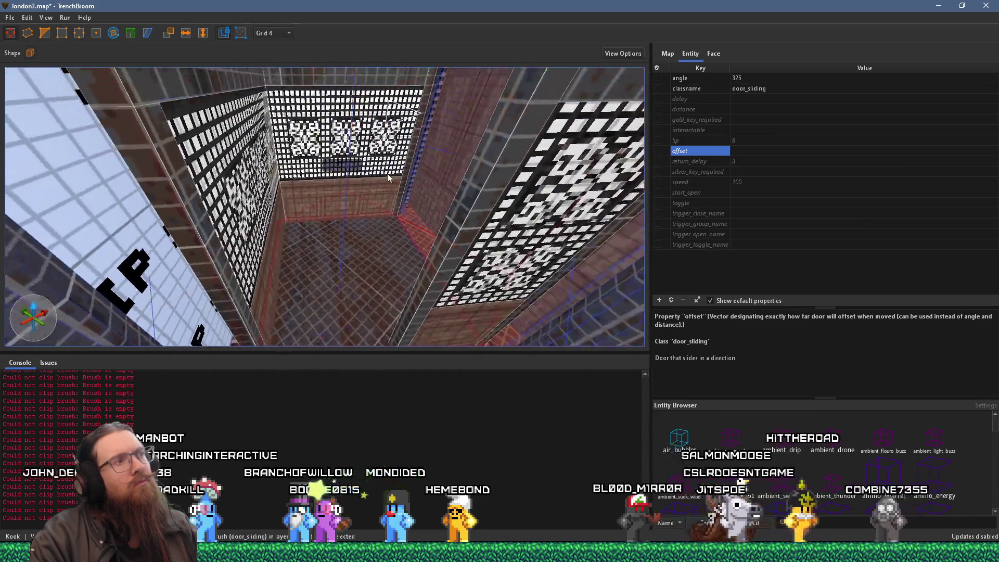
scroll(336, 207, "down", 10)
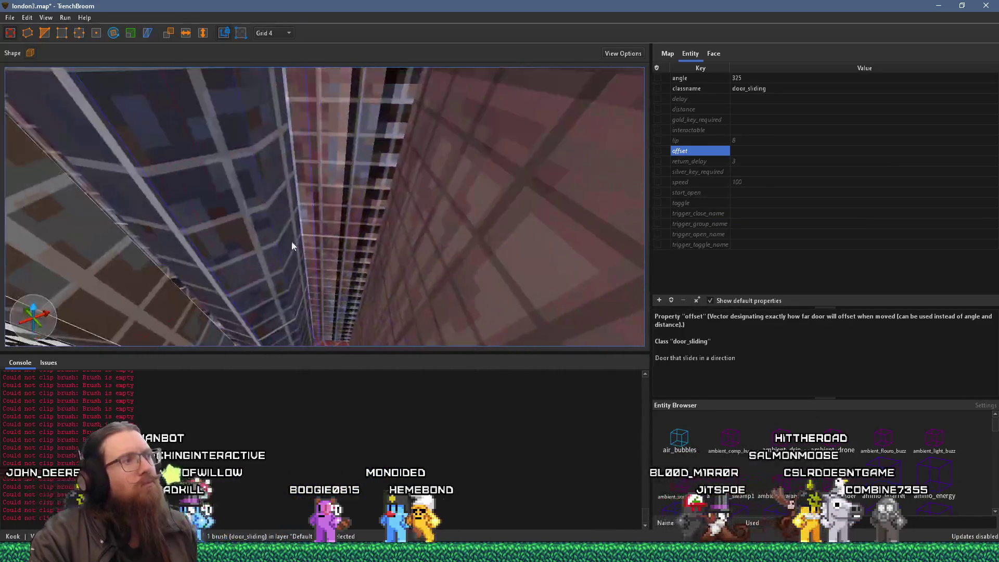
scroll(307, 255, "down", 4)
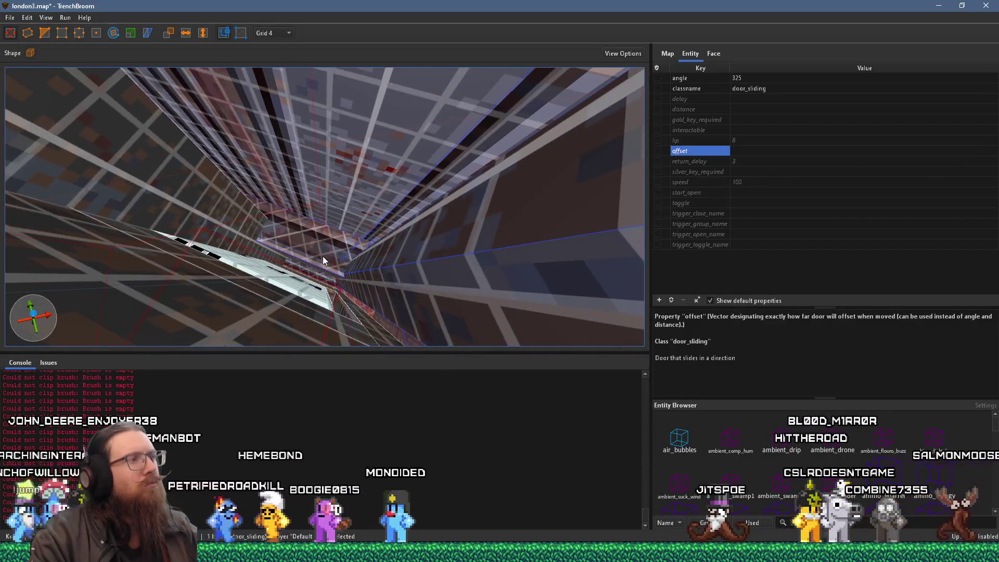
key("Escape")
scroll(322, 255, "up", 5)
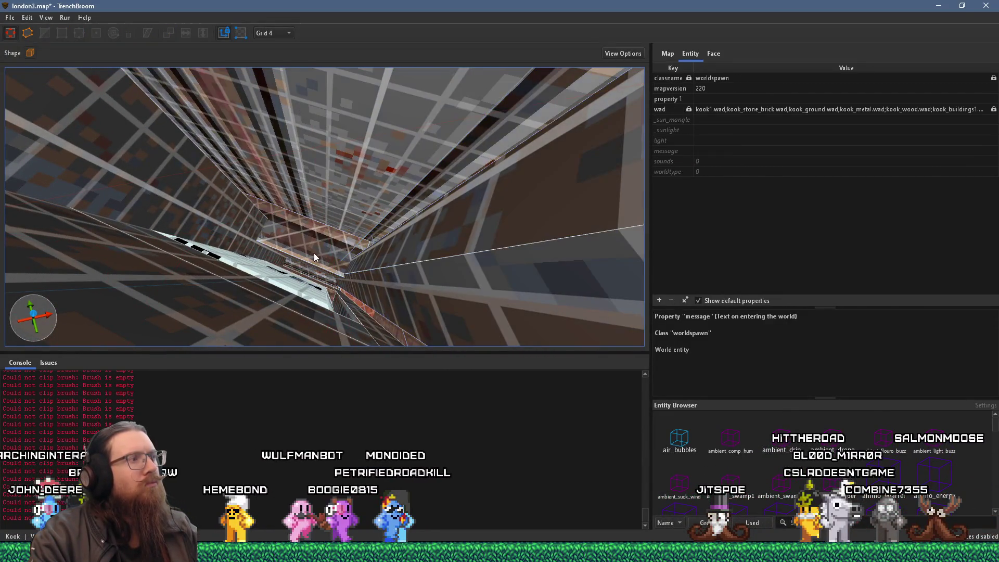
left_click(231, 221)
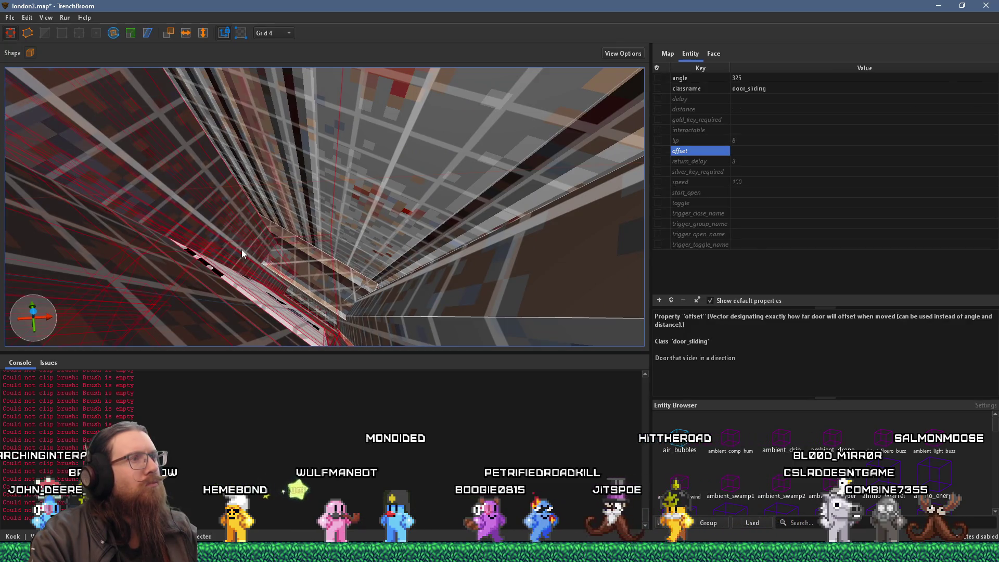
scroll(241, 248, "up", 8)
mouse_move(274, 176)
left_mouse_down()
mouse_move(196, 211)
mouse_move(132, 192)
mouse_move(145, 199)
left_mouse_up()
mouse_move(268, 216)
left_mouse_down()
mouse_move(323, 177)
mouse_move(305, 211)
left_mouse_up()
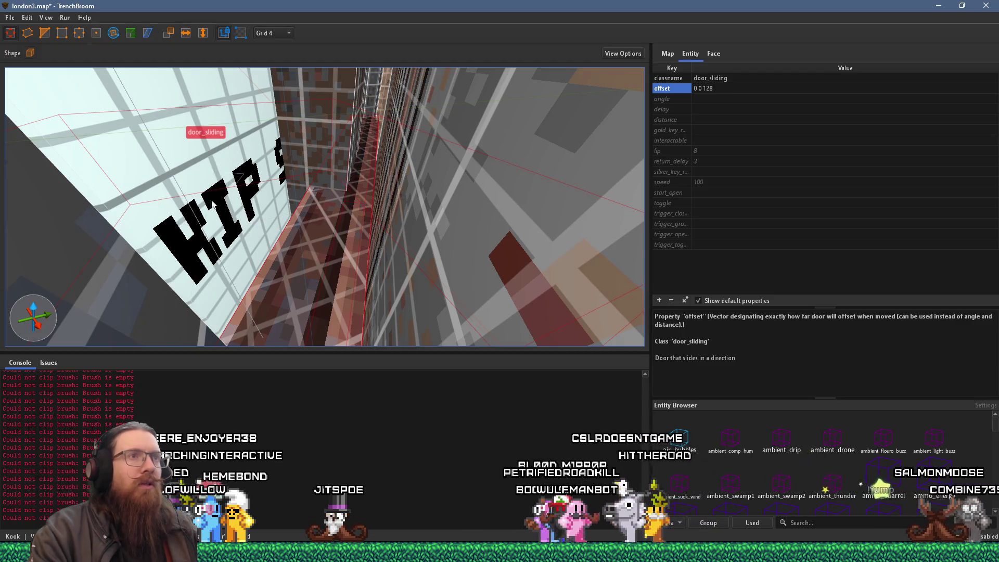
Copy the other door's 0 0 128 offset value and select the elevator's door_sliding entity.
double_click(714, 87)
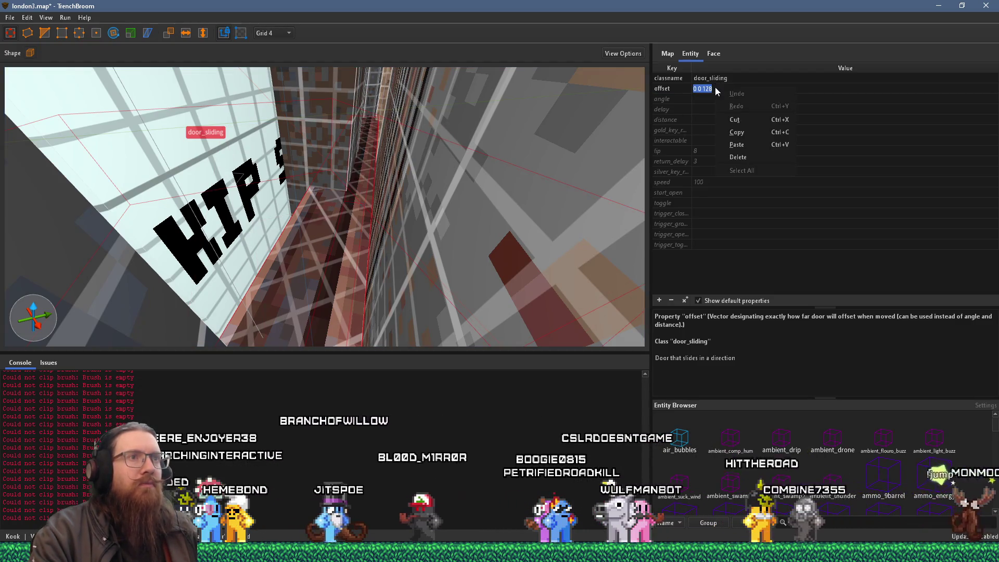
key("Return")
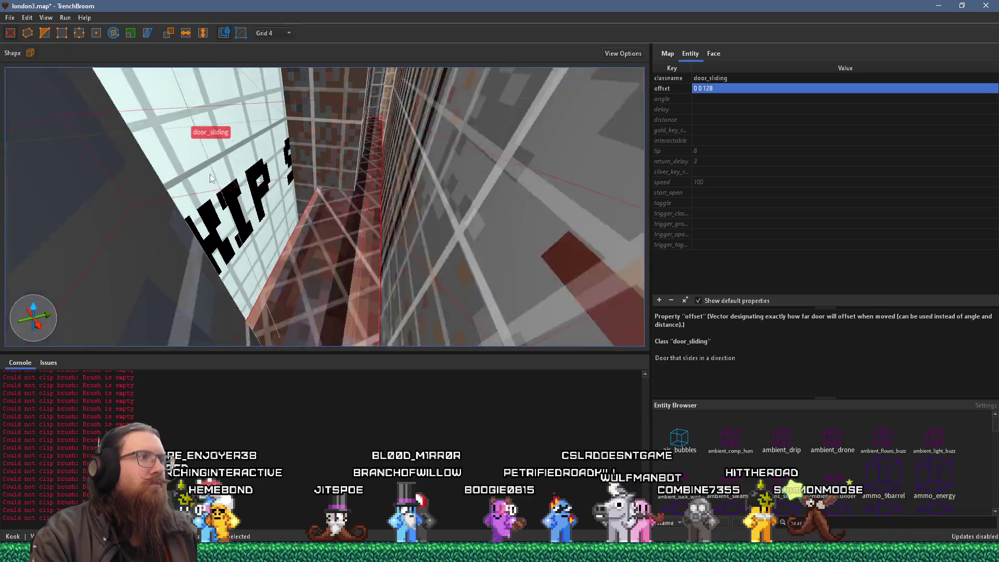
left_click(360, 242)
left_click(464, 289)
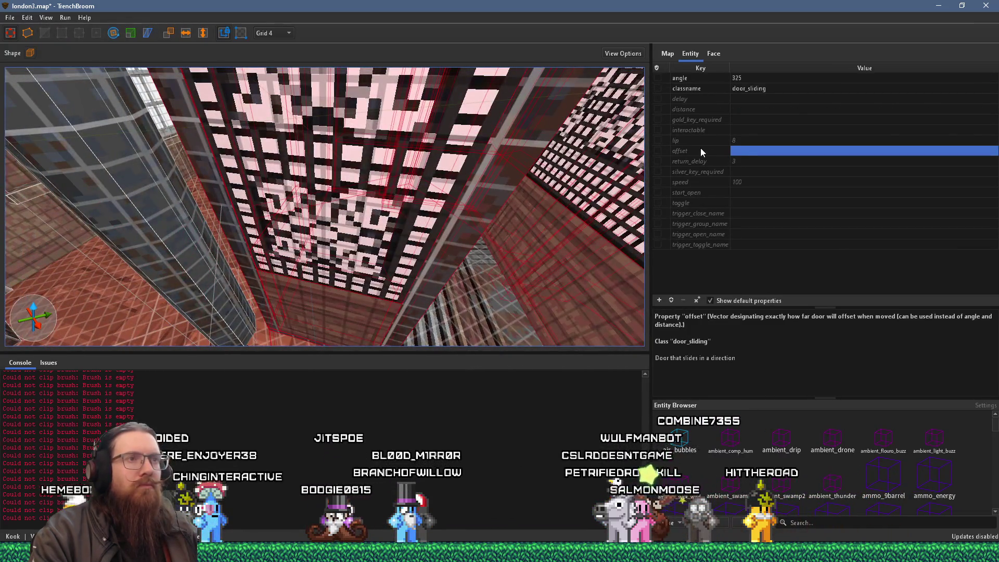
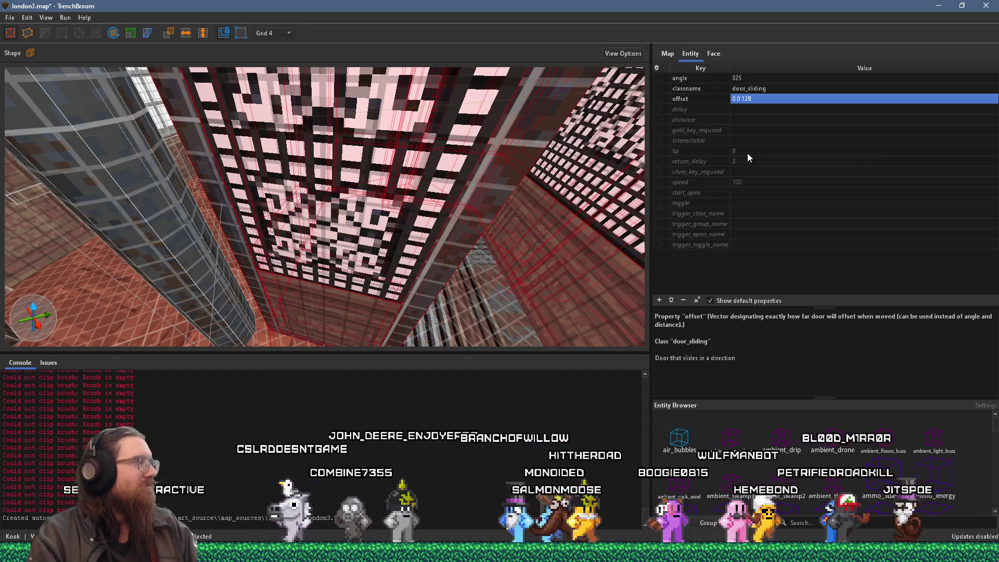
Centre the view on the sliding door at eye level and select the shaft's floor brush.
key("ctrl+u")
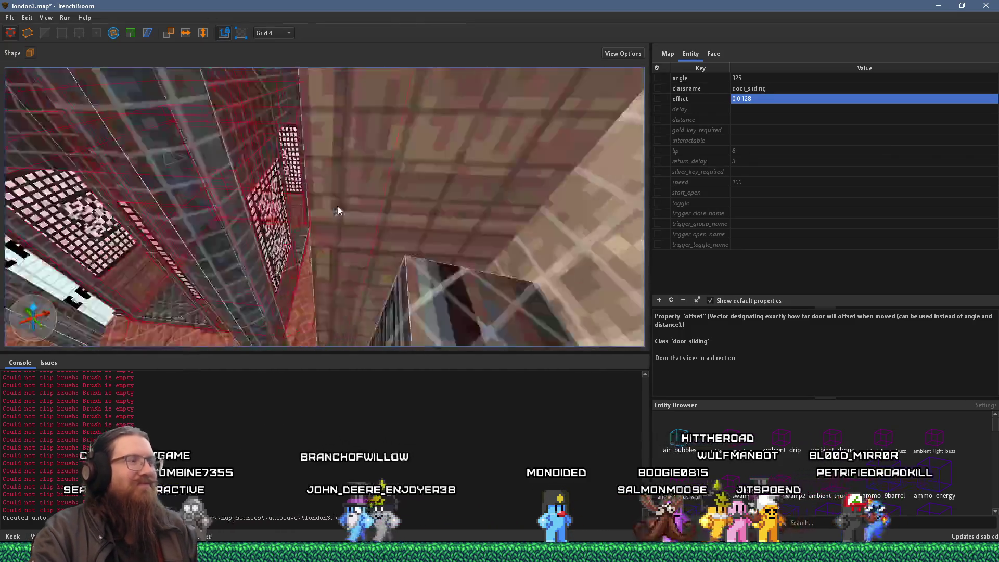
mouse_move(401, 191)
left_mouse_down()
mouse_move(357, 154)
mouse_move(414, 92)
mouse_move(359, 175)
mouse_move(351, 167)
mouse_move(354, 238)
mouse_move(432, 222)
mouse_move(371, 221)
mouse_move(363, 137)
mouse_move(331, 266)
mouse_move(312, 248)
mouse_move(418, 301)
mouse_move(391, 263)
mouse_move(366, 294)
mouse_move(357, 250)
mouse_move(412, 205)
mouse_move(401, 235)
mouse_move(336, 284)
mouse_move(349, 252)
mouse_move(381, 229)
mouse_move(367, 250)
mouse_move(411, 254)
mouse_move(373, 271)
mouse_move(414, 217)
mouse_move(392, 273)
left_mouse_up()
key("Escape")
left_click(397, 271)
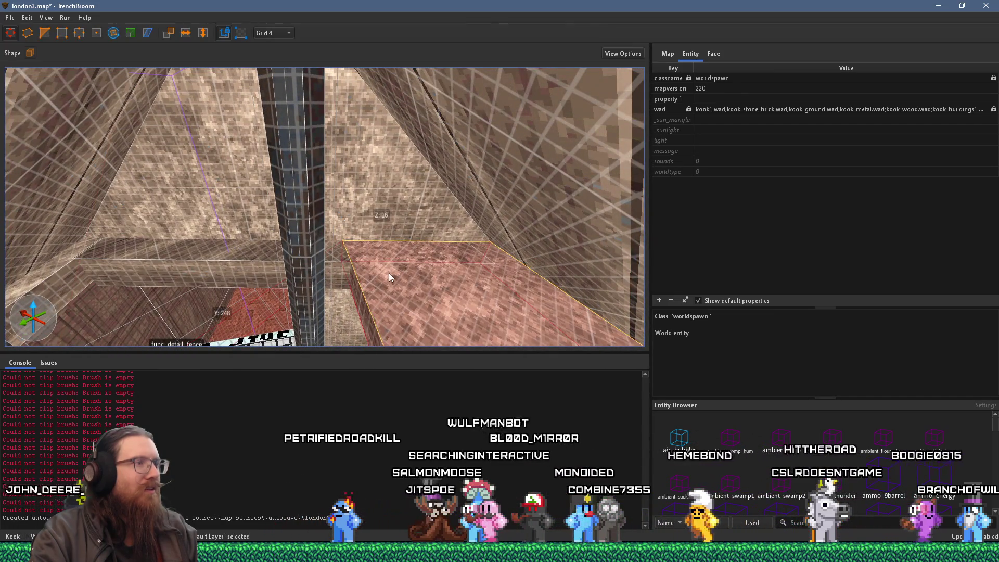
Select the large slanted wall brush and look over the nearby pillars and func_detail_fence.
mouse_move(404, 286)
left_mouse_down()
mouse_move(358, 302)
mouse_move(219, 302)
left_mouse_up()
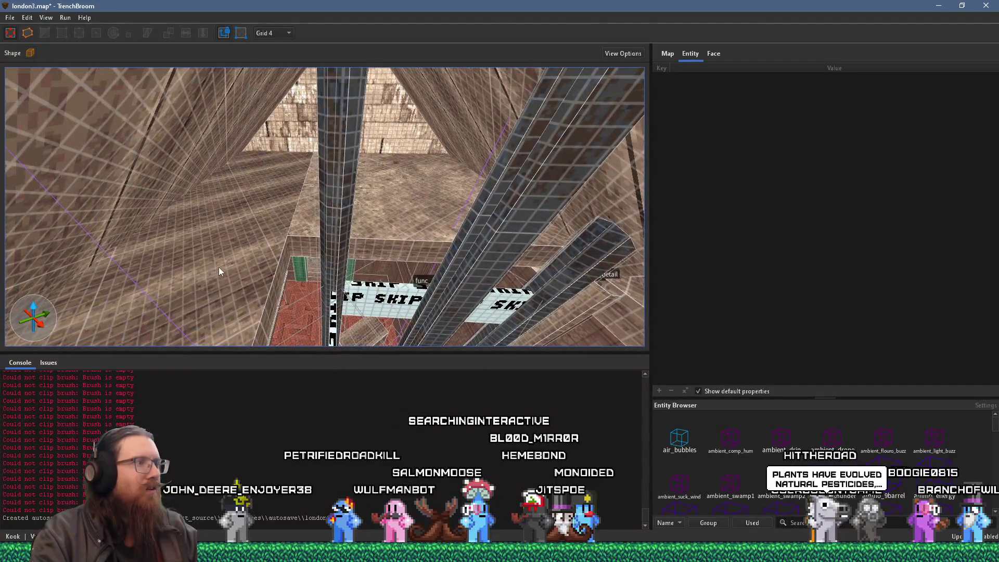
left_click(260, 274)
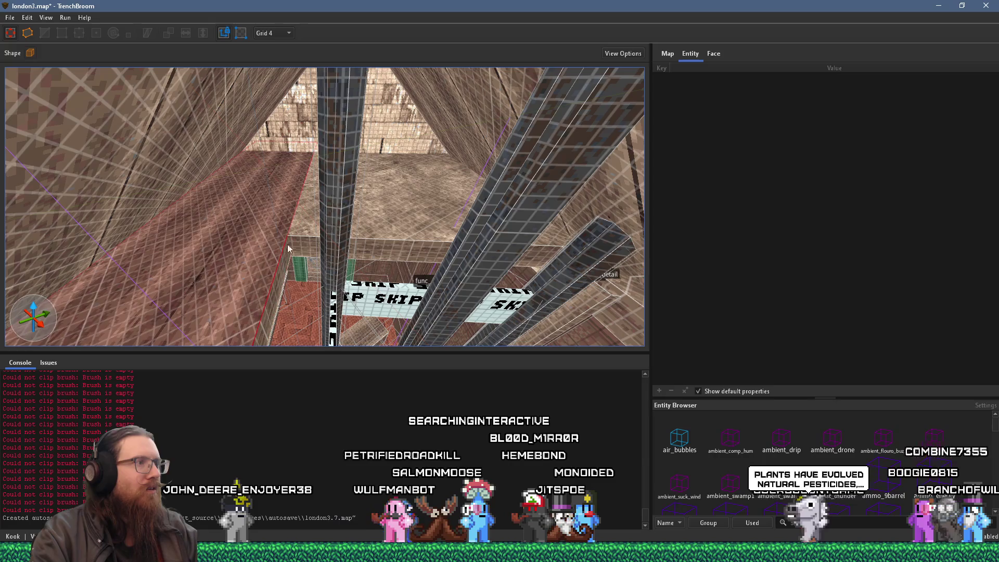
left_click_drag(343, 245, 440, 248)
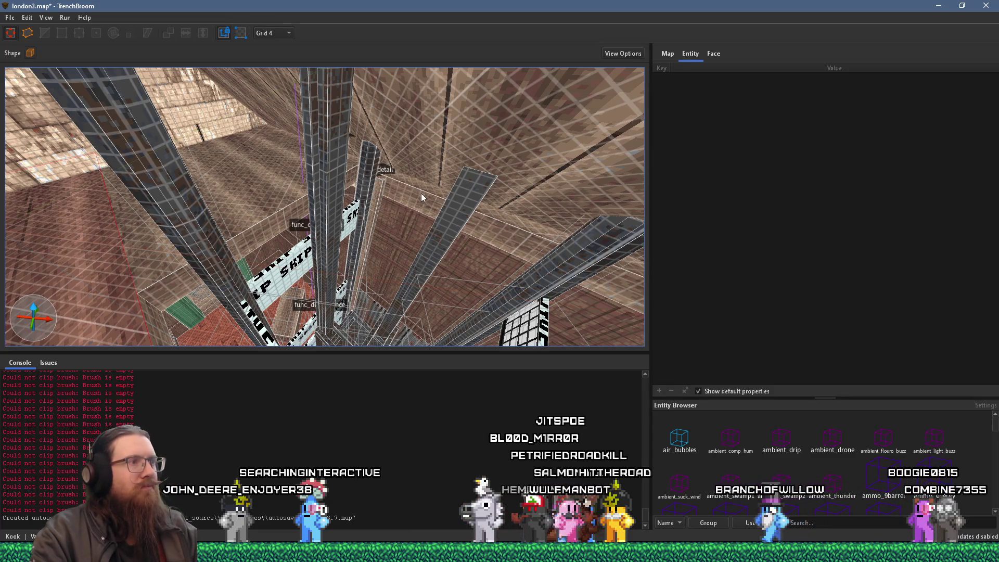
left_click_drag(420, 192, 525, 213)
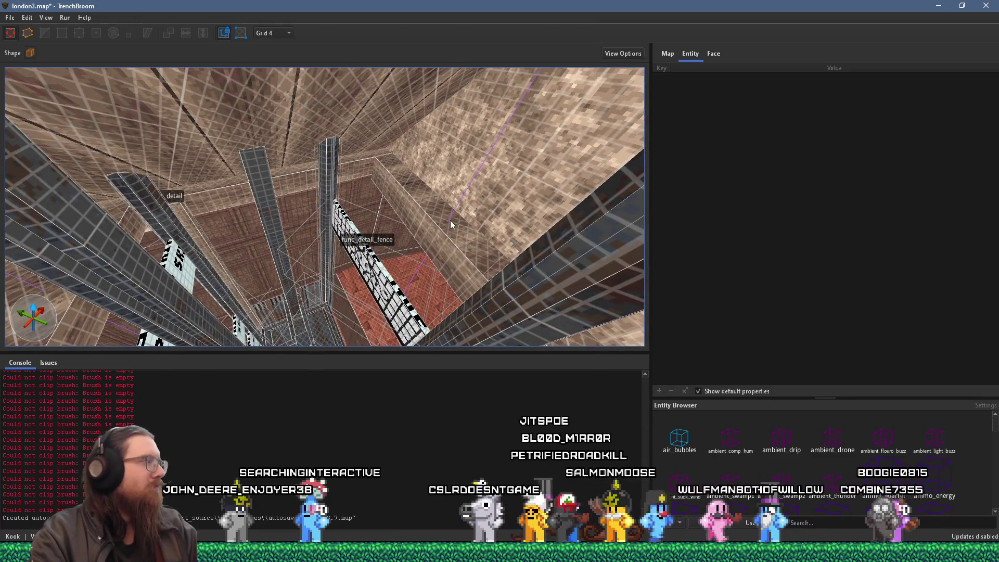
left_click_drag(447, 240, 489, 243)
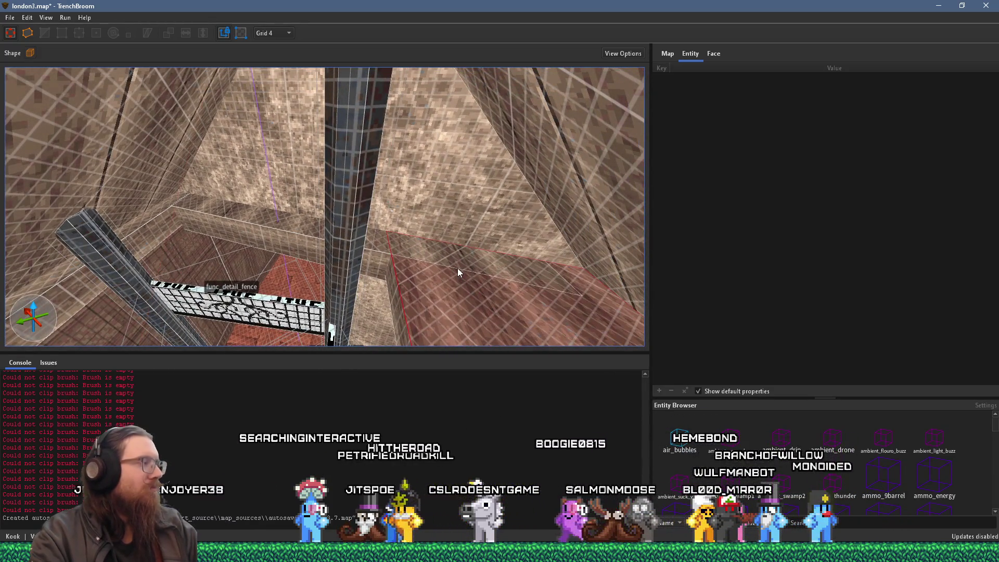
left_click_drag(455, 283, 473, 287)
left_click(472, 287)
Look down into the elevator shaft and check the door_sliding elevator entity.
mouse_move(439, 322)
left_mouse_down()
mouse_move(433, 307)
mouse_move(469, 225)
left_mouse_up()
scroll(468, 220, "up", 5)
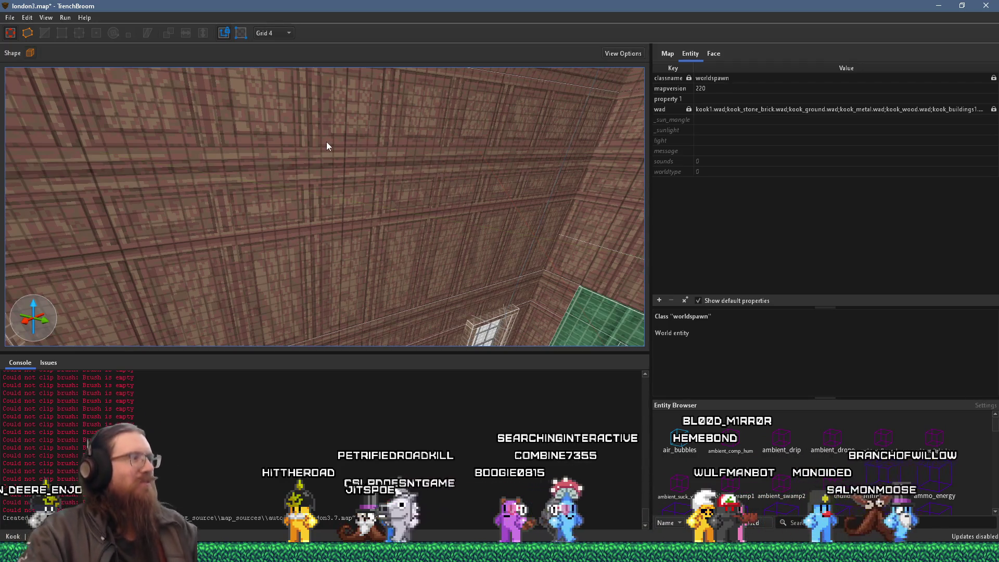
mouse_move(339, 141)
left_mouse_down()
mouse_move(388, 226)
mouse_move(338, 210)
mouse_move(324, 148)
mouse_move(266, 137)
mouse_move(317, 183)
mouse_move(303, 258)
left_mouse_up()
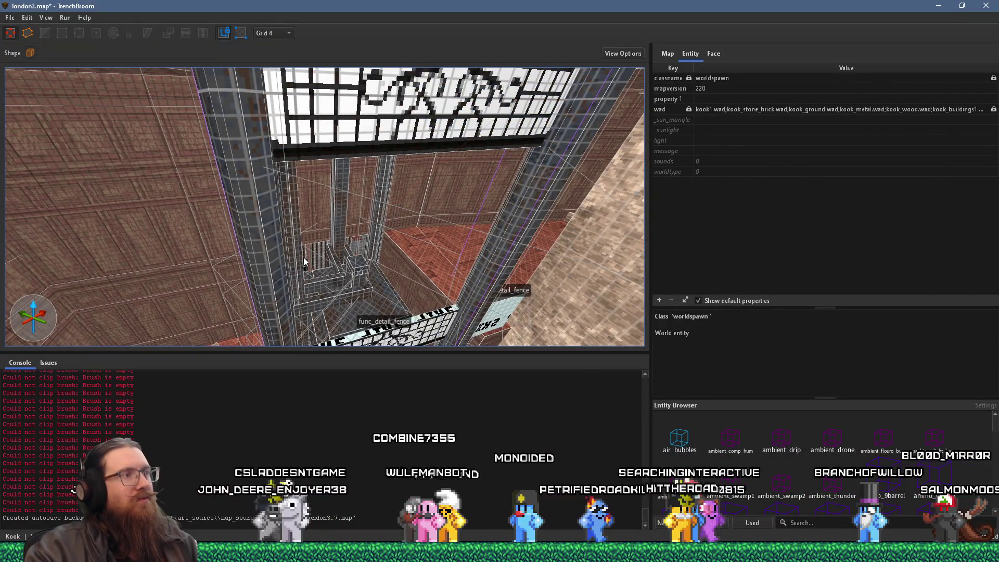
mouse_move(304, 260)
left_mouse_down()
mouse_move(323, 248)
mouse_move(364, 257)
mouse_move(368, 272)
mouse_move(348, 285)
mouse_move(354, 277)
mouse_move(276, 240)
mouse_move(309, 183)
mouse_move(382, 235)
mouse_move(370, 294)
mouse_move(351, 229)
mouse_move(334, 263)
mouse_move(355, 282)
mouse_move(349, 294)
left_mouse_up()
left_click(335, 264)
key("Escape")
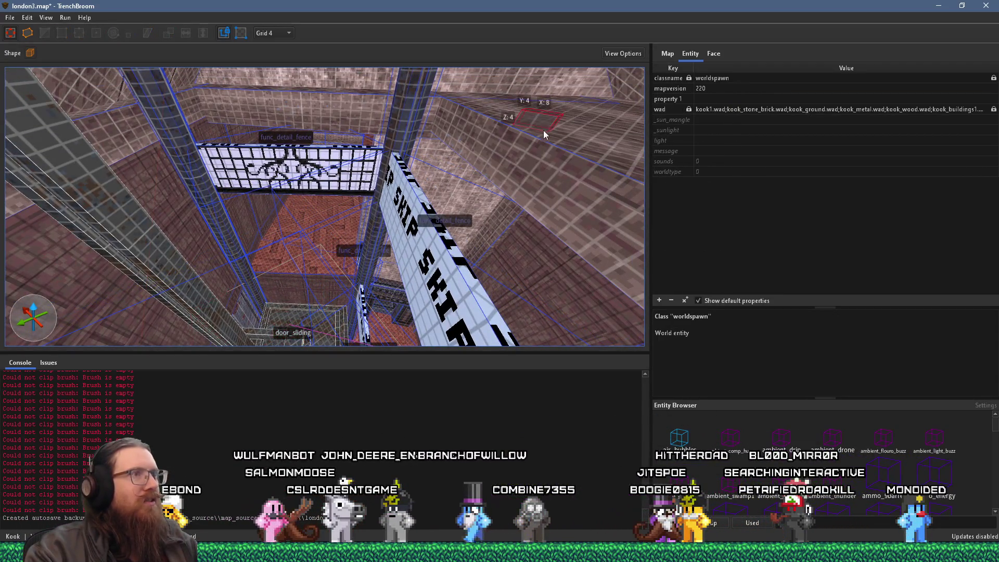
Start outlining a new brush on the wall, then discard it.
left_click_drag(544, 131, 612, 132)
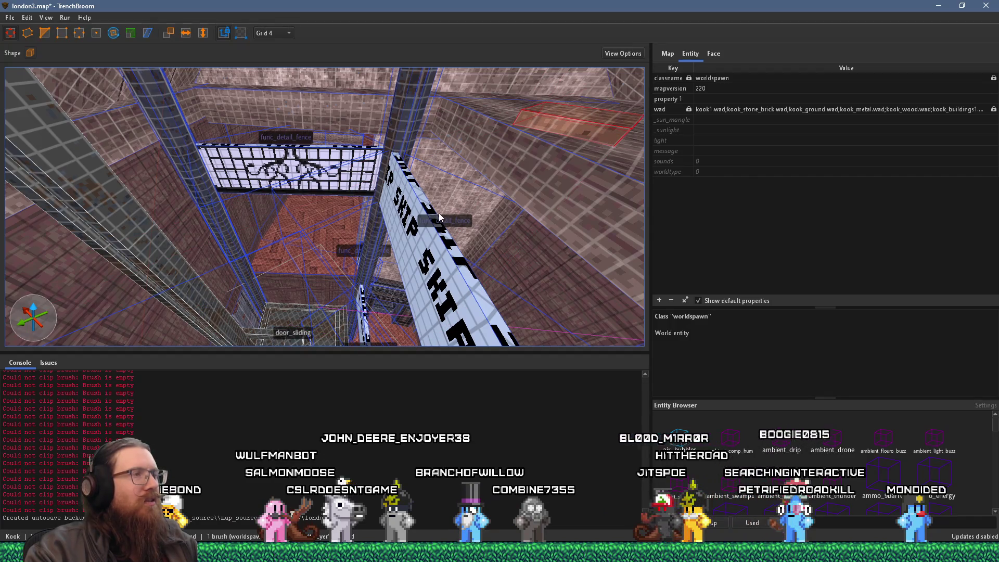
left_click(300, 339)
key("Escape")
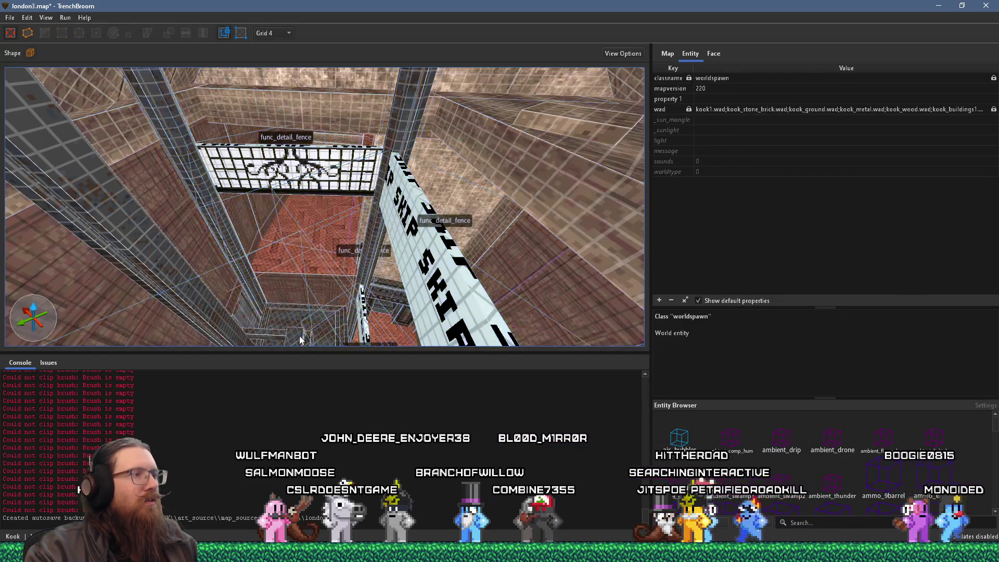
scroll(341, 311, "up", 5)
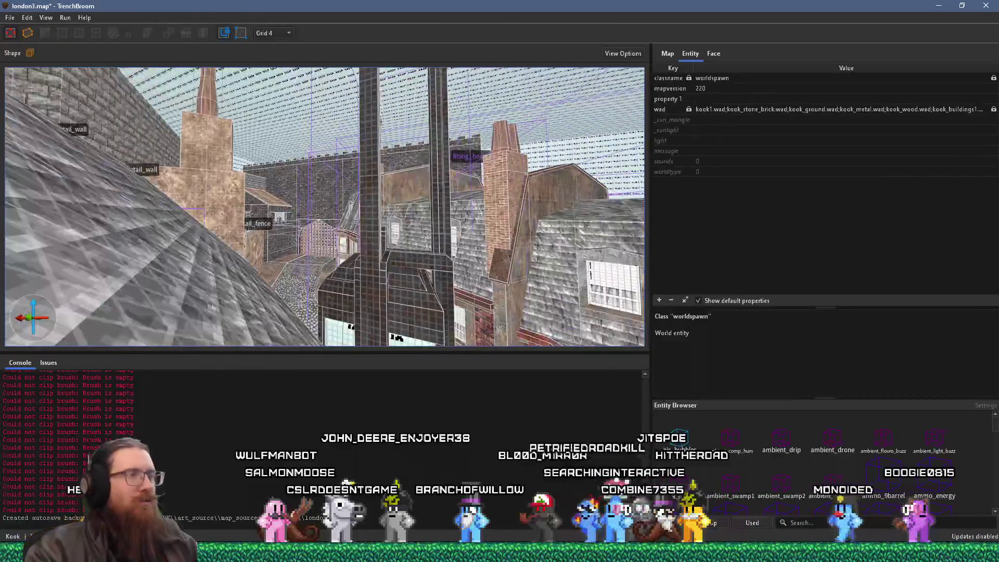
scroll(310, 289, "down", 5)
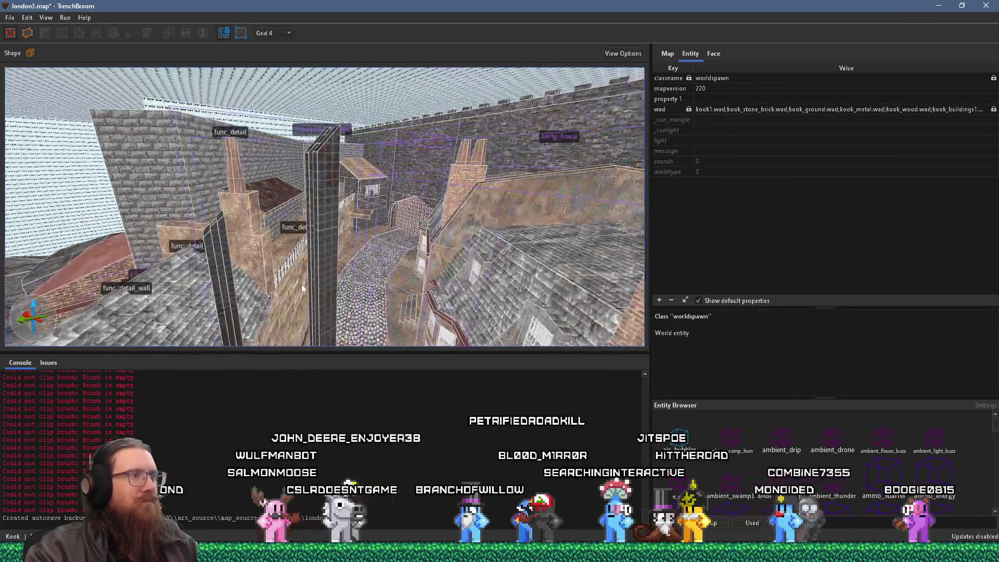
scroll(261, 233, "up", 5)
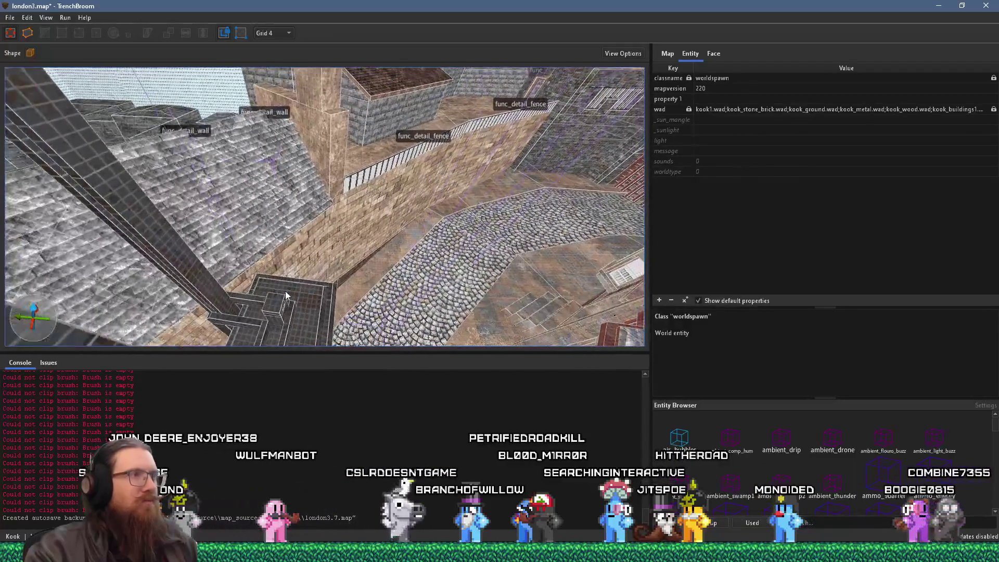
scroll(284, 297, "down", 2)
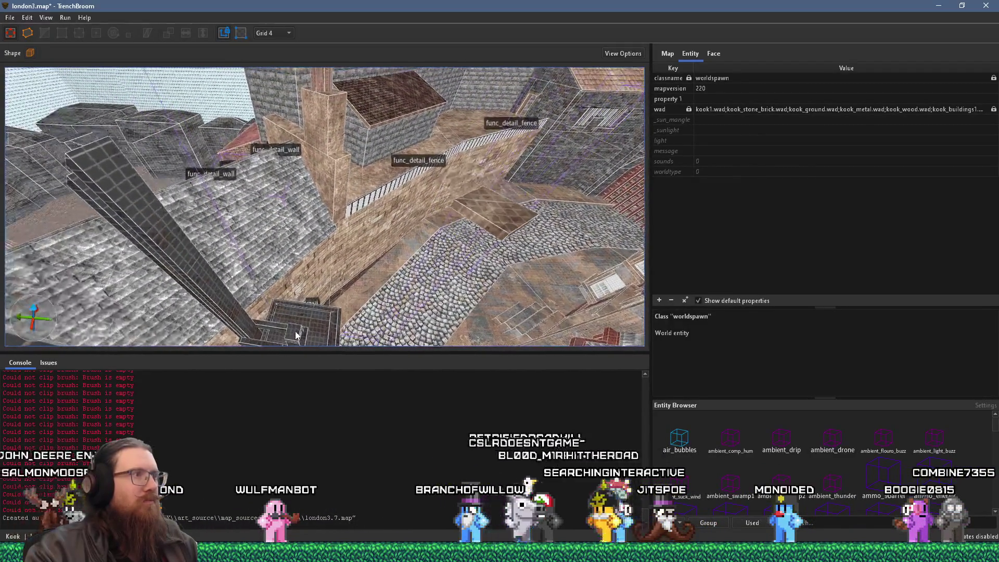
Inspect the door_sliding brushes, a world brush and a beam face, clearing each selection.
left_click(181, 252)
left_click(185, 256)
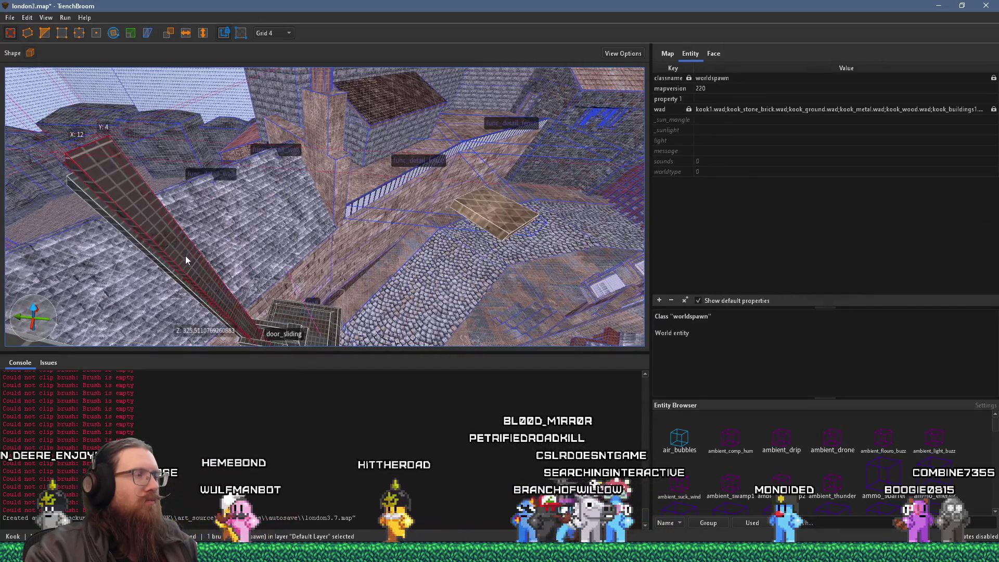
scroll(197, 260, "down", 3)
scroll(229, 265, "up", 3)
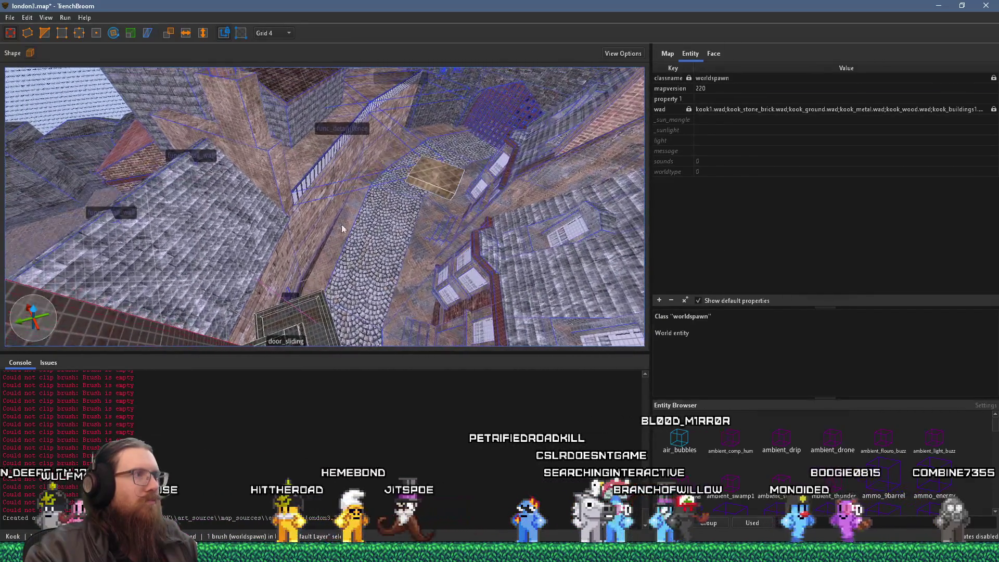
scroll(421, 208, "up", 2)
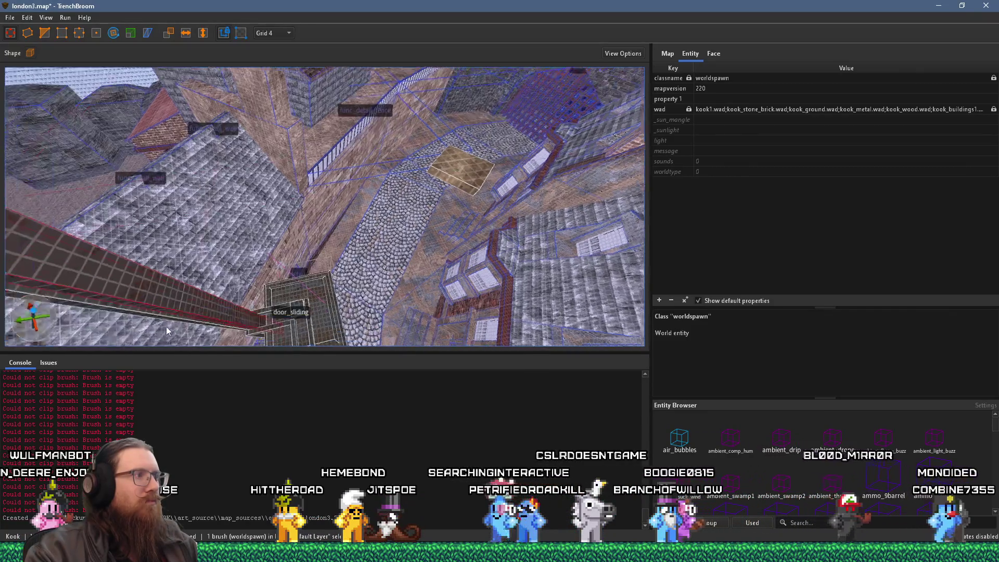
left_click(198, 287, "shift")
key("Escape")
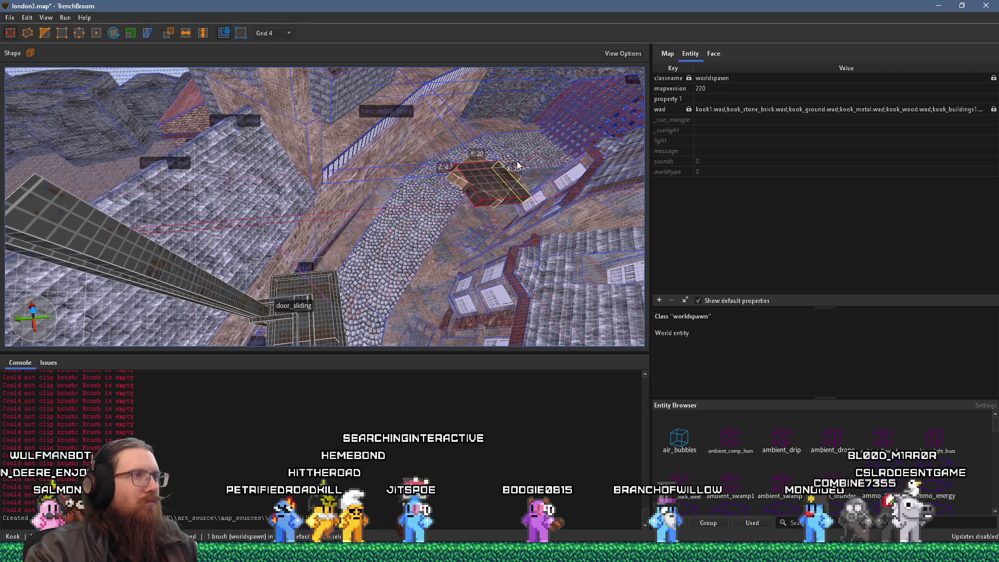
left_click(454, 182)
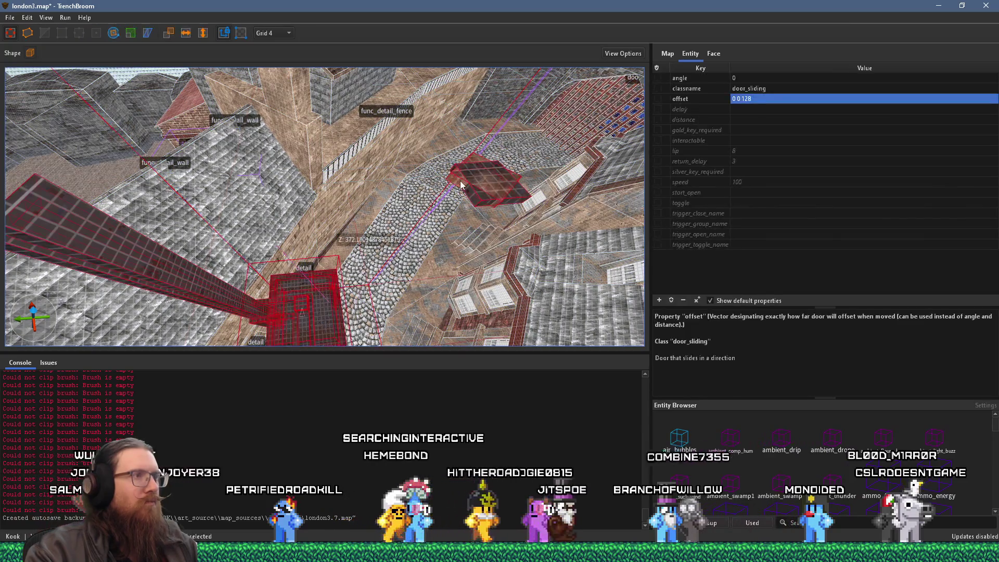
key("Escape")
key("Escape")
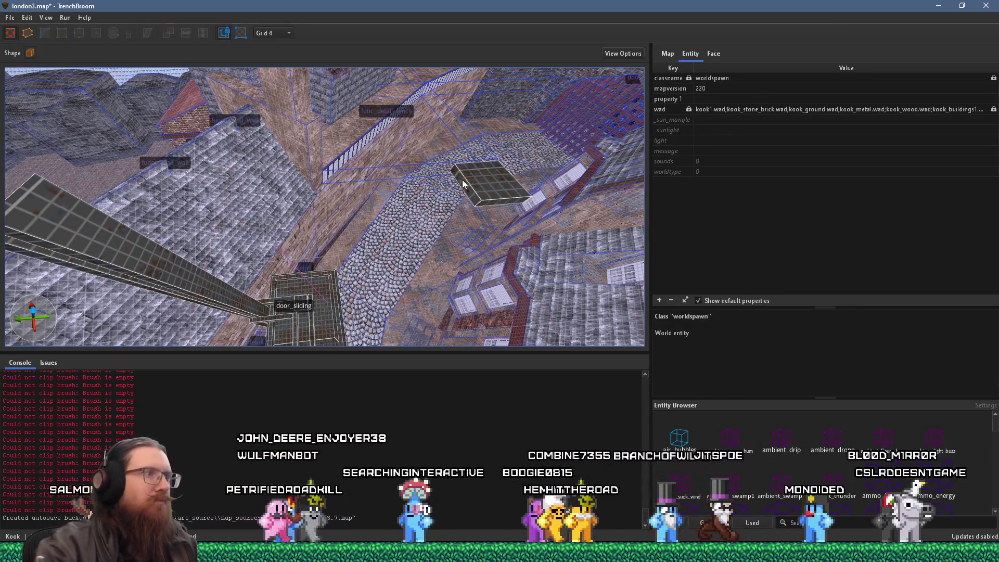
Select the small slab over the alley and stretch it rightward into a larger slab.
left_click_drag(393, 186, 364, 109)
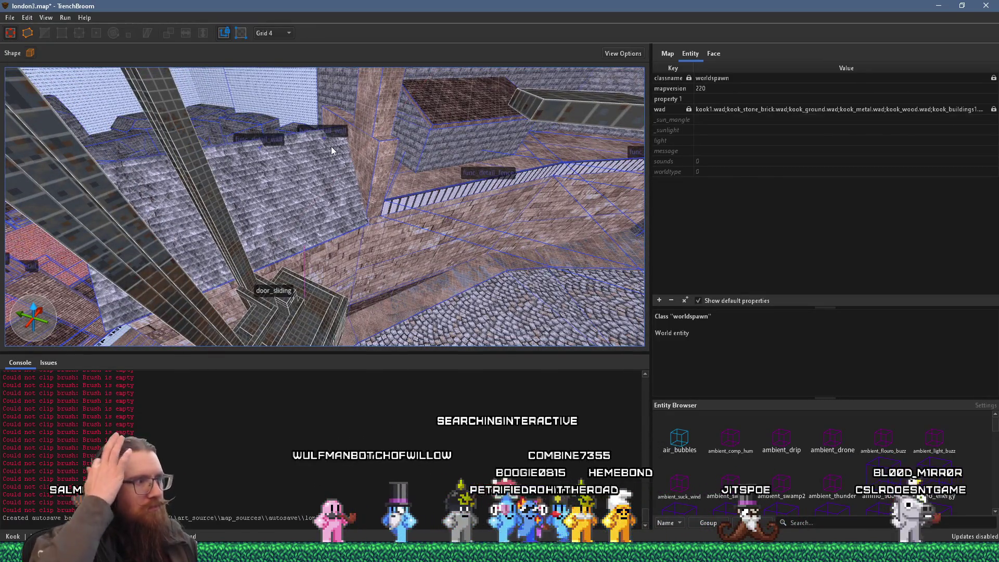
mouse_move(330, 148)
left_mouse_down()
mouse_move(308, 131)
mouse_move(335, 142)
mouse_move(400, 133)
left_mouse_up()
left_click(436, 117)
key("ctrl+u")
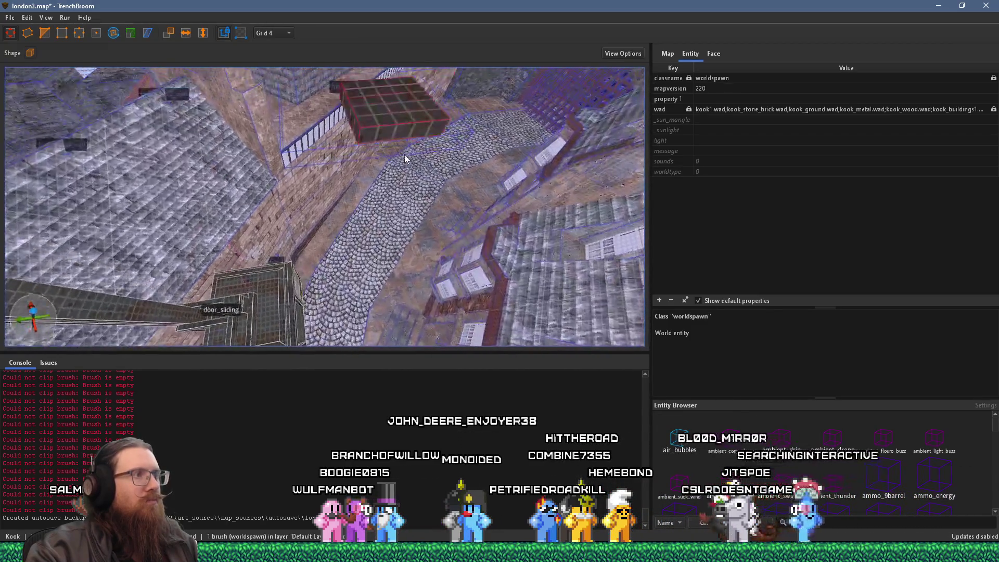
left_click_drag(430, 220, 541, 155)
Select the door_sliding brush while looking down at the elevator structure.
mouse_move(315, 203)
left_mouse_down()
mouse_move(403, 152)
mouse_move(368, 191)
mouse_move(370, 148)
mouse_move(381, 251)
mouse_move(405, 173)
mouse_move(446, 172)
mouse_move(378, 184)
left_mouse_up()
left_click(397, 272)
left_click(395, 263, "ctrl")
left_click(393, 265)
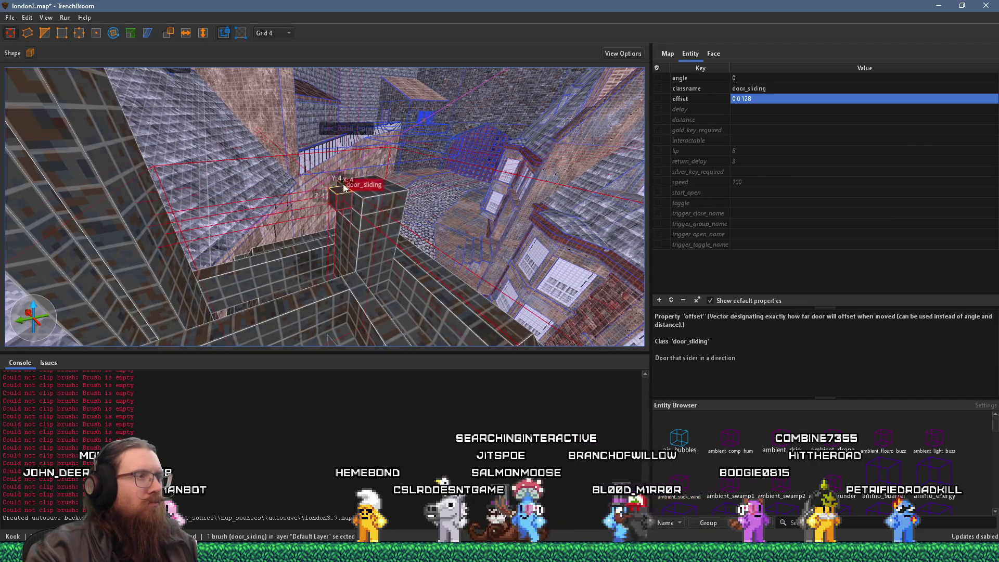
Raise the door brush's top into a column, briefly trying the clip tool.
left_click_drag(343, 187, 314, 4)
scroll(354, 149, "up", 8)
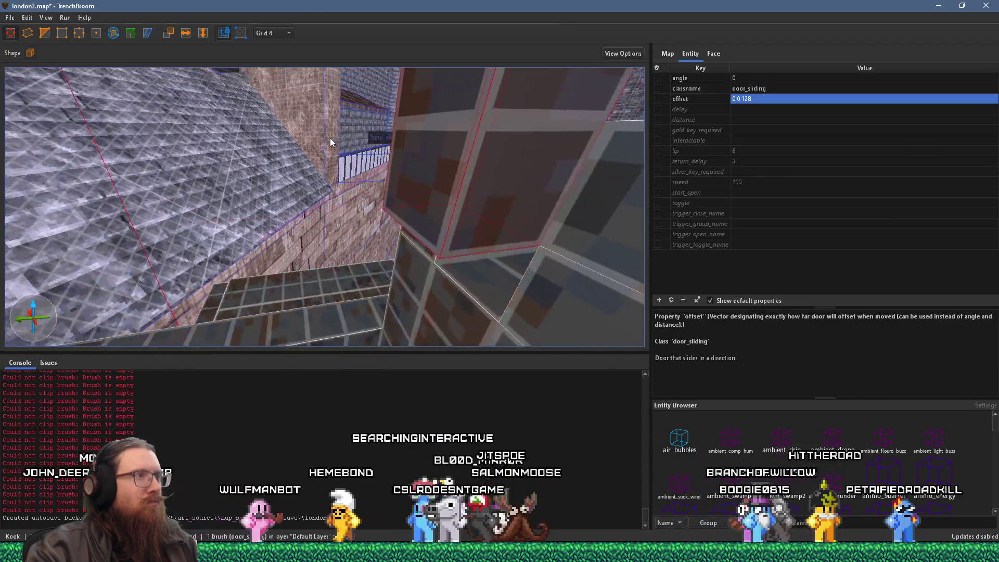
key("c")
scroll(337, 193, "down", 5)
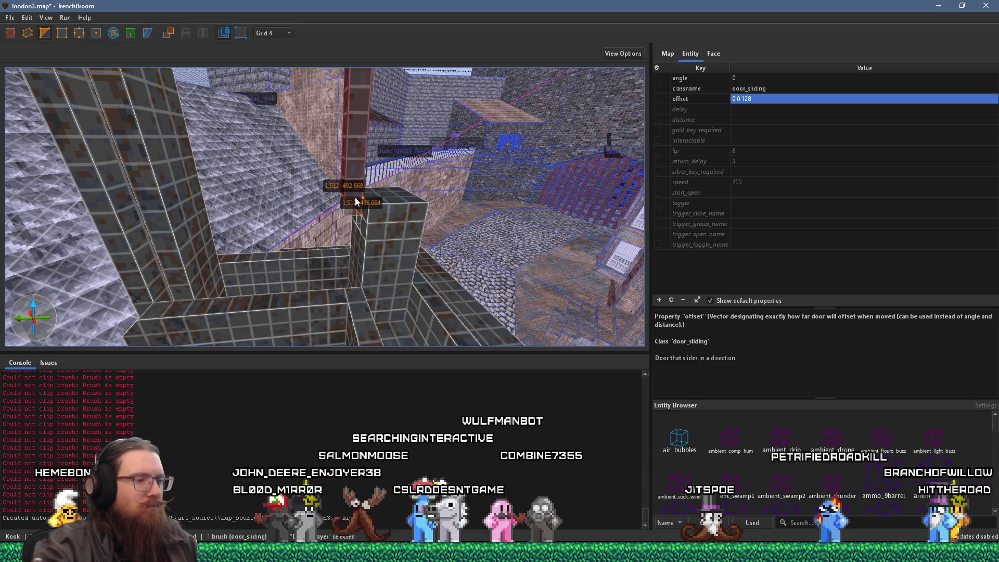
key("Escape")
key("a")
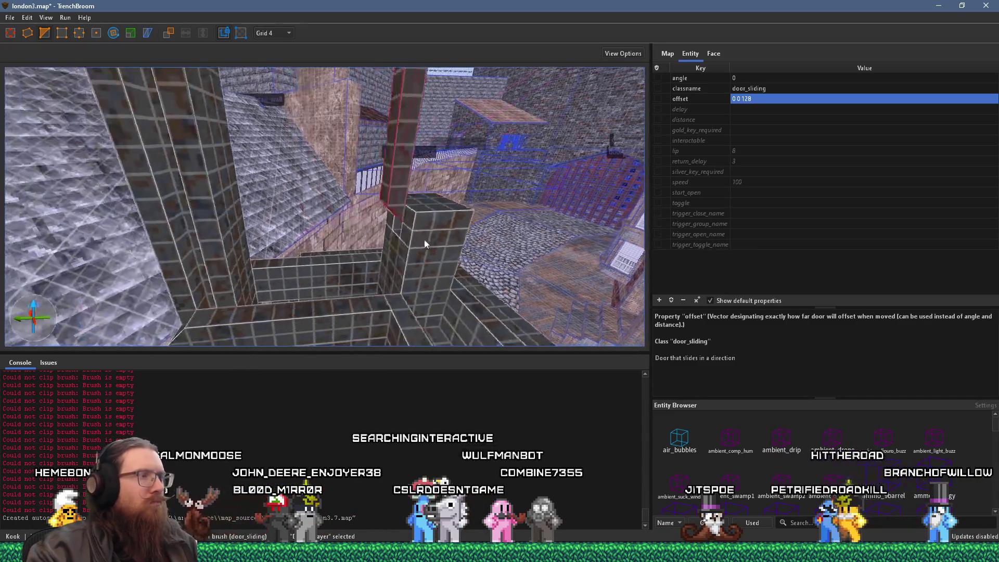
key("d")
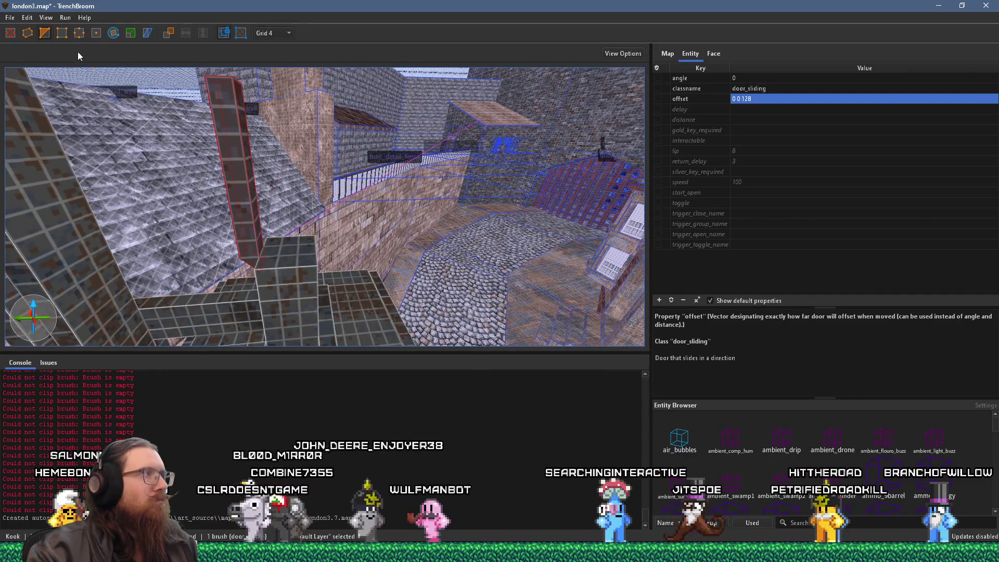
key("w")
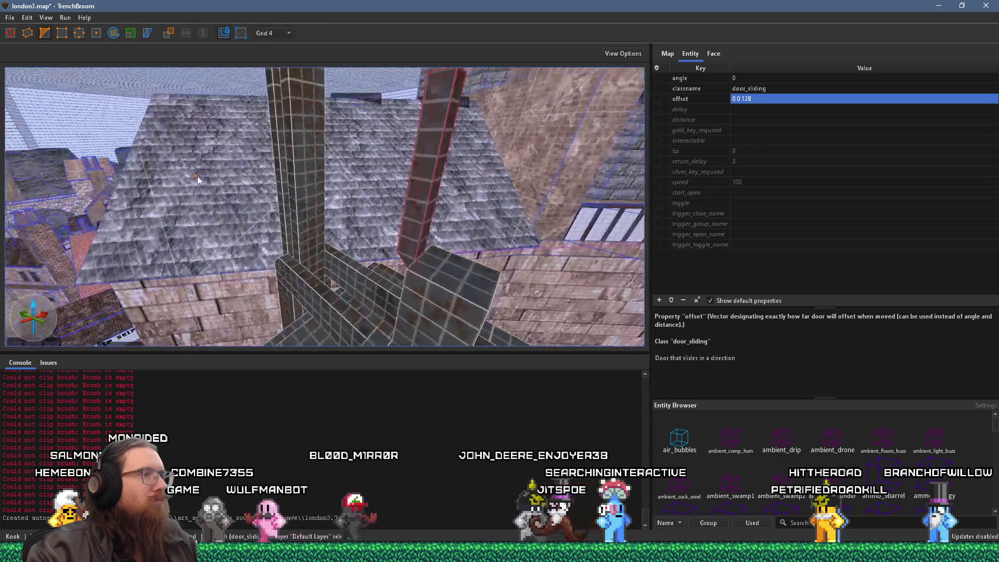
Draw a new column brush by the elevator and test two clip points on it.
key("b")
left_click_drag(271, 191, 325, 207)
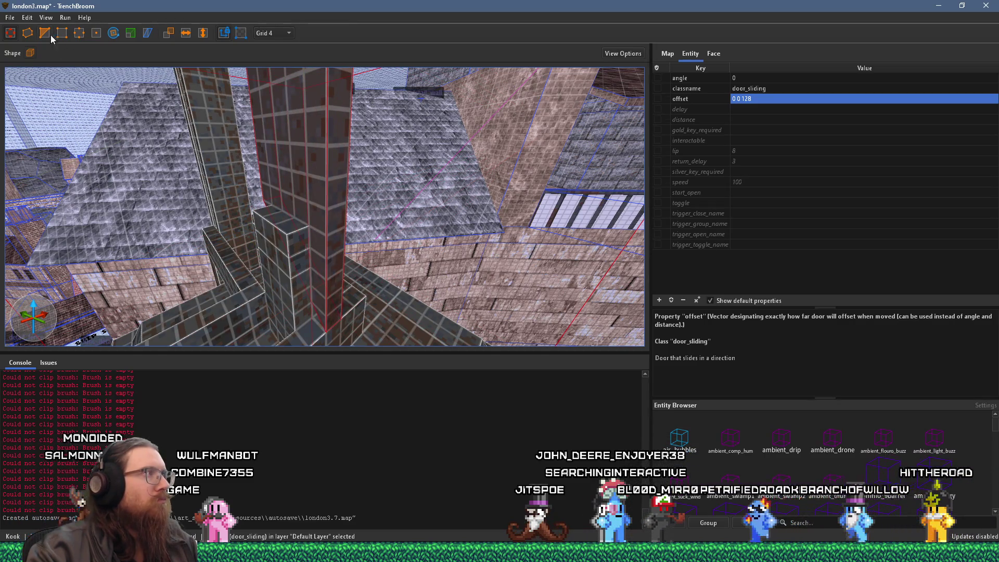
left_click(327, 238)
left_click(311, 249)
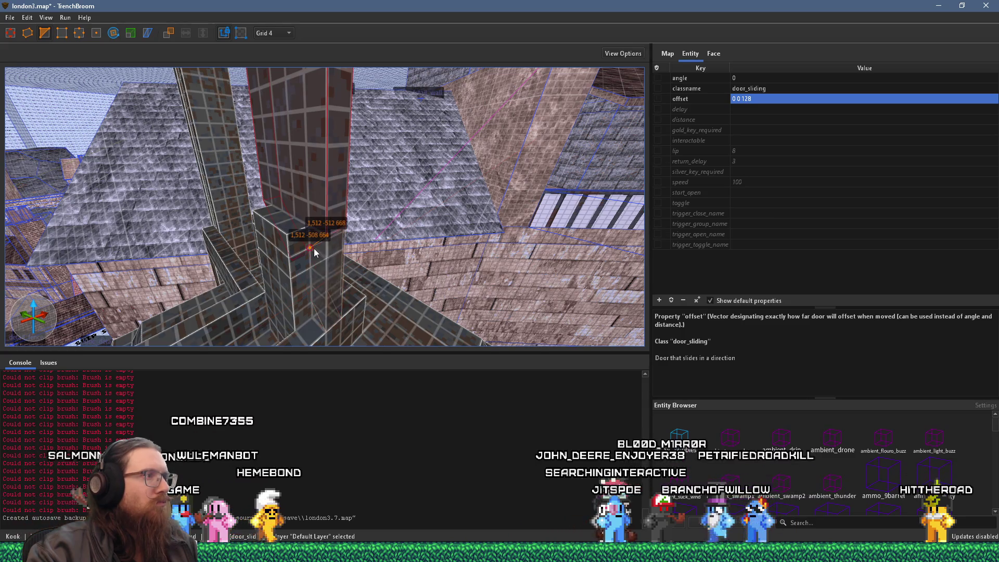
key("c")
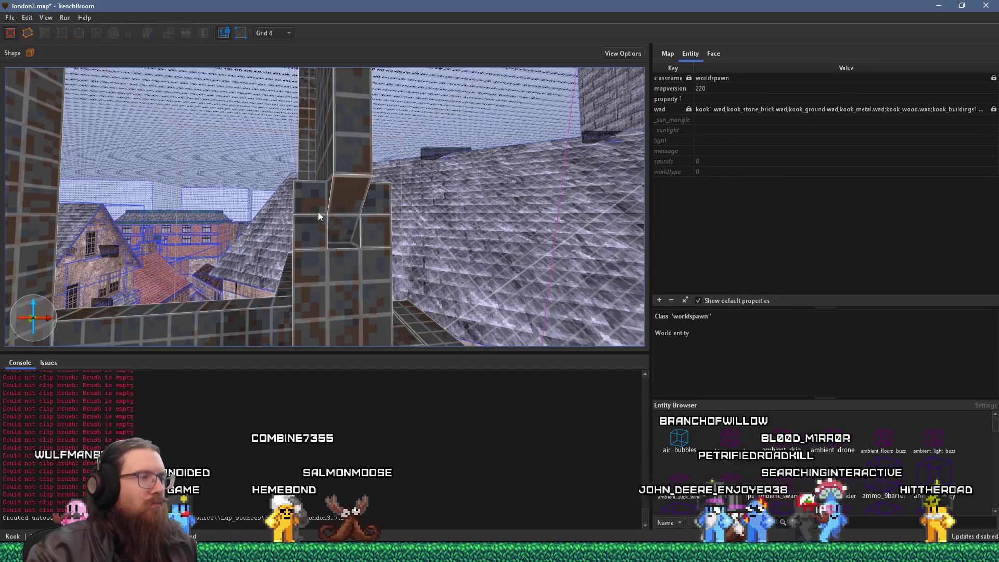
Delete the small block capping the column and reselect the door_sliding brush.
left_click(323, 212)
key("Delete")
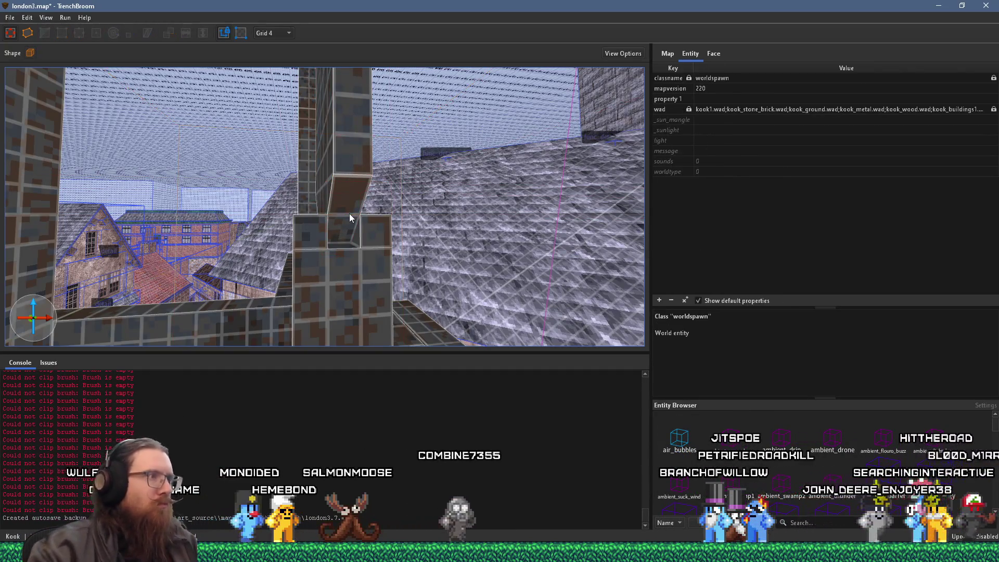
left_click(308, 232)
left_click(373, 214)
left_click(323, 233)
Select all four door_sliding brushes from close to the column's tiled face.
left_click_drag(370, 230, 353, 268)
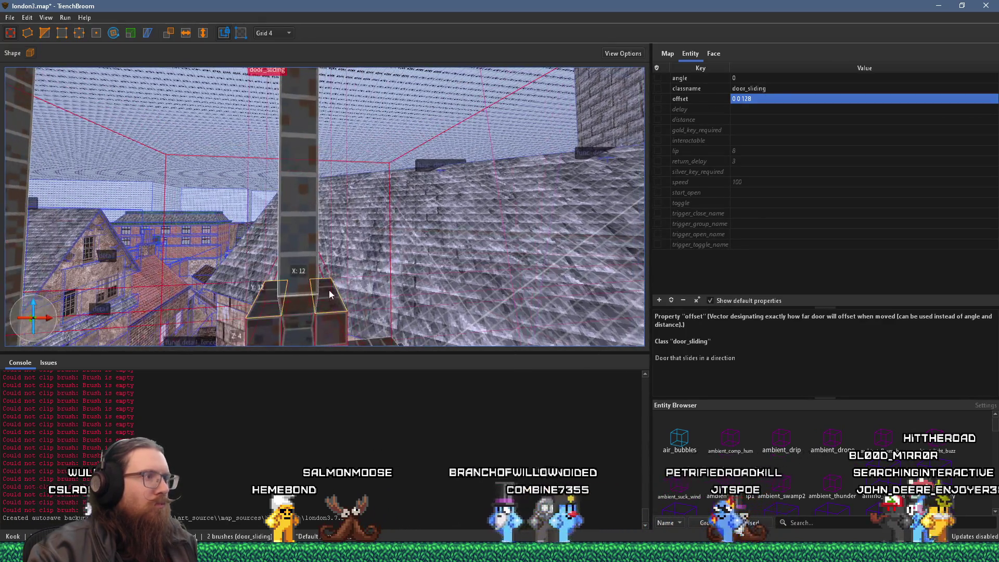
scroll(328, 281, "up", 5)
key("Escape")
mouse_move(271, 290)
left_mouse_down()
mouse_move(235, 279)
mouse_move(313, 299)
mouse_move(351, 293)
mouse_move(389, 270)
left_mouse_up()
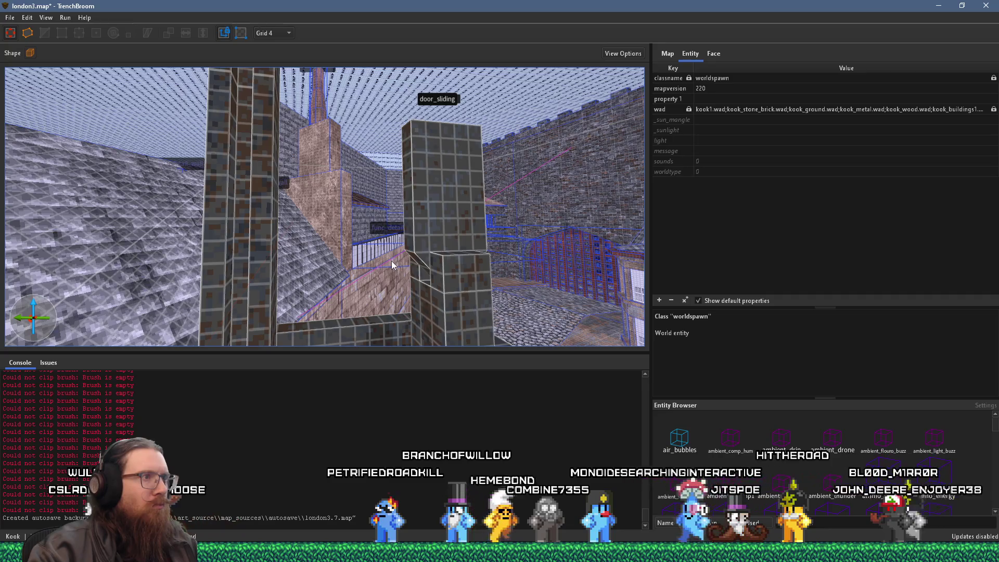
mouse_move(391, 261)
left_mouse_down()
mouse_move(433, 275)
mouse_move(432, 266)
mouse_move(396, 291)
mouse_move(369, 263)
left_mouse_up()
left_click(337, 230)
double_click(337, 232)
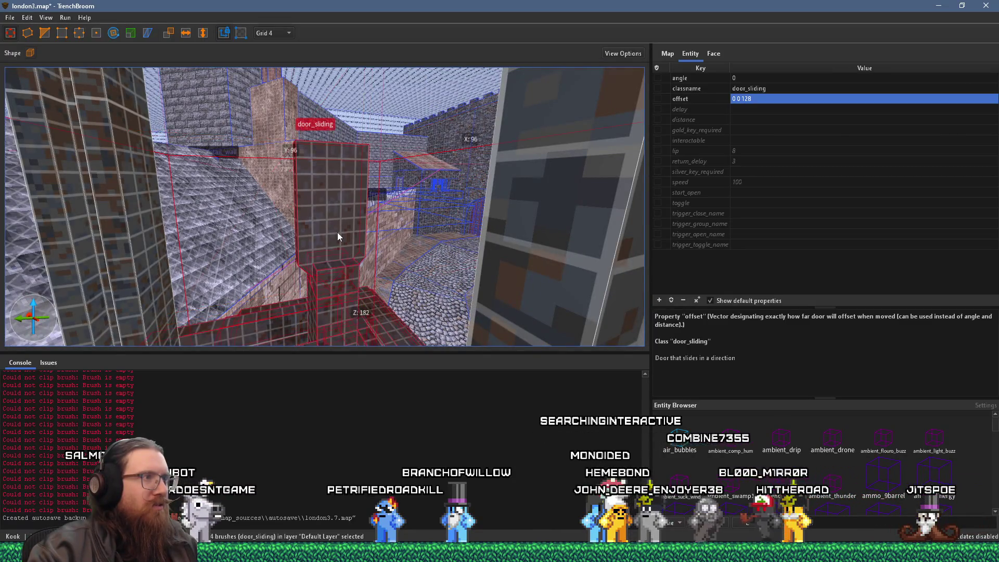
Shorten the tall upper door post and resize another door brush to height 4.
key("Escape")
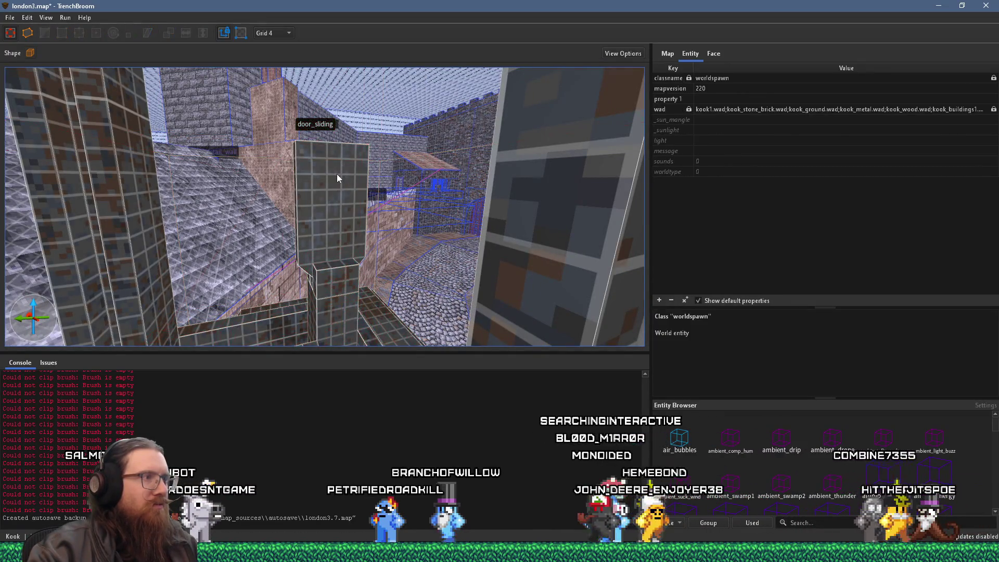
left_click(336, 174)
left_click_drag(347, 122, 353, 242)
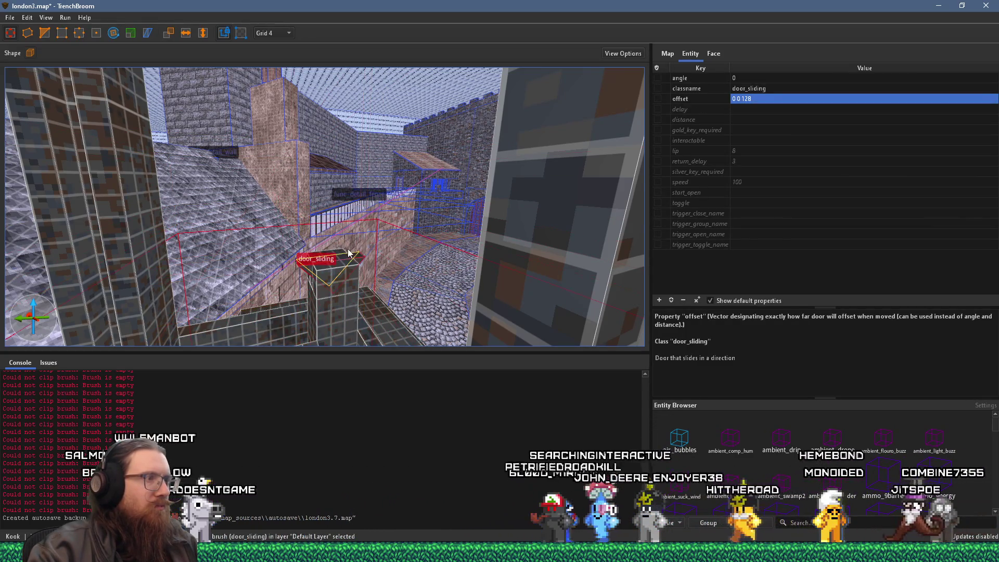
scroll(343, 256, "up", 3)
key("Escape")
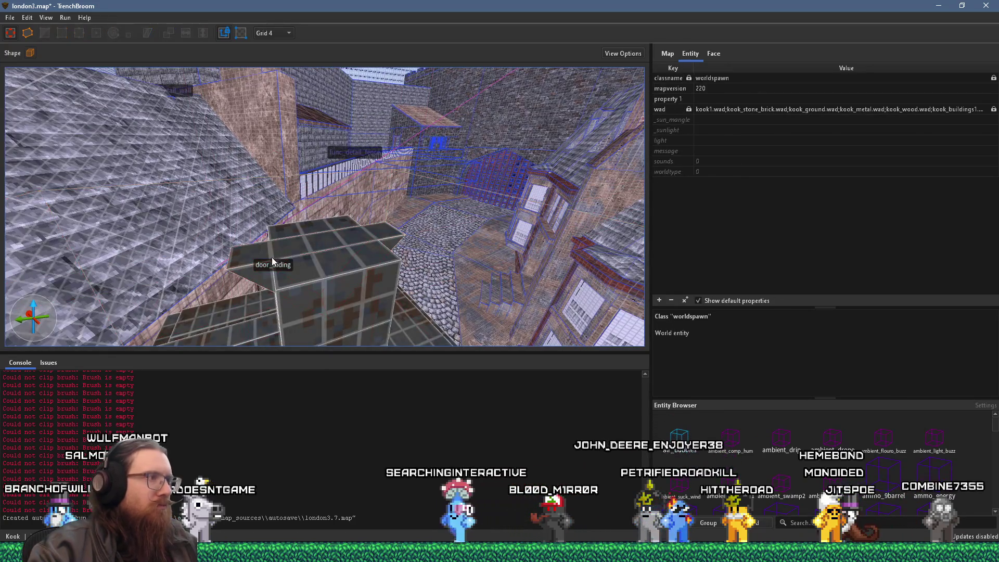
left_click(294, 271)
mouse_move(297, 272)
left_mouse_down()
mouse_move(303, 244)
mouse_move(334, 240)
mouse_move(301, 227)
mouse_move(301, 203)
mouse_move(314, 272)
mouse_move(267, 223)
left_mouse_up()
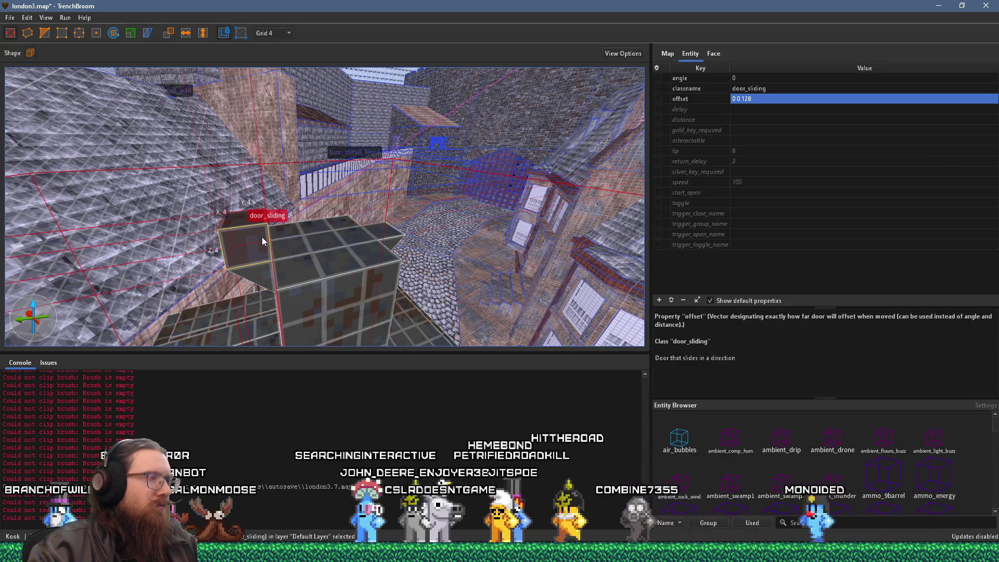
scroll(456, 199, "down", 5)
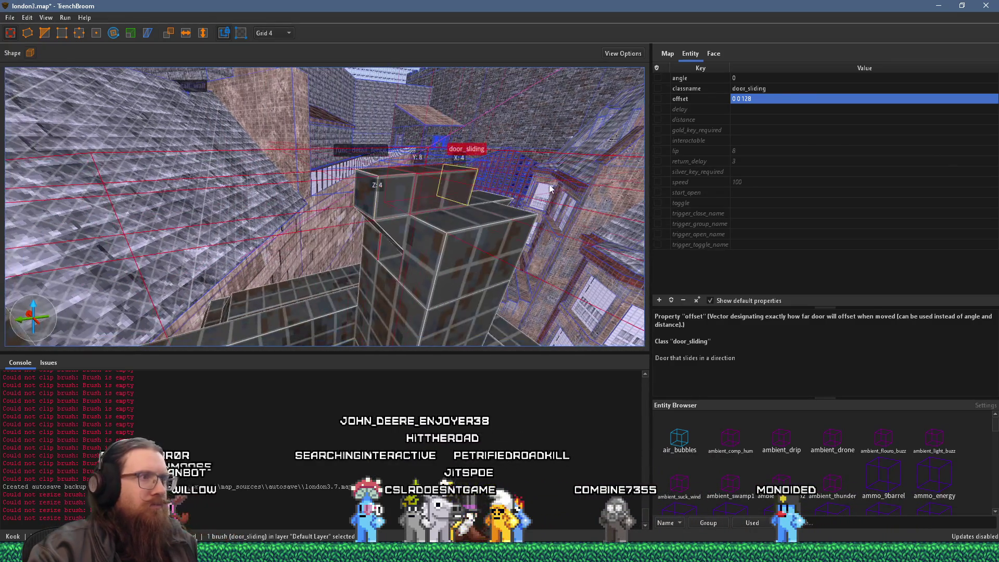
Trim the door strip from 84 to 68 and reduce its height from 28 to 12.
left_click_drag(584, 173, 127, 232)
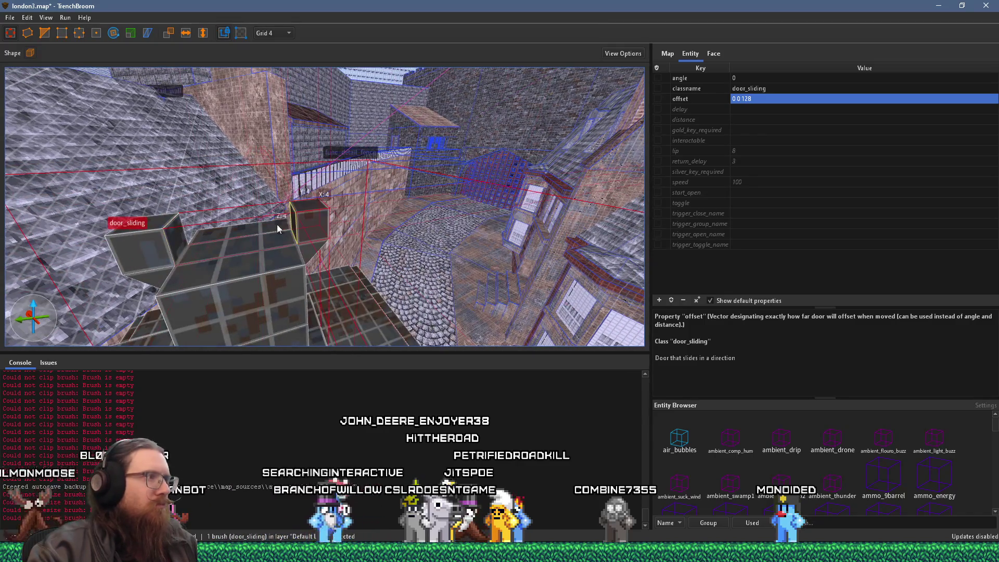
mouse_move(277, 223)
left_mouse_down()
mouse_move(155, 232)
mouse_move(166, 73)
mouse_move(241, 226)
mouse_move(312, 261)
left_mouse_up()
mouse_move(291, 104)
left_mouse_down()
mouse_move(312, 156)
mouse_move(366, 203)
left_mouse_up()
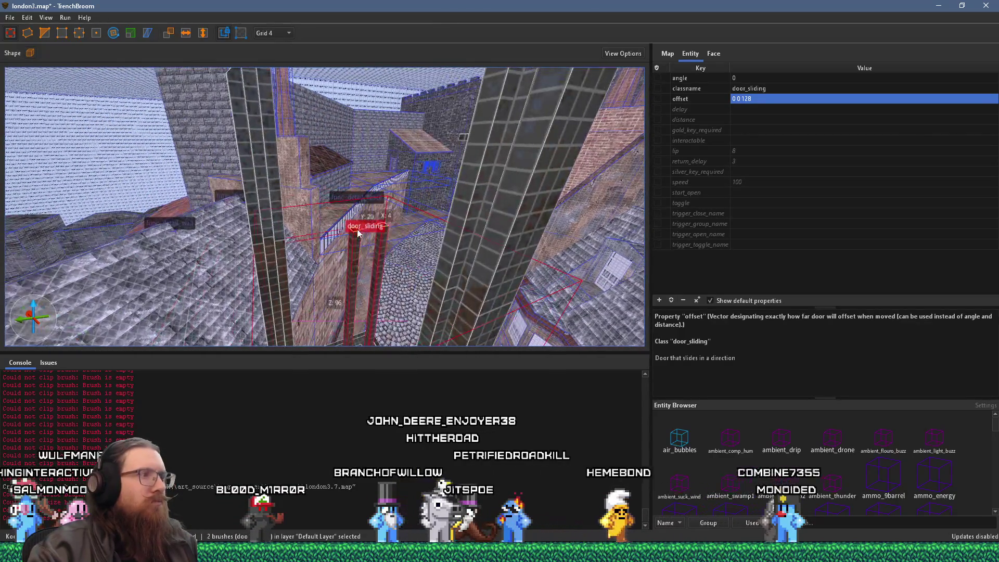
mouse_move(357, 232)
left_mouse_down()
mouse_move(370, 193)
mouse_move(345, 145)
mouse_move(227, 224)
mouse_move(254, 235)
mouse_move(276, 226)
mouse_move(283, 237)
mouse_move(347, 201)
left_mouse_up()
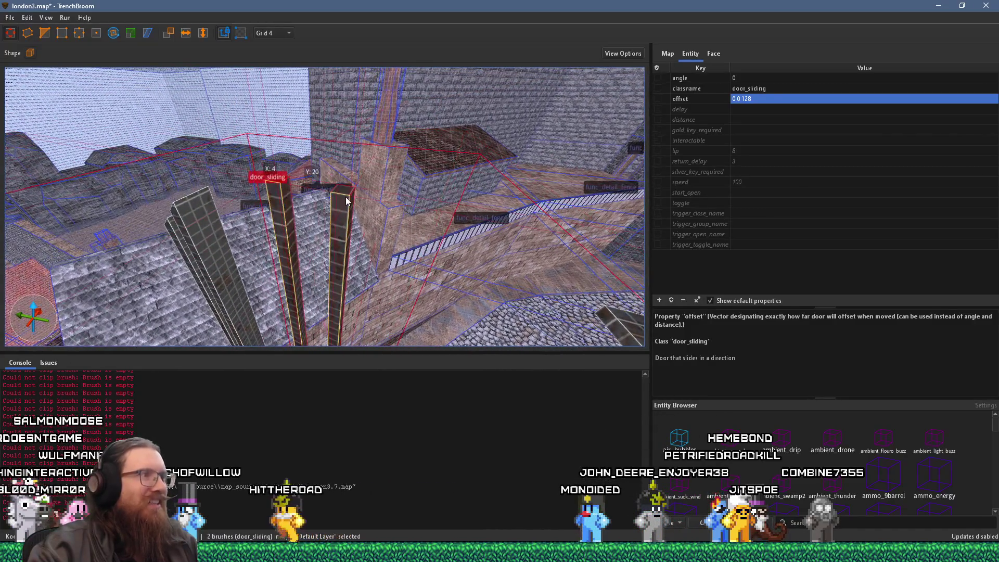
mouse_move(335, 90)
left_mouse_down()
mouse_move(350, 156)
mouse_move(329, 175)
left_mouse_up()
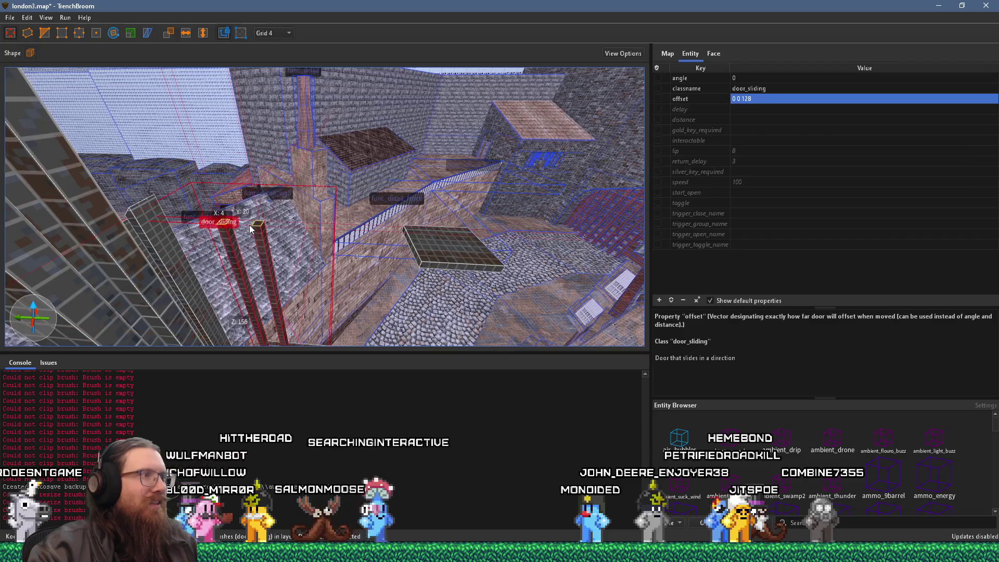
left_click(443, 248)
mouse_move(441, 249)
left_mouse_down()
mouse_move(329, 283)
mouse_move(303, 270)
mouse_move(224, 179)
mouse_move(201, 199)
mouse_move(223, 253)
mouse_move(215, 261)
left_mouse_up()
scroll(248, 239, "up", 5)
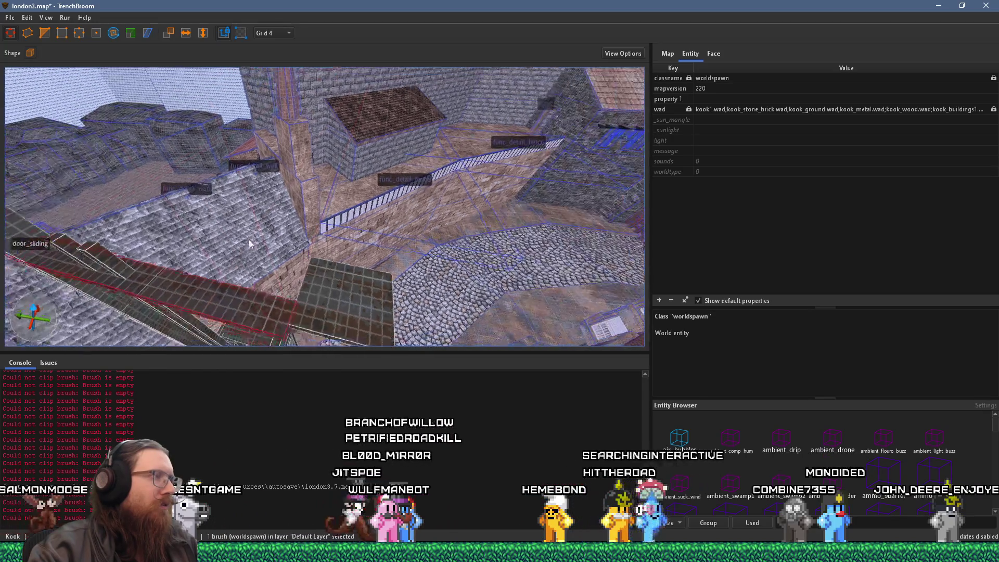
scroll(459, 253, "down", 5)
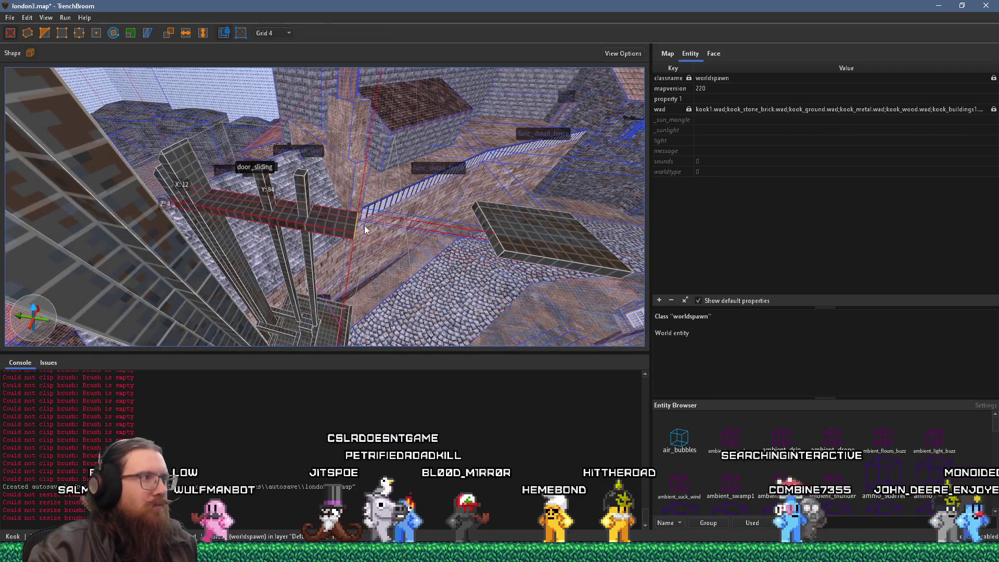
left_click_drag(172, 193, 247, 207)
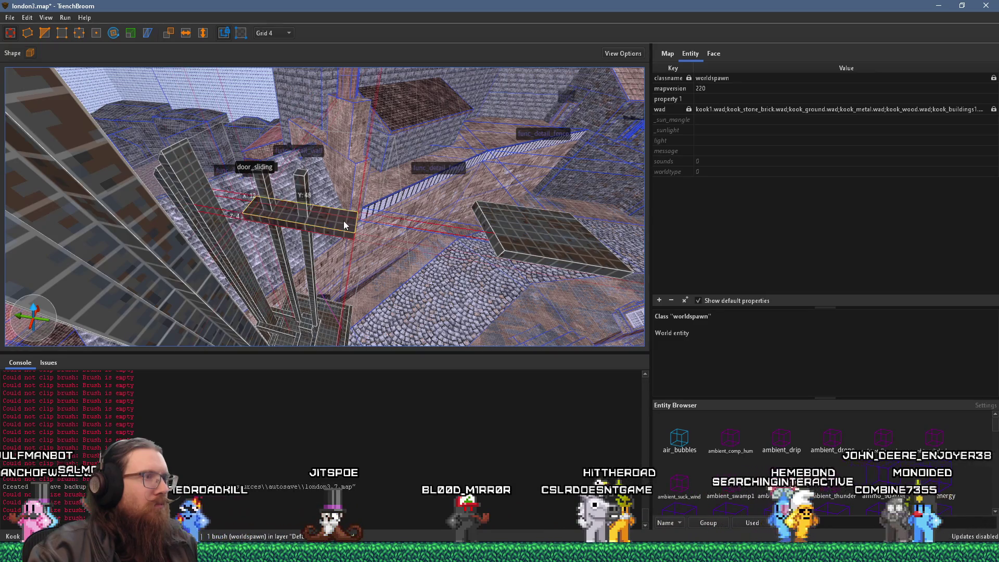
mouse_move(321, 188)
left_mouse_down()
mouse_move(321, 233)
mouse_move(352, 205)
mouse_move(338, 224)
mouse_move(363, 246)
left_mouse_up()
Shrink the top door block to 8 by 8.
mouse_move(318, 221)
left_mouse_down()
mouse_move(255, 164)
mouse_move(376, 142)
mouse_move(403, 167)
mouse_move(383, 207)
left_mouse_up()
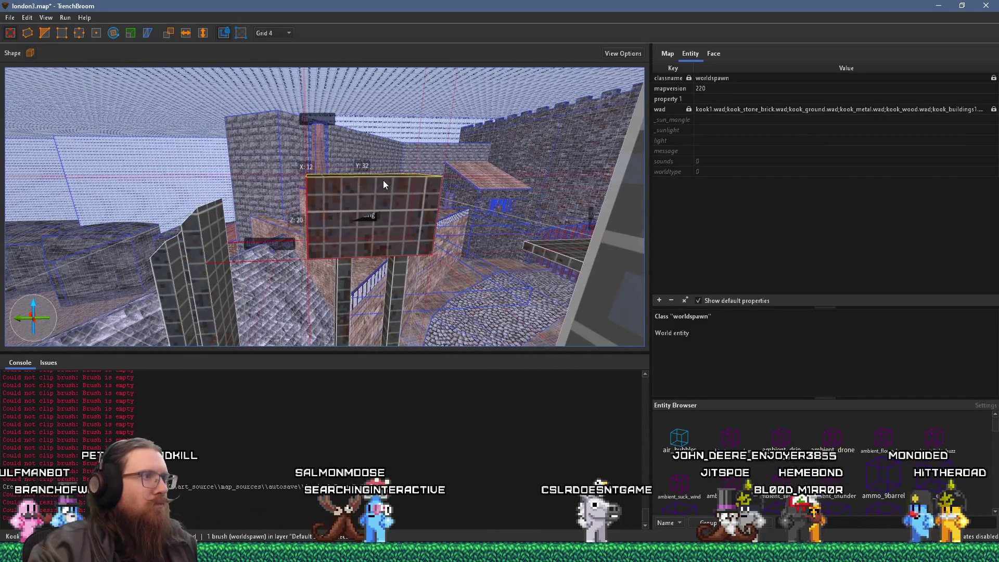
mouse_move(330, 205)
left_mouse_down()
mouse_move(240, 198)
mouse_move(204, 209)
mouse_move(226, 203)
left_mouse_up()
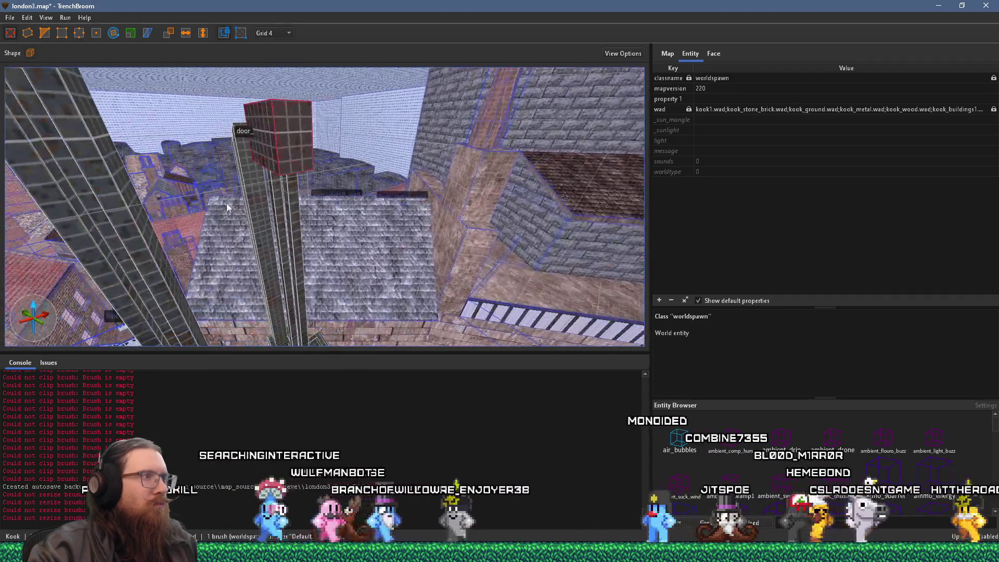
left_click_drag(294, 151, 334, 151)
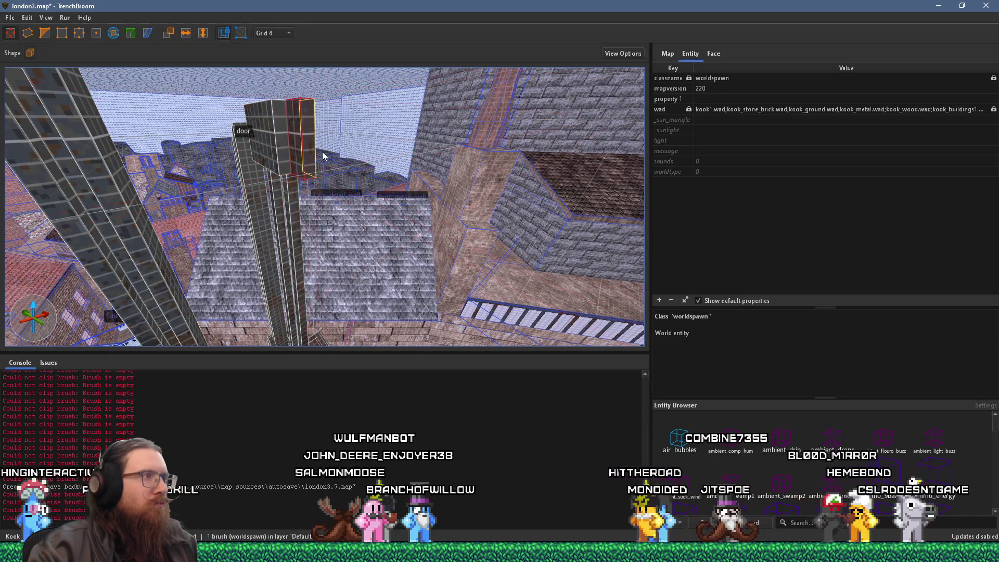
left_click_drag(308, 160, 425, 211)
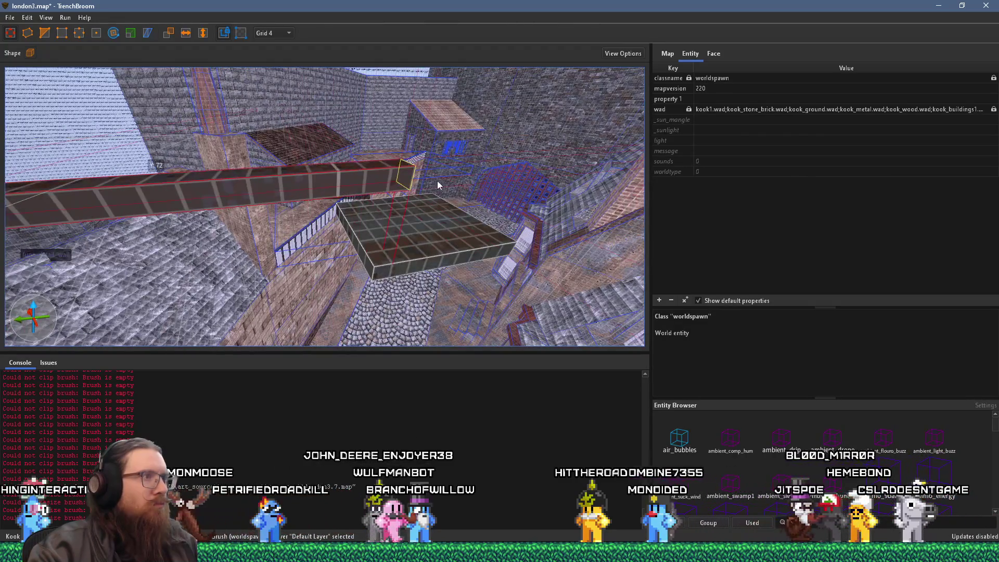
Narrow the tiled platform from 36 to 20, raise it from 12 to 28, and lift the beam.
mouse_move(488, 180)
left_mouse_down()
mouse_move(442, 210)
mouse_move(374, 224)
mouse_move(349, 243)
mouse_move(342, 266)
mouse_move(337, 252)
left_mouse_up()
left_click(367, 239)
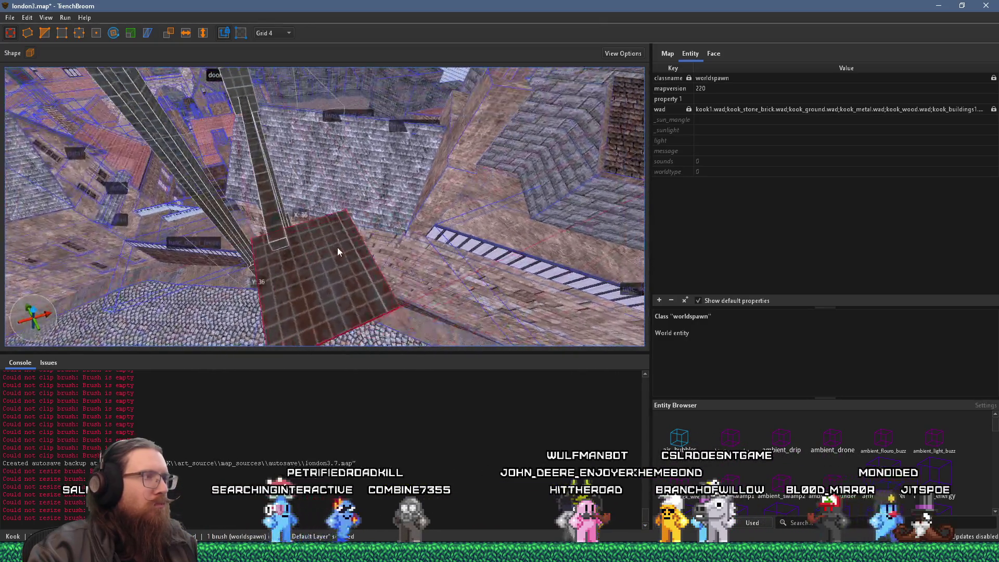
mouse_move(394, 237)
left_mouse_down()
mouse_move(281, 269)
mouse_move(329, 230)
left_mouse_up()
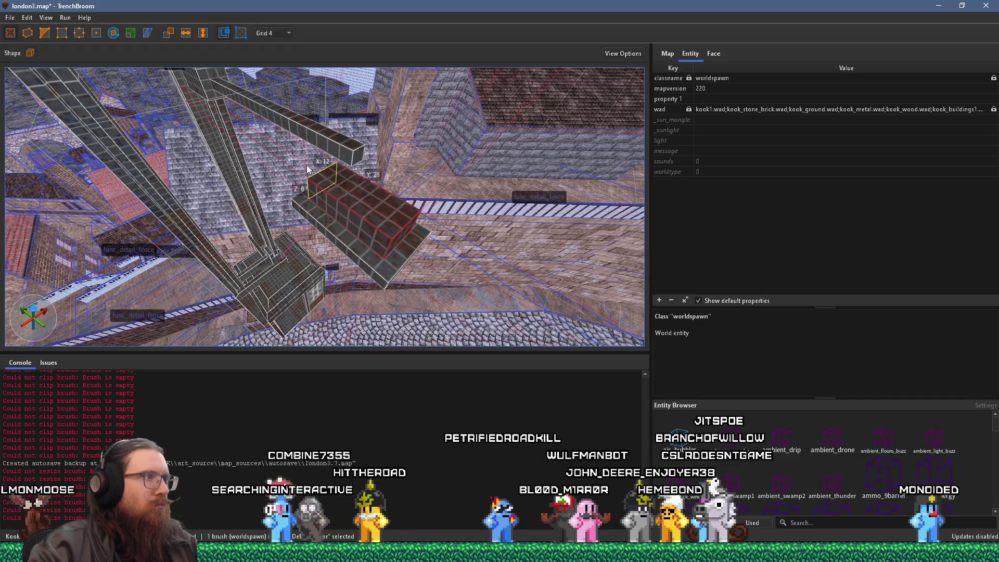
mouse_move(357, 180)
left_mouse_down()
mouse_move(366, 125)
mouse_move(379, 113)
mouse_move(373, 119)
mouse_move(391, 132)
mouse_move(366, 132)
left_mouse_up()
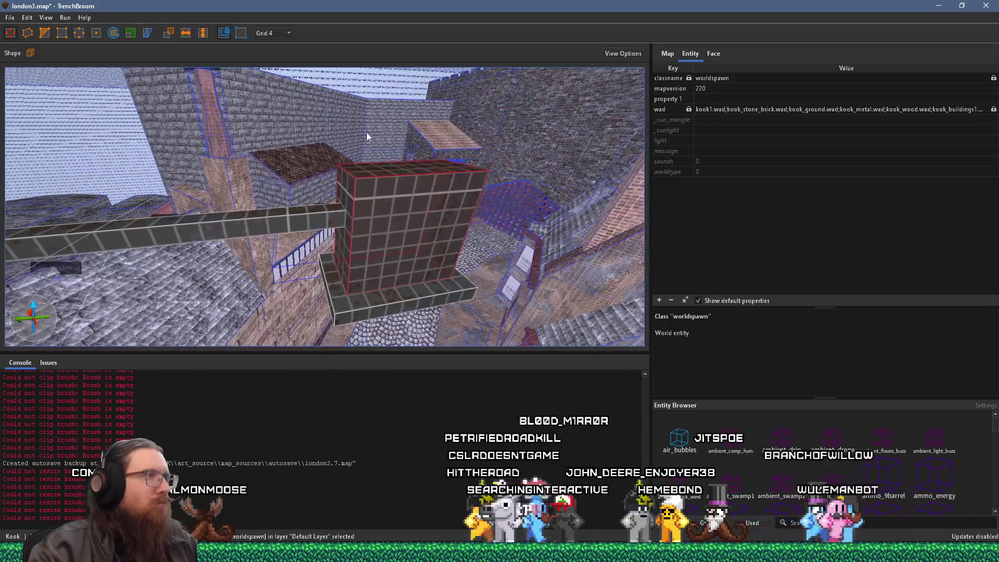
mouse_move(385, 170)
left_mouse_down()
mouse_move(368, 157)
mouse_move(370, 144)
left_mouse_up()
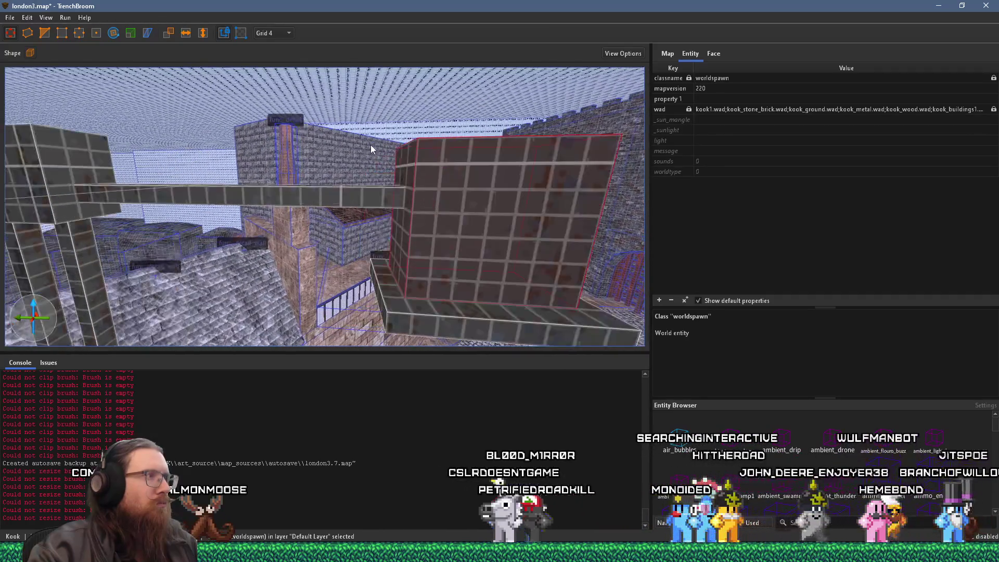
left_click(336, 202)
left_click_drag(336, 202, 337, 176)
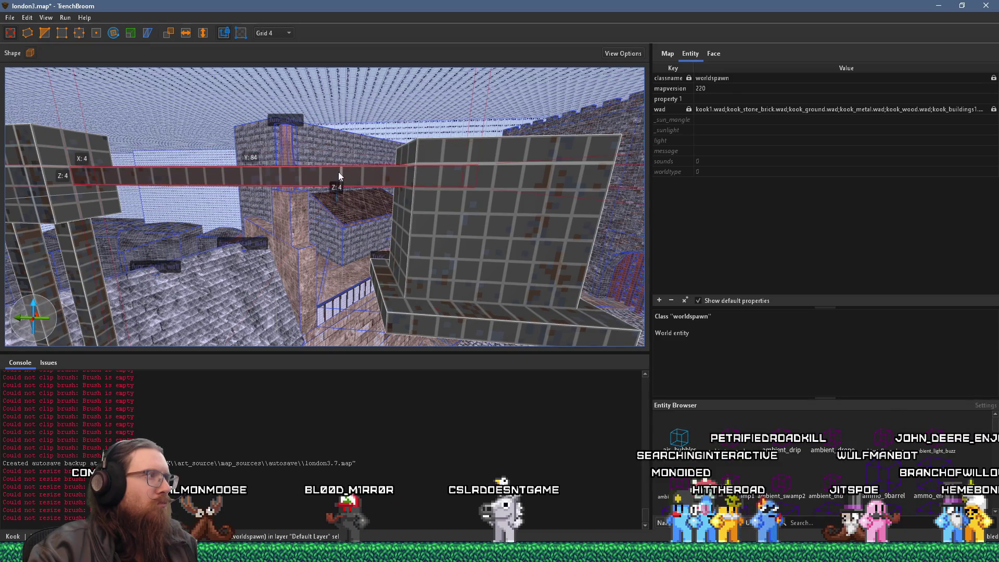
Clip both top corners of the large right-hand wall brush diagonally into a gable.
left_click(462, 197)
mouse_move(462, 195)
left_mouse_down()
mouse_move(374, 258)
mouse_move(354, 197)
left_mouse_up()
scroll(359, 195, "up", 5)
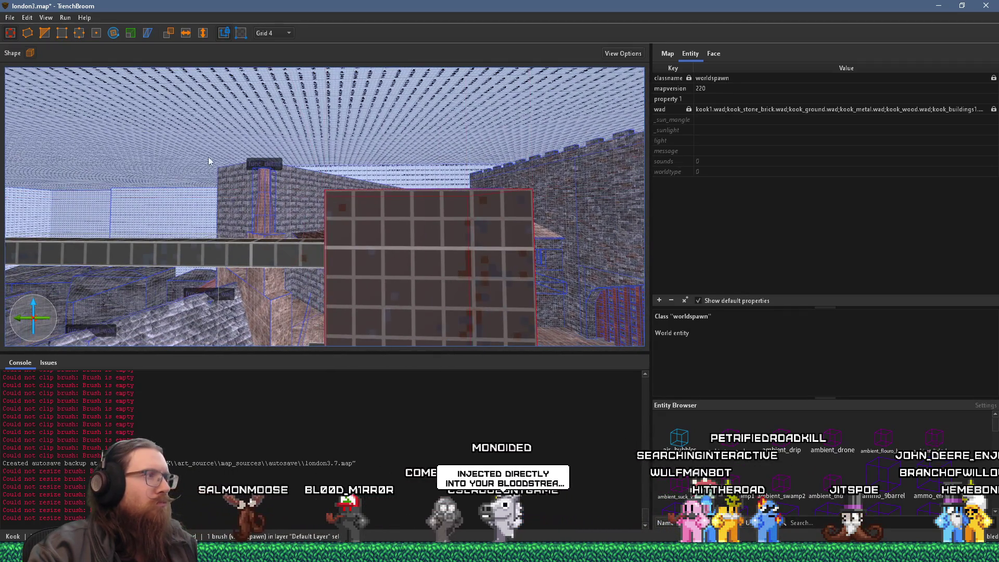
key("c")
left_click(333, 239)
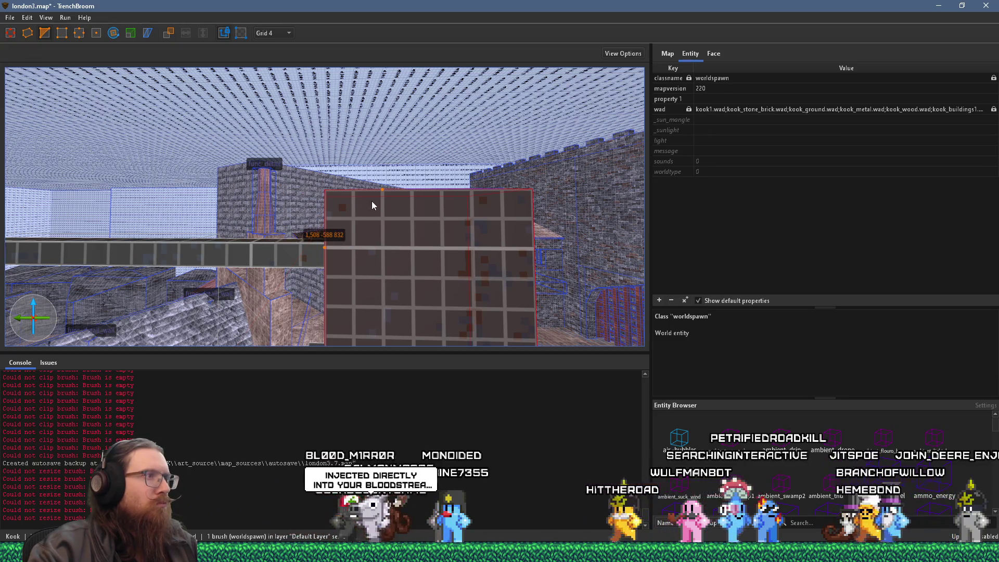
left_click(379, 200)
key("Return")
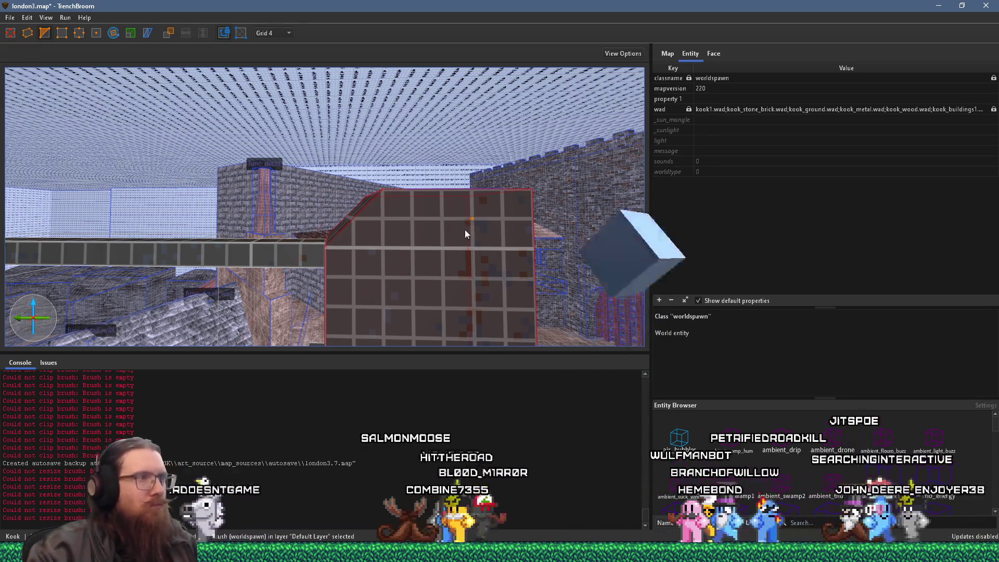
left_click(471, 190)
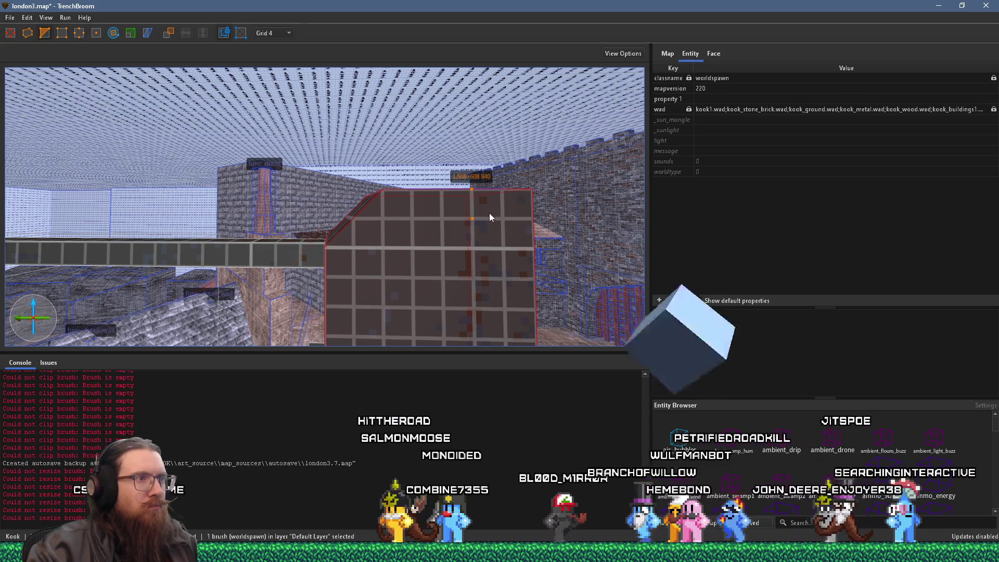
left_click(529, 249)
key("Return")
key("Escape")
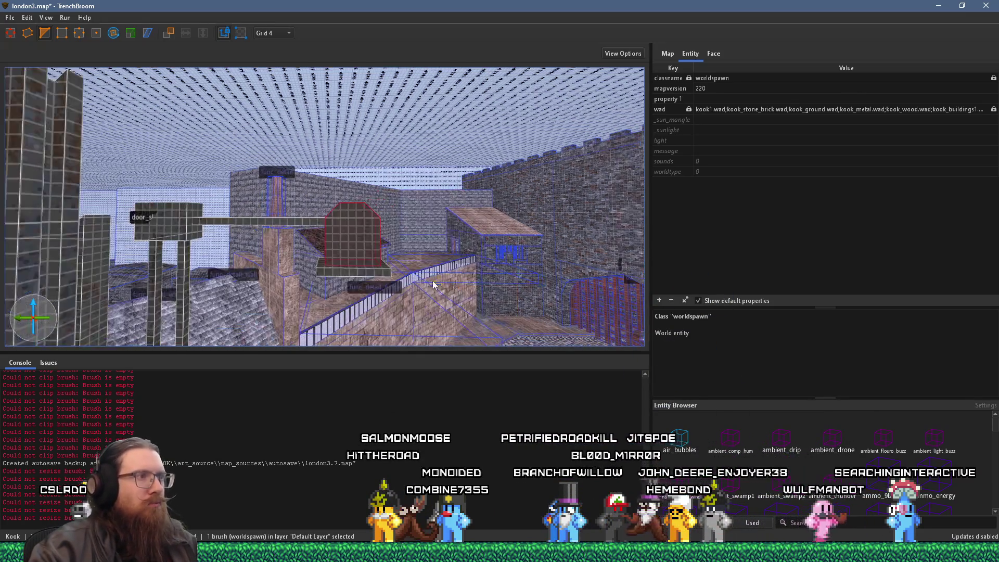
Fly to the elevator beam and stretch the small box upward into a tall pillar.
key("w")
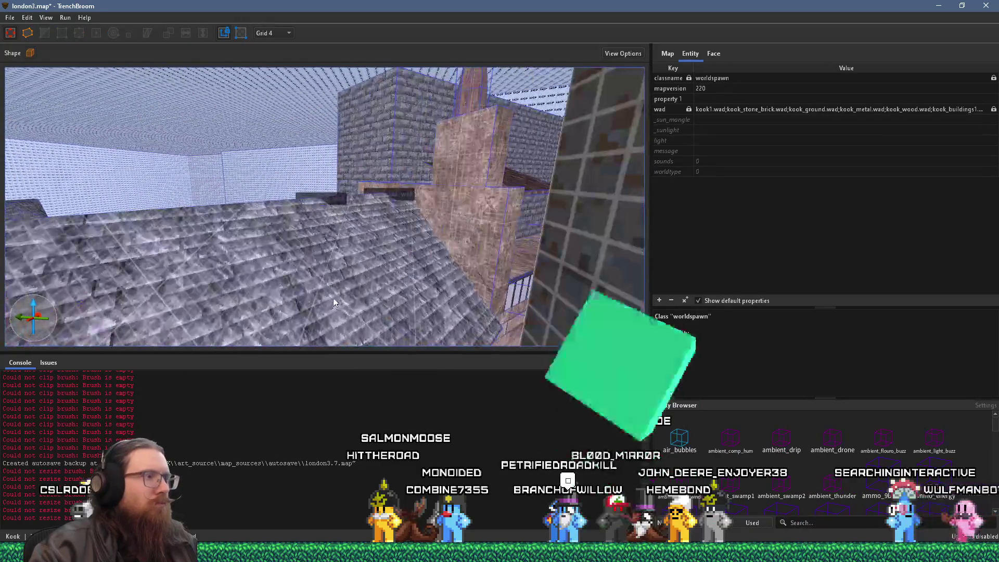
key("w")
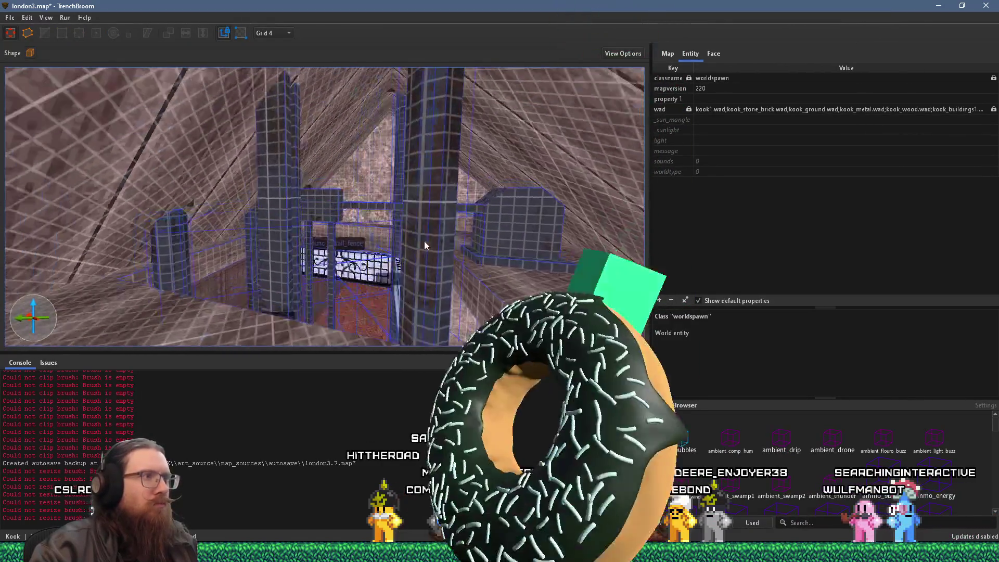
key("s")
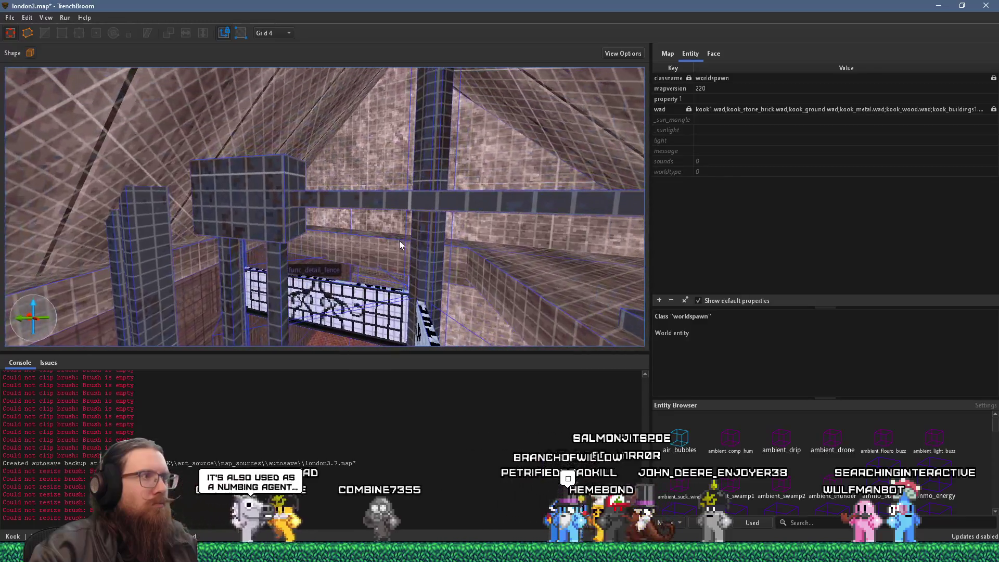
key("s")
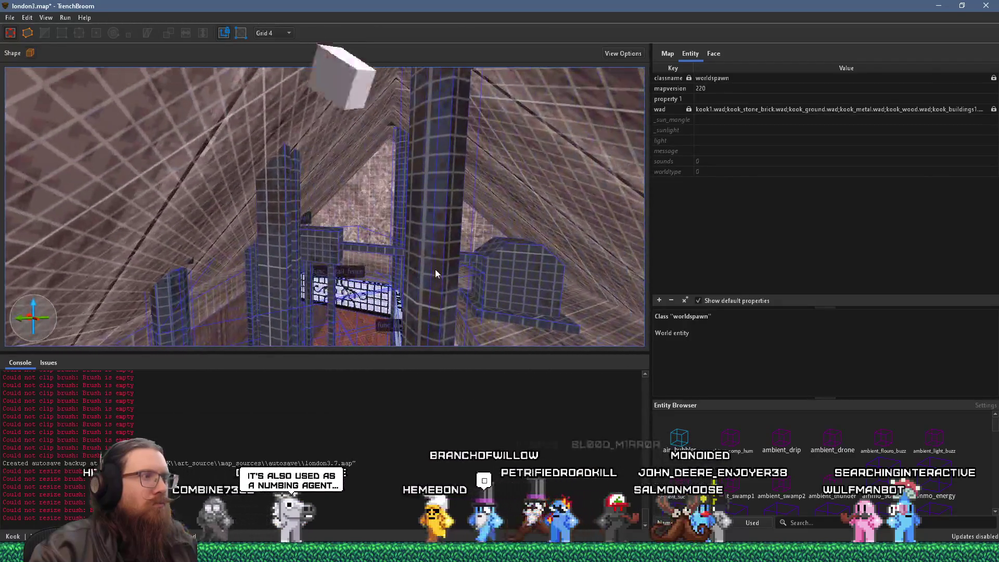
key("w")
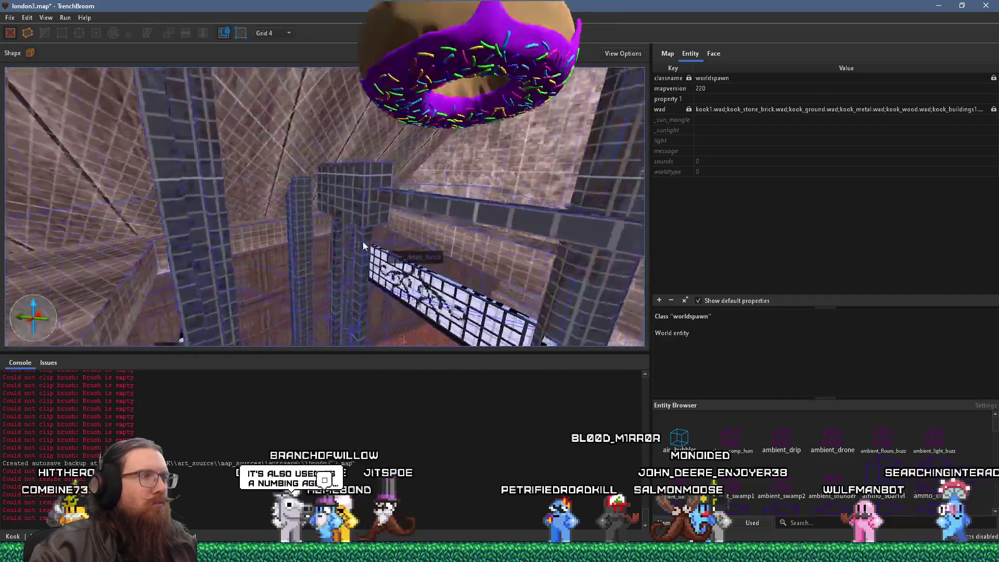
mouse_move(326, 180)
left_mouse_down()
mouse_move(358, 190)
mouse_move(389, 181)
left_mouse_up()
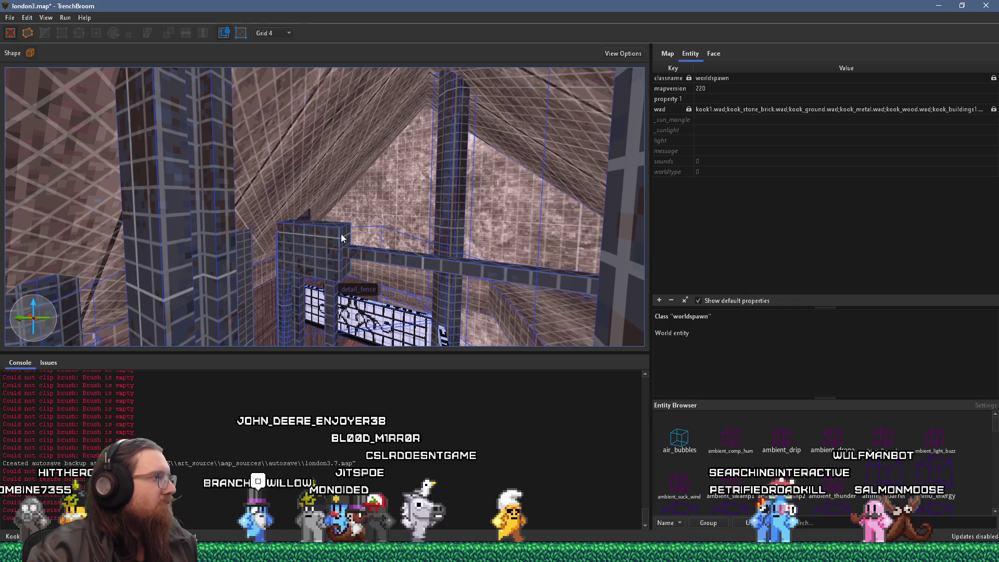
scroll(367, 237, "down", 3)
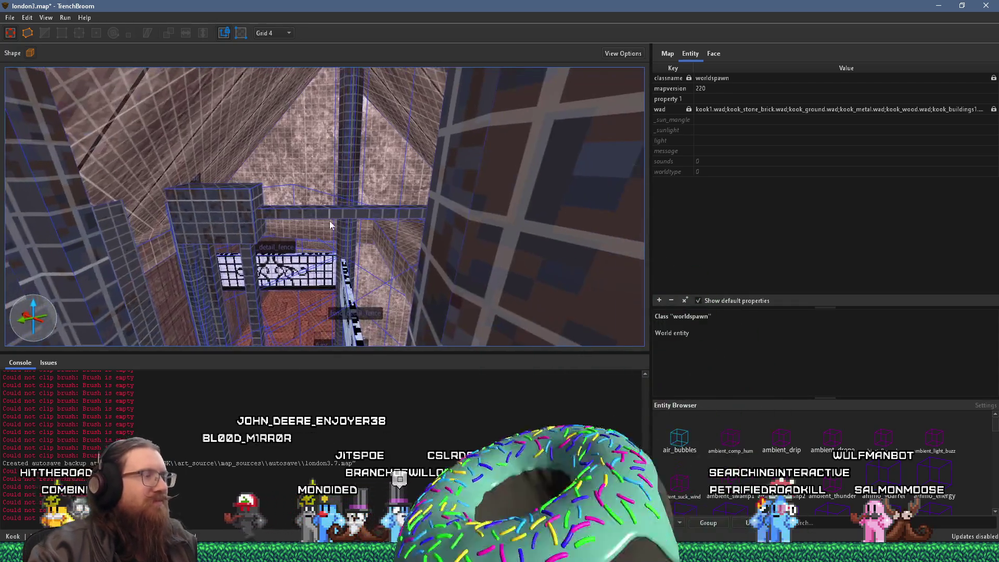
scroll(239, 220, "down", 3)
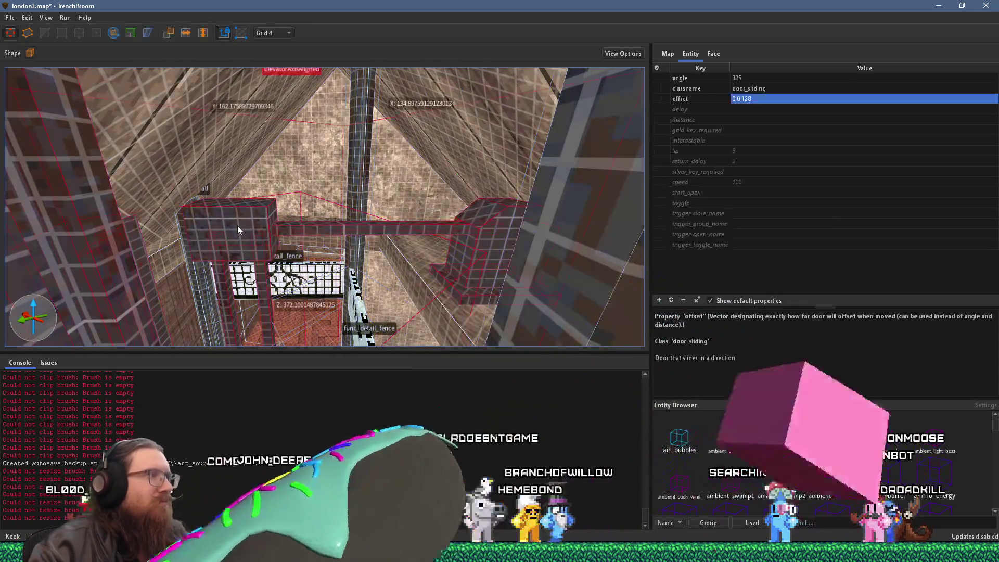
mouse_move(265, 238)
left_mouse_down()
mouse_move(272, 229)
mouse_move(266, 61)
left_mouse_up()
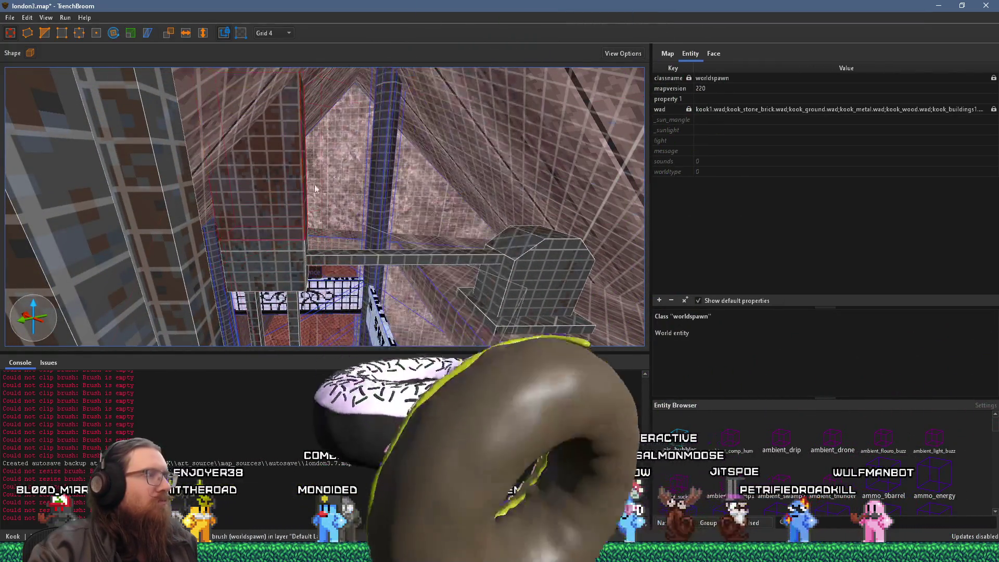
scroll(285, 223, "up", 4)
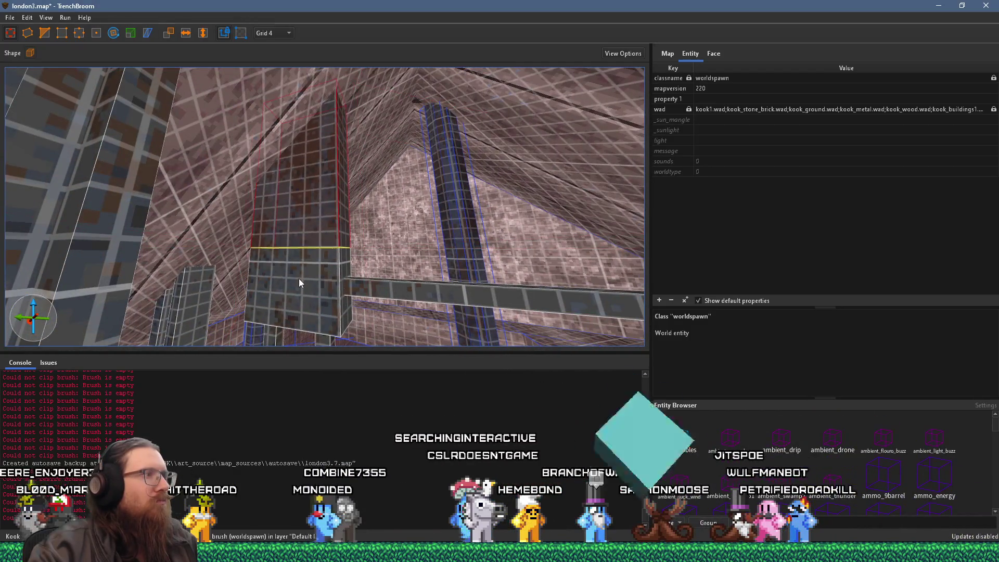
Cut the pillar's top at a slant and check it beside the beam and fence.
left_click(241, 165)
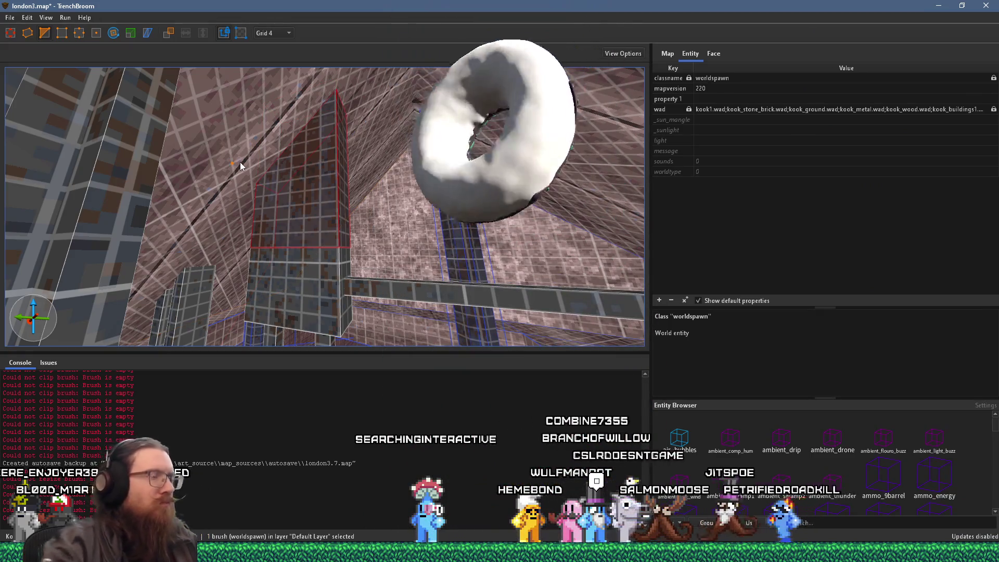
mouse_move(237, 153)
left_mouse_down()
mouse_move(264, 208)
mouse_move(283, 203)
mouse_move(246, 212)
left_mouse_up()
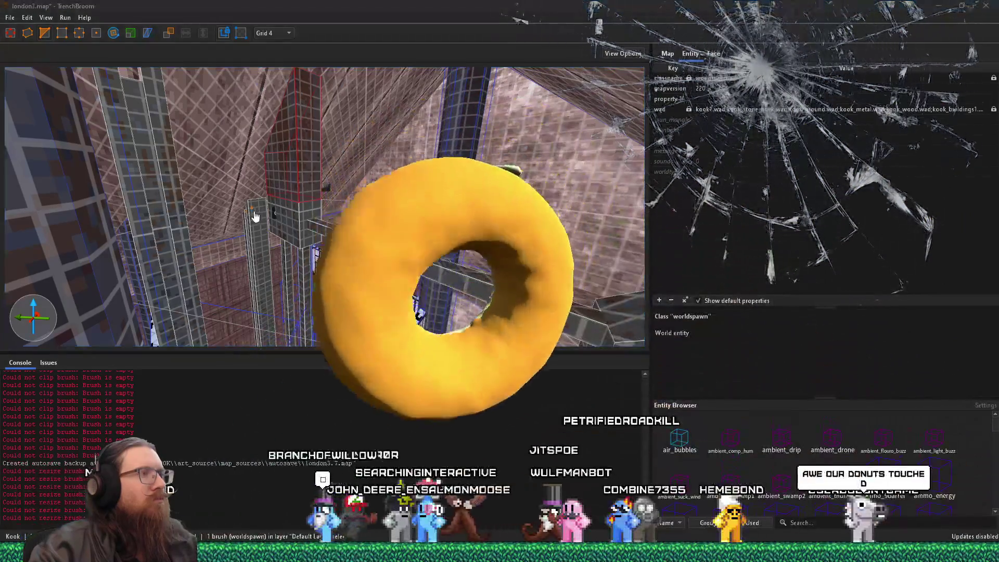
left_click_drag(255, 216, 291, 209)
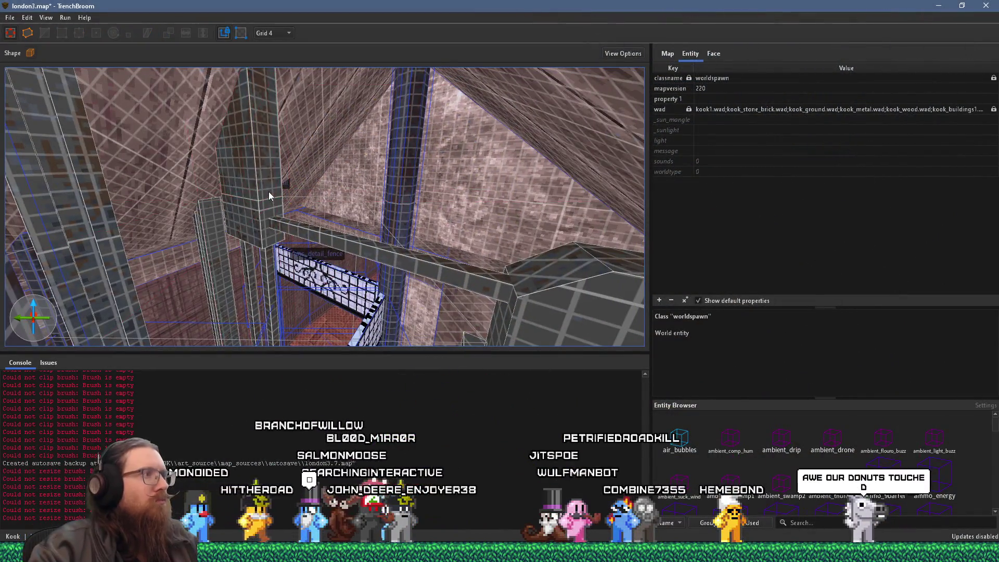
left_click(266, 217)
mouse_move(268, 208)
left_mouse_down()
mouse_move(317, 176)
mouse_move(323, 206)
mouse_move(370, 175)
mouse_move(378, 196)
mouse_move(267, 198)
mouse_move(207, 186)
mouse_move(167, 164)
mouse_move(292, 166)
mouse_move(315, 158)
mouse_move(334, 127)
mouse_move(407, 132)
mouse_move(396, 99)
mouse_move(334, 119)
mouse_move(309, 89)
mouse_move(331, 103)
mouse_move(302, 162)
mouse_move(338, 299)
mouse_move(367, 286)
mouse_move(310, 281)
mouse_move(322, 257)
mouse_move(267, 236)
mouse_move(269, 220)
mouse_move(348, 199)
mouse_move(252, 228)
mouse_move(290, 303)
mouse_move(326, 300)
left_mouse_up()
Select and deselect the sliding door entity from several spots, then face the grated room.
left_click(340, 314)
key("Escape")
left_click(270, 246)
key("Escape")
left_click(324, 288)
key("Escape")
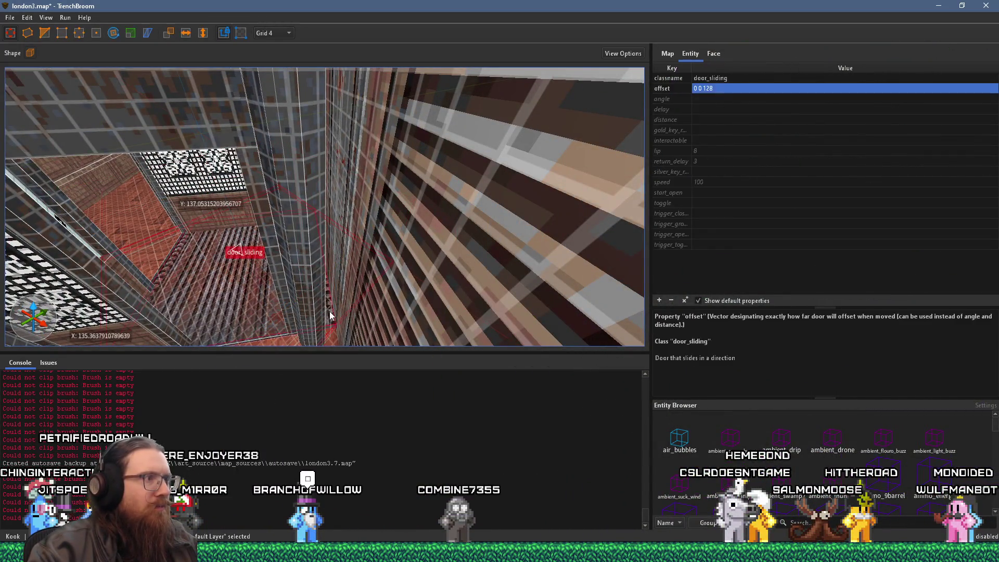
key("Escape")
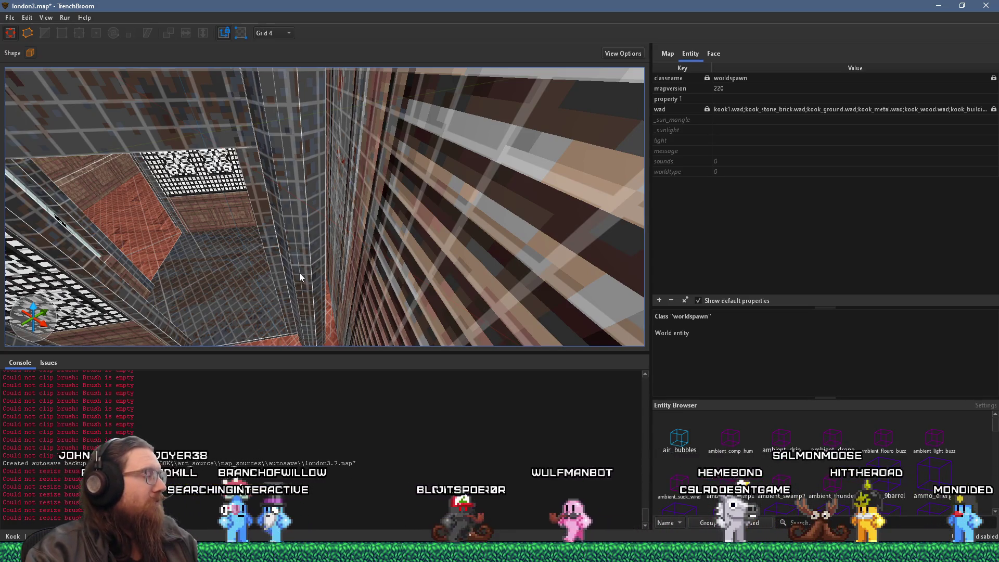
mouse_move(289, 273)
left_mouse_down()
mouse_move(216, 235)
mouse_move(338, 236)
mouse_move(316, 236)
mouse_move(318, 225)
mouse_move(404, 186)
mouse_move(339, 192)
mouse_move(301, 212)
mouse_move(312, 238)
mouse_move(339, 246)
mouse_move(392, 200)
mouse_move(383, 222)
mouse_move(374, 189)
mouse_move(384, 178)
mouse_move(303, 190)
mouse_move(405, 172)
mouse_move(345, 252)
mouse_move(384, 220)
mouse_move(329, 215)
mouse_move(357, 225)
mouse_move(379, 251)
mouse_move(372, 255)
mouse_move(289, 255)
mouse_move(216, 220)
mouse_move(273, 238)
left_mouse_up()
Back in the editor, select the sliding door to show offset 0 0 128 and speed 100.
key("alt+Tab")
key("Escape")
left_click(352, 223)
key("Escape")
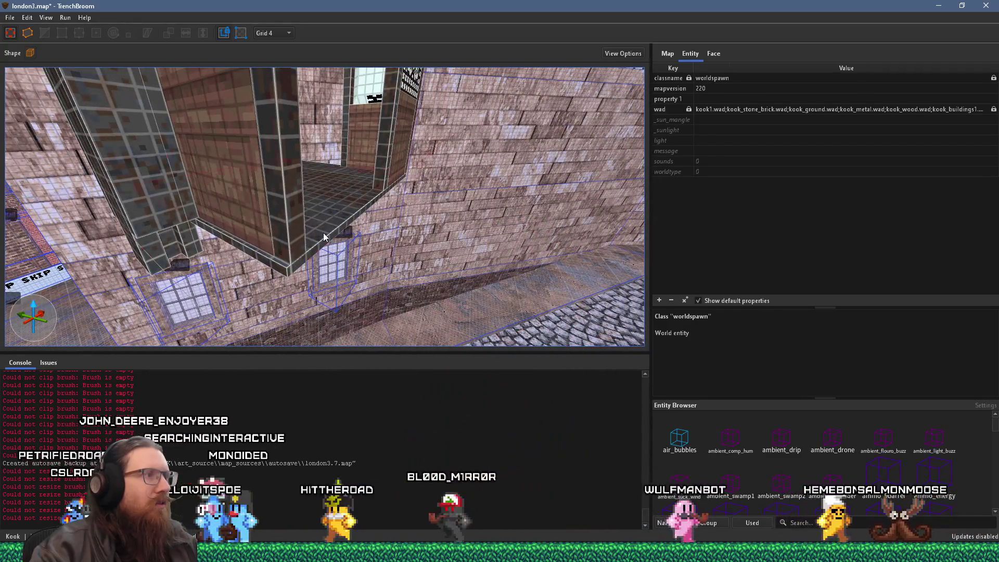
left_click(324, 237)
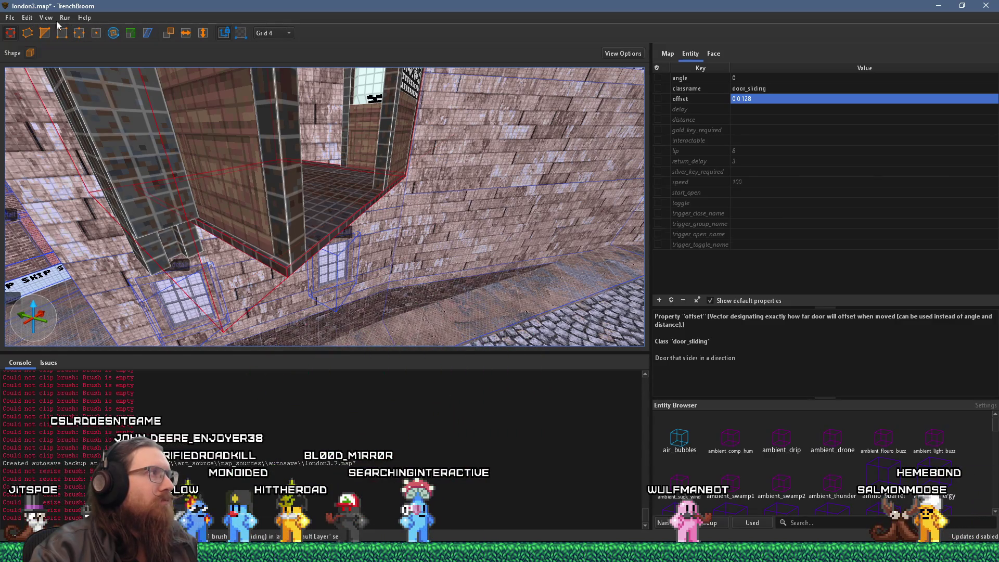
Snap the elevator door brush's vertices to the 2-unit grid and save london3.map.
left_click(27, 18)
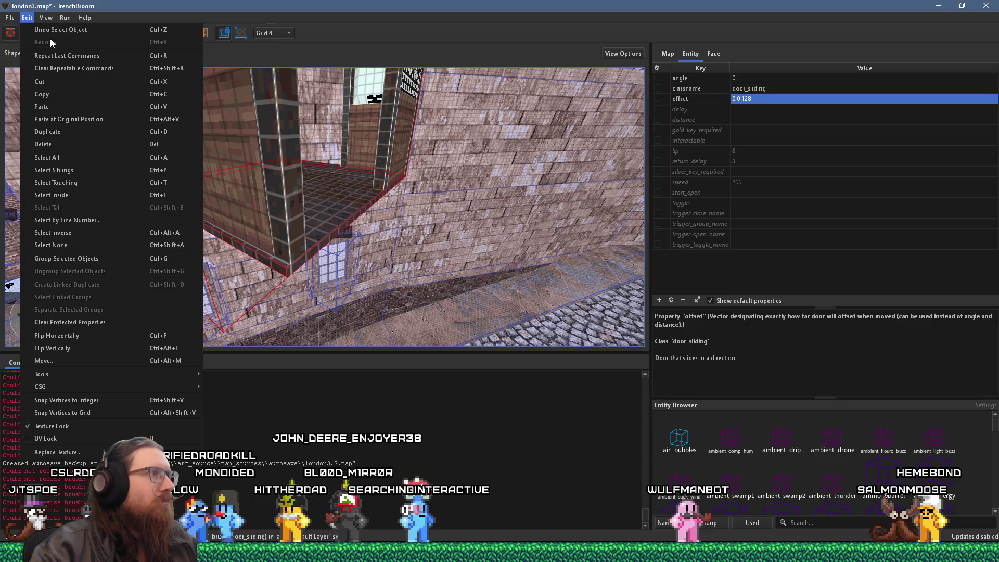
left_click(276, 34)
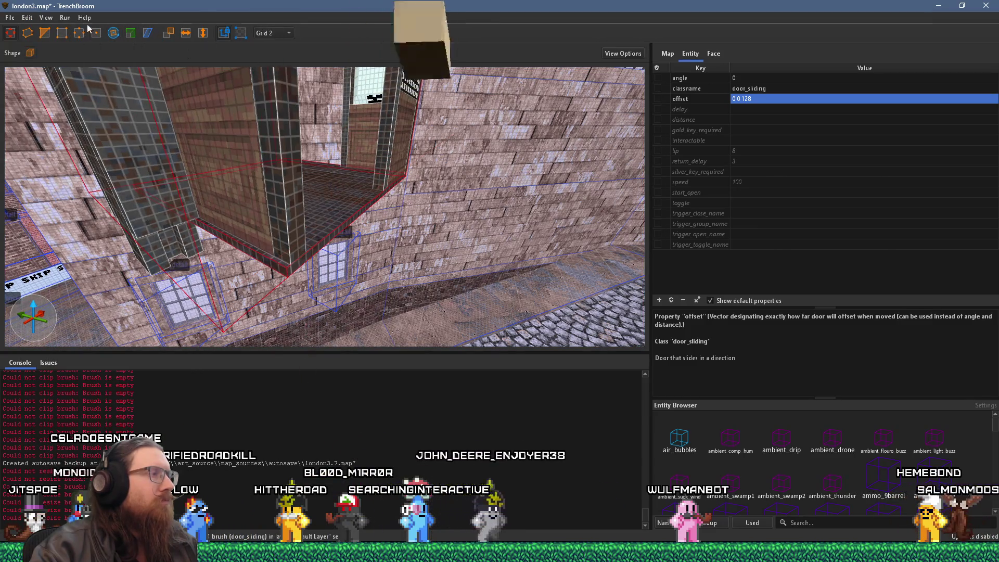
left_click(27, 18)
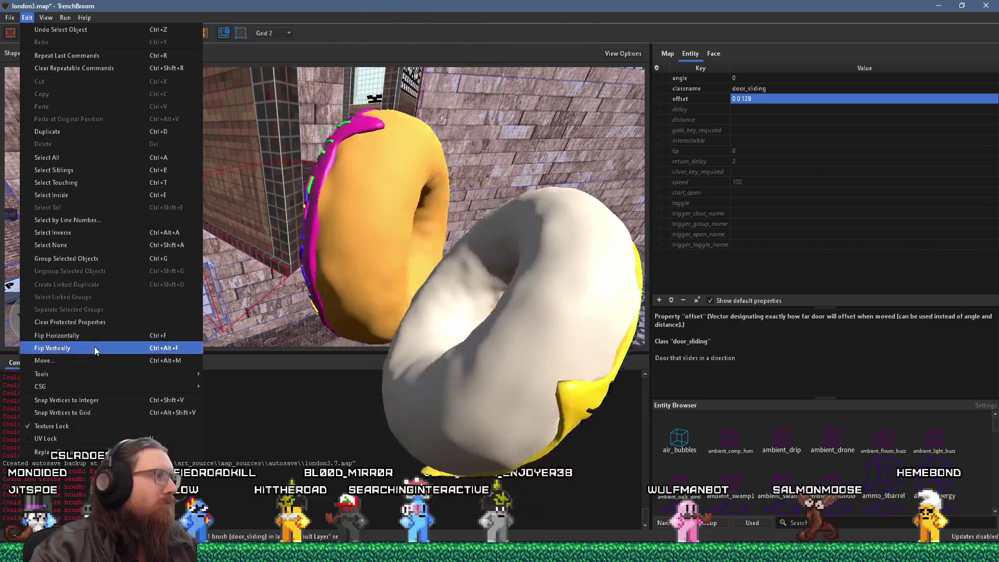
left_click(95, 350)
mouse_move(245, 226)
left_mouse_down()
mouse_move(252, 199)
mouse_move(368, 207)
mouse_move(433, 173)
mouse_move(251, 151)
left_mouse_up()
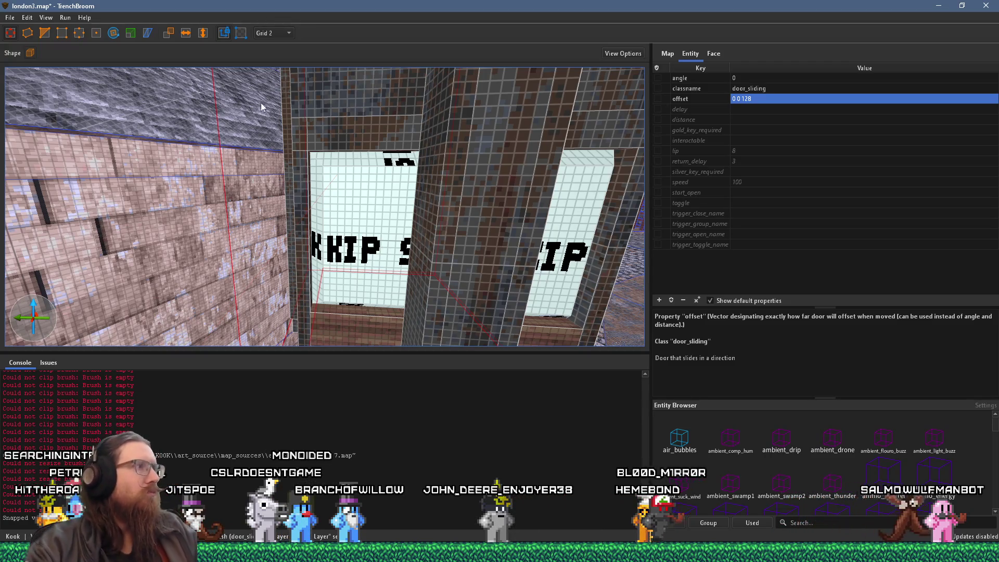
left_click(10, 18)
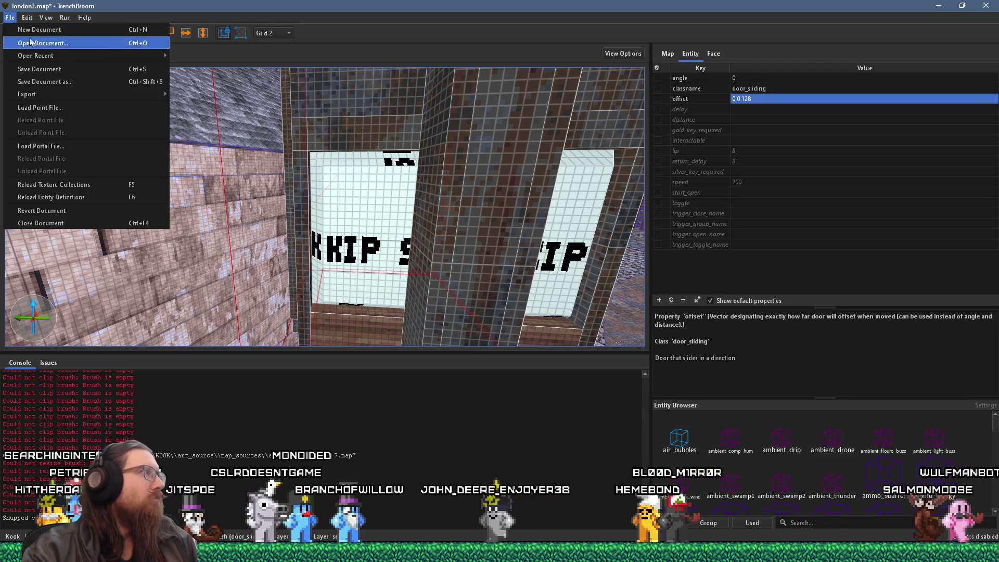
left_click(61, 73)
mouse_move(198, 139)
left_mouse_down()
mouse_move(315, 144)
mouse_move(226, 96)
mouse_move(145, 124)
mouse_move(254, 111)
mouse_move(328, 150)
left_mouse_up()
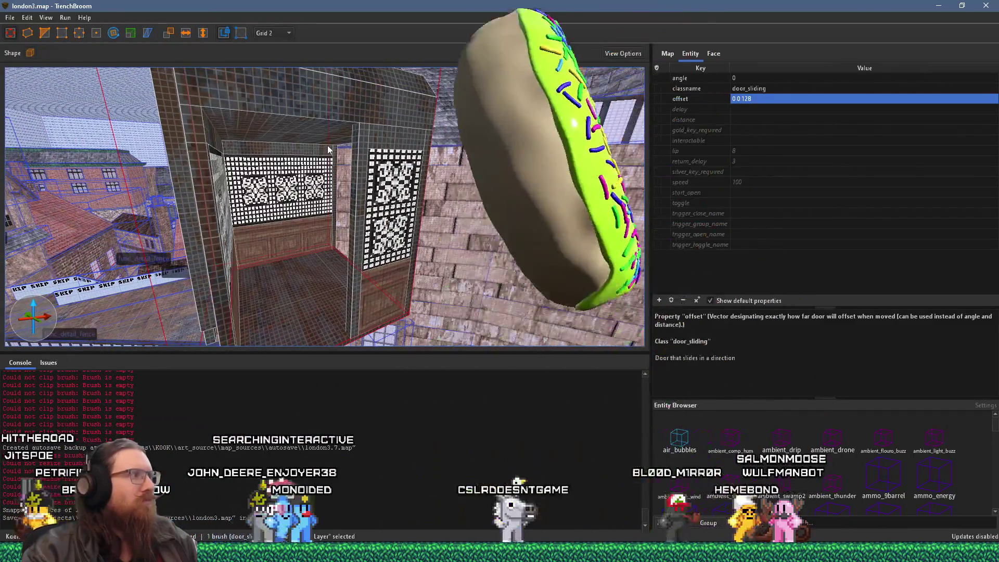
mouse_move(329, 148)
left_mouse_down()
mouse_move(310, 146)
mouse_move(207, 245)
mouse_move(197, 151)
mouse_move(228, 141)
mouse_move(199, 196)
mouse_move(143, 223)
mouse_move(142, 180)
mouse_move(189, 186)
left_mouse_up()
left_click(177, 242, "shift")
mouse_move(360, 185)
left_mouse_down()
mouse_move(305, 178)
mouse_move(180, 195)
mouse_move(227, 211)
mouse_move(248, 142)
mouse_move(372, 189)
mouse_move(406, 266)
mouse_move(379, 257)
mouse_move(373, 168)
mouse_move(419, 172)
left_mouse_up()
left_click(187, 215, "shift")
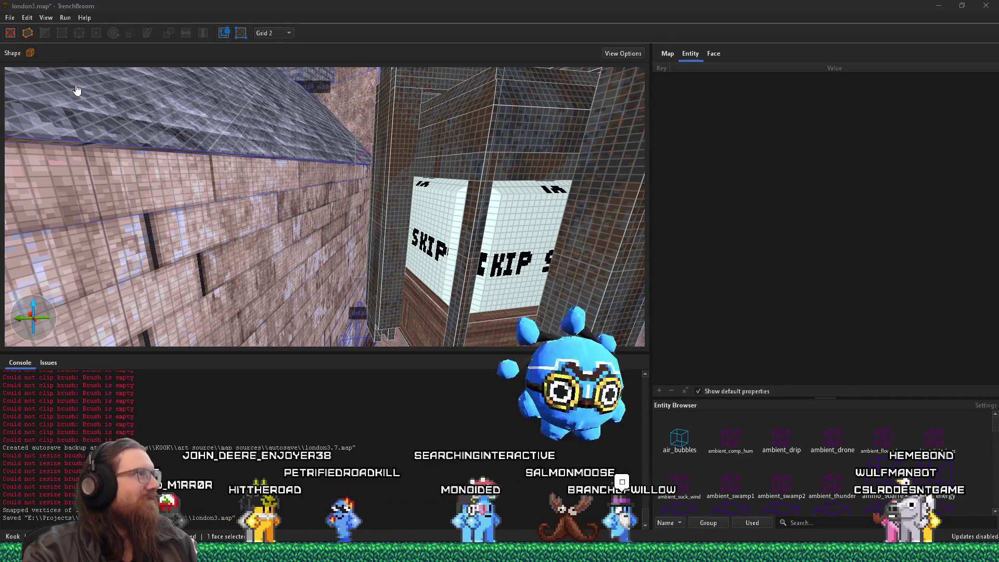
left_click(14, 17)
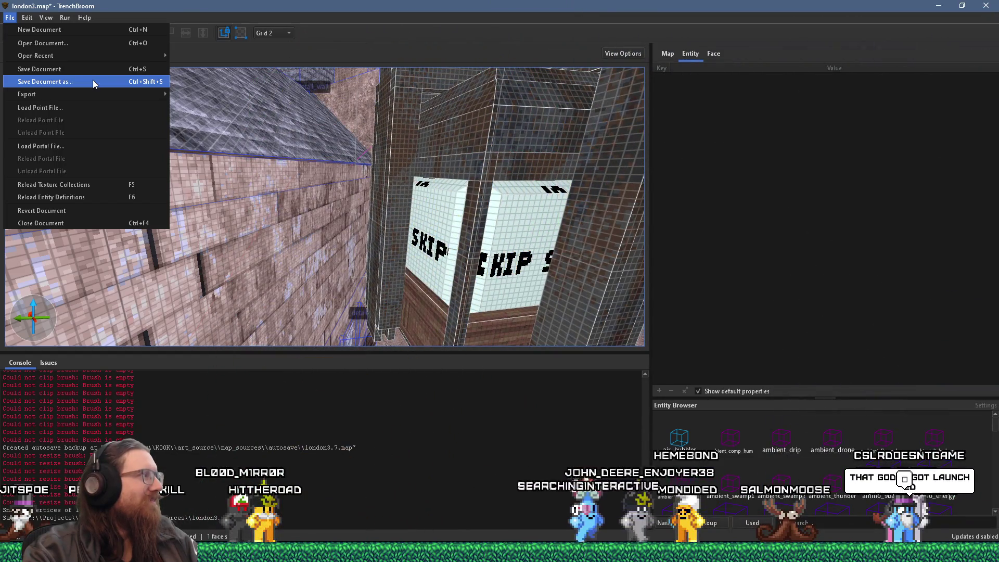
left_click(78, 70)
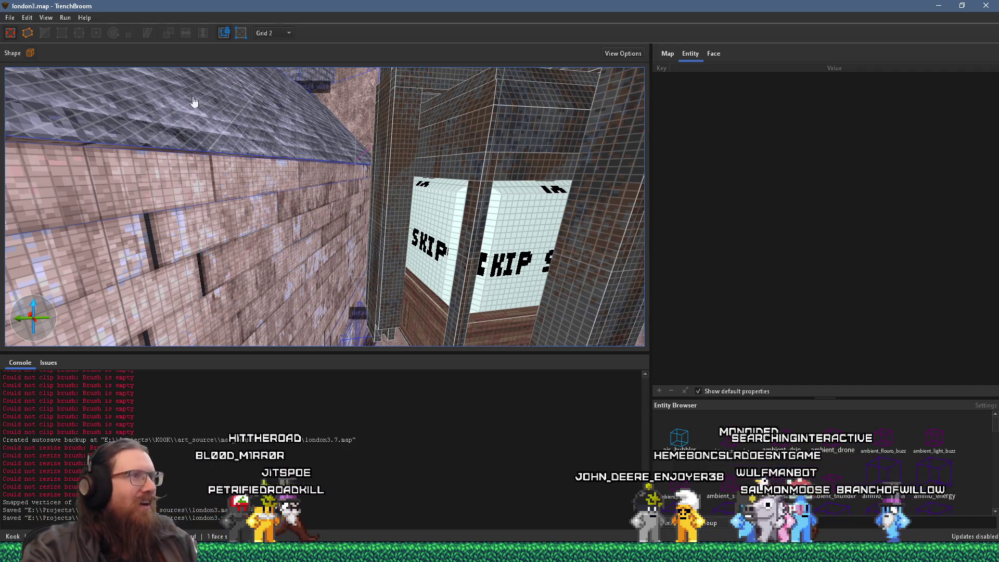
key("d")
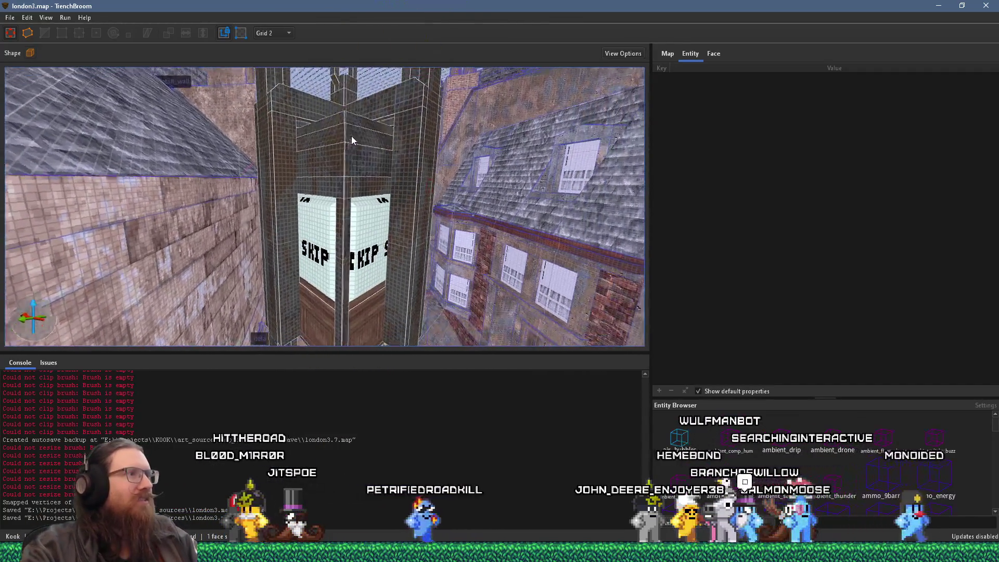
key("w")
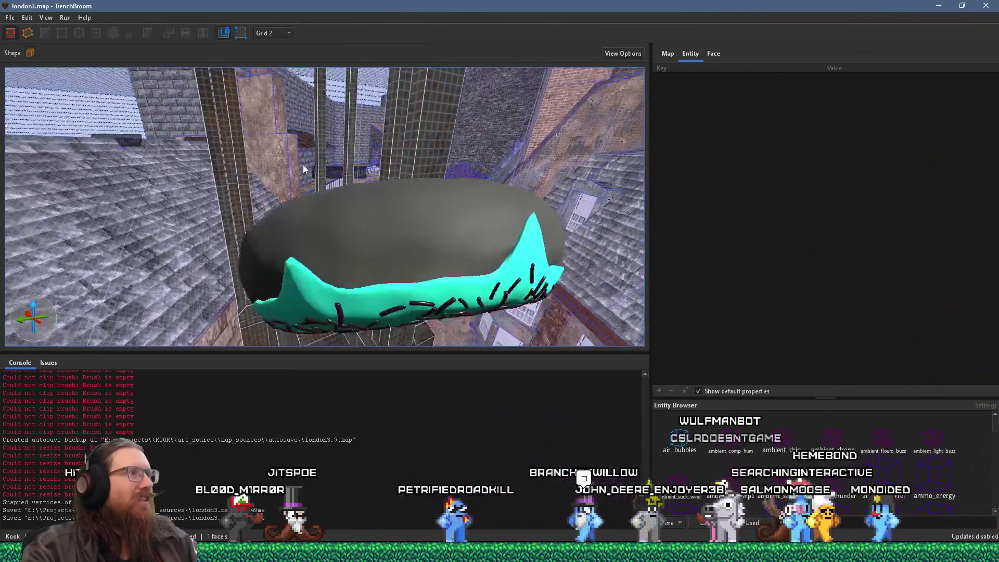
key("w")
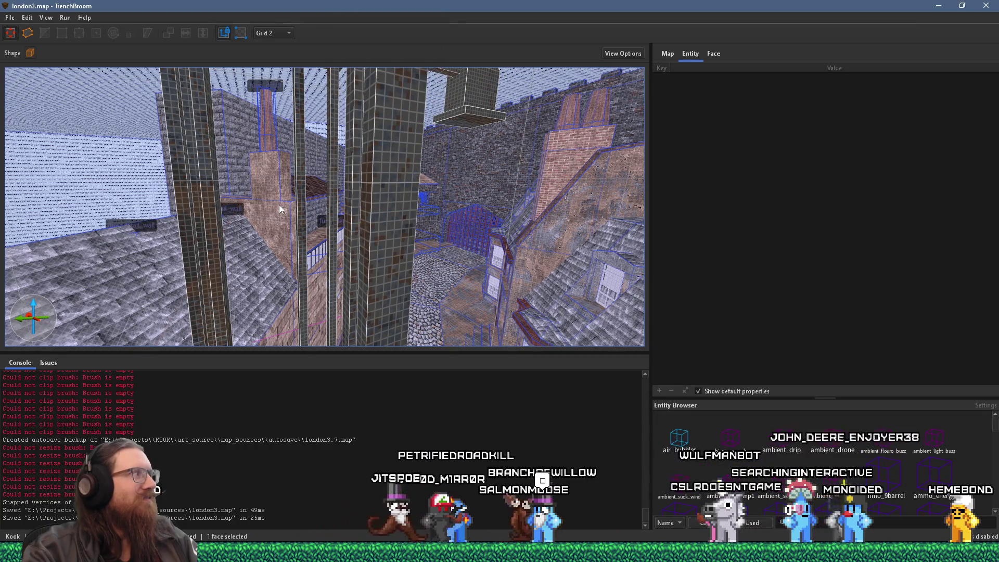
key("s")
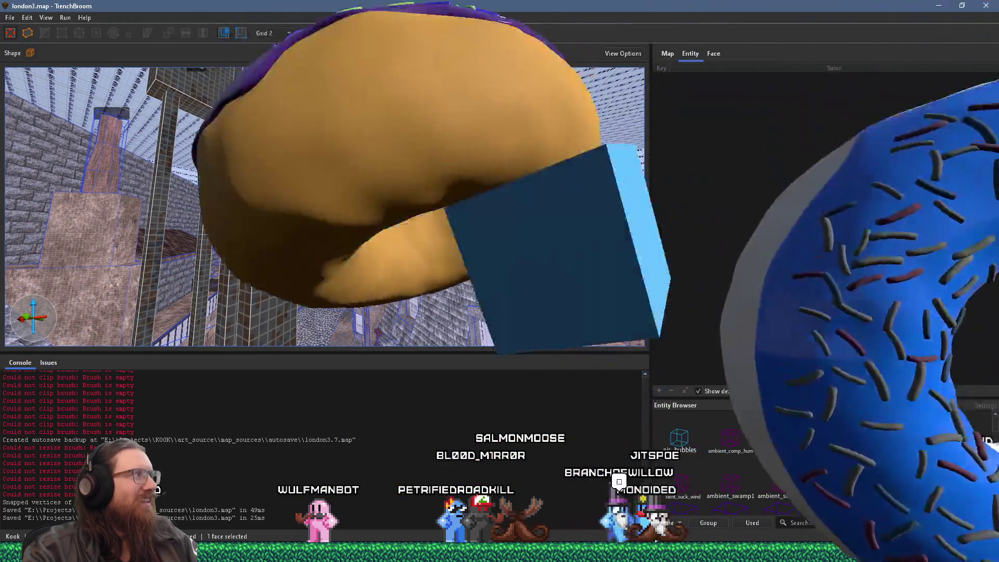
key("w")
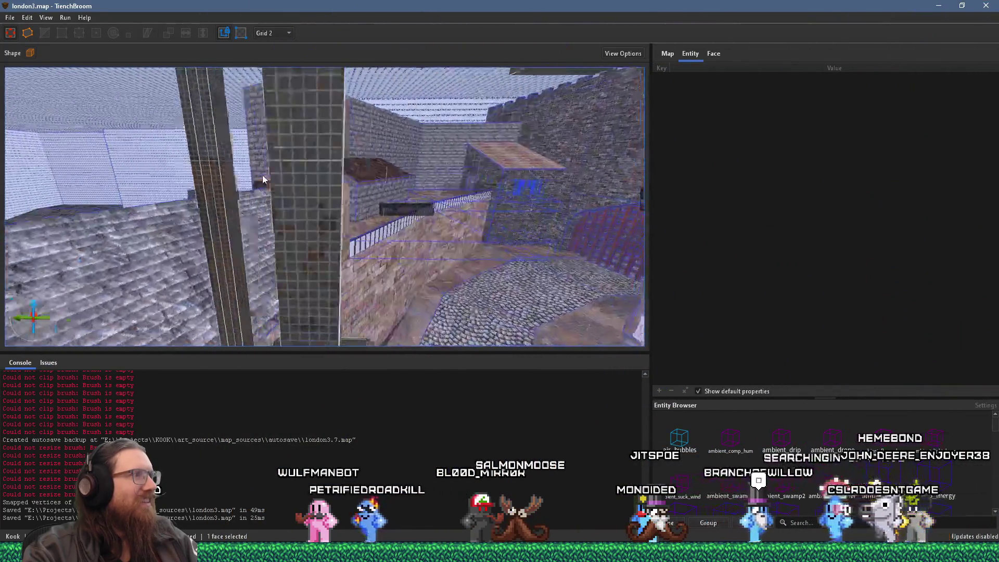
Fly the camera through the lattice-walled room and back out past the lantern cage and rooftops.
key("w")
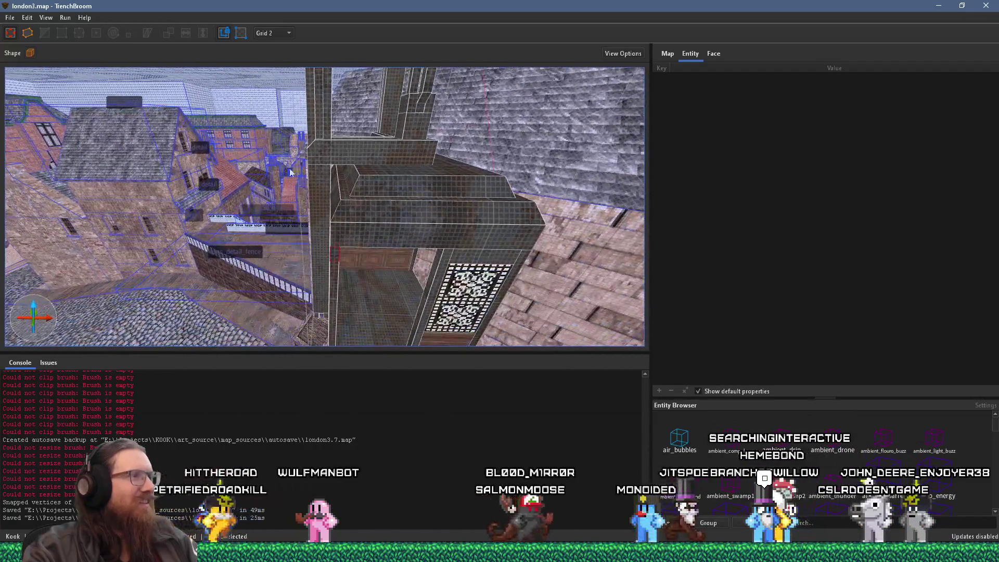
left_click_drag(263, 146, 270, 124)
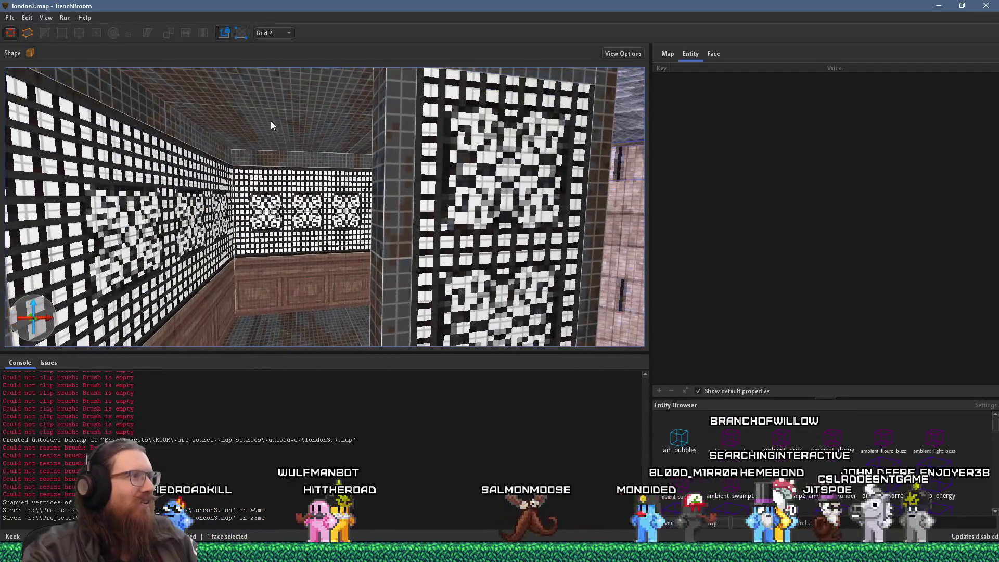
key("s")
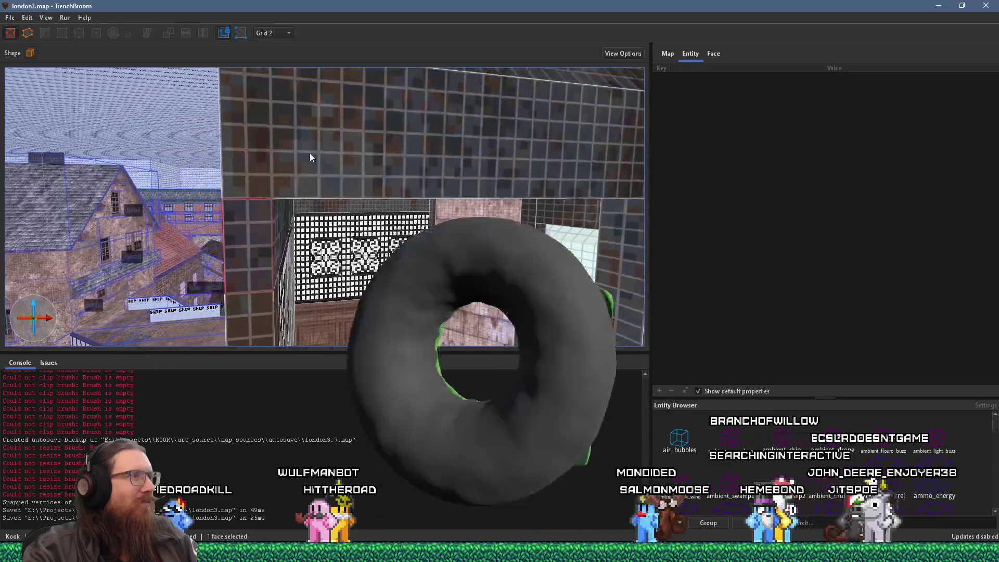
key("w")
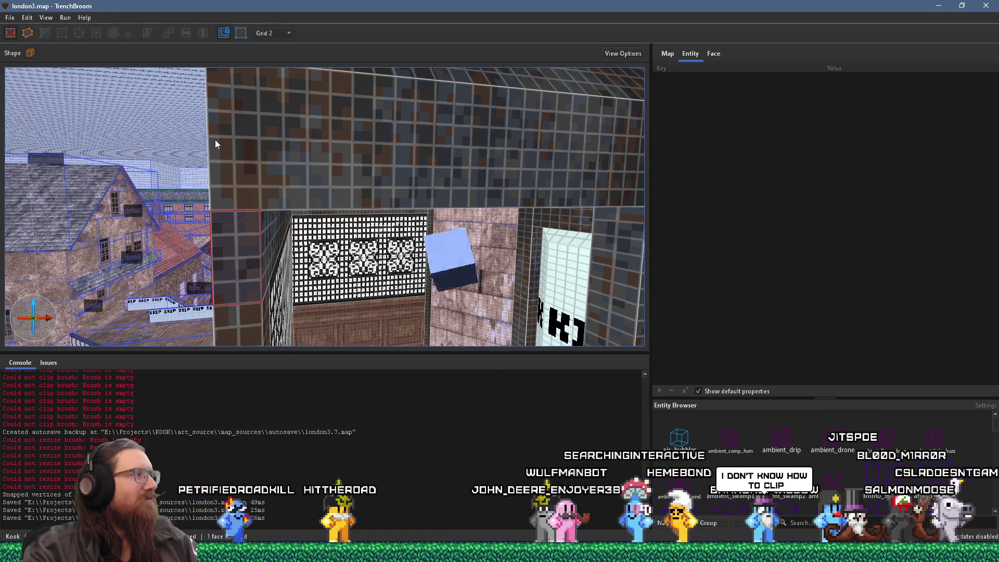
key("w")
key("s")
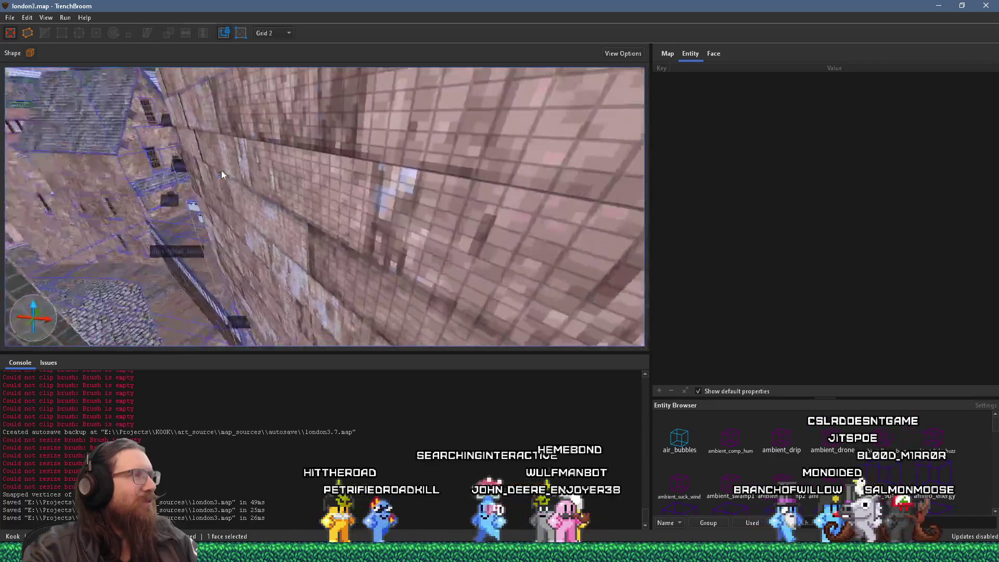
key("Escape")
key("w")
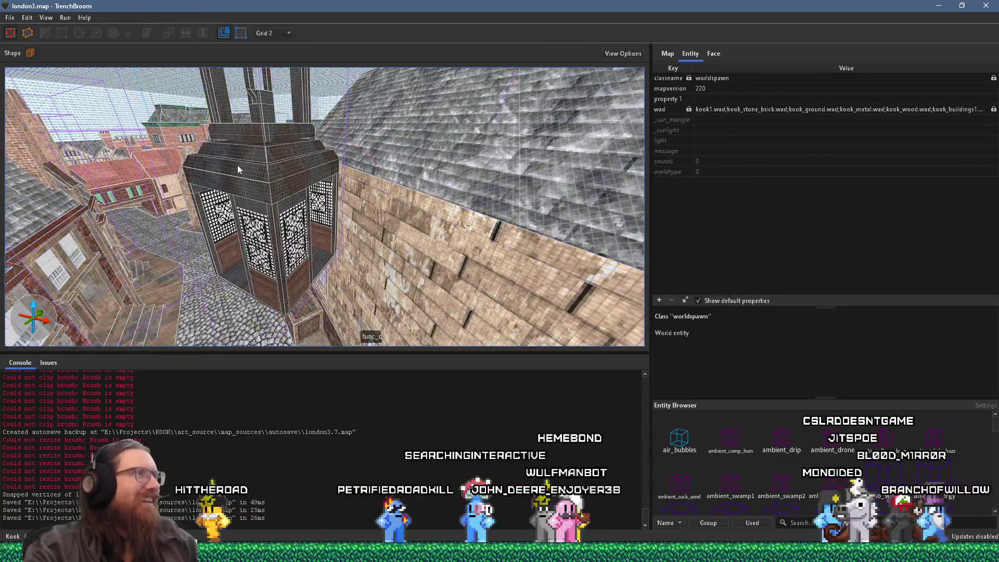
key("s")
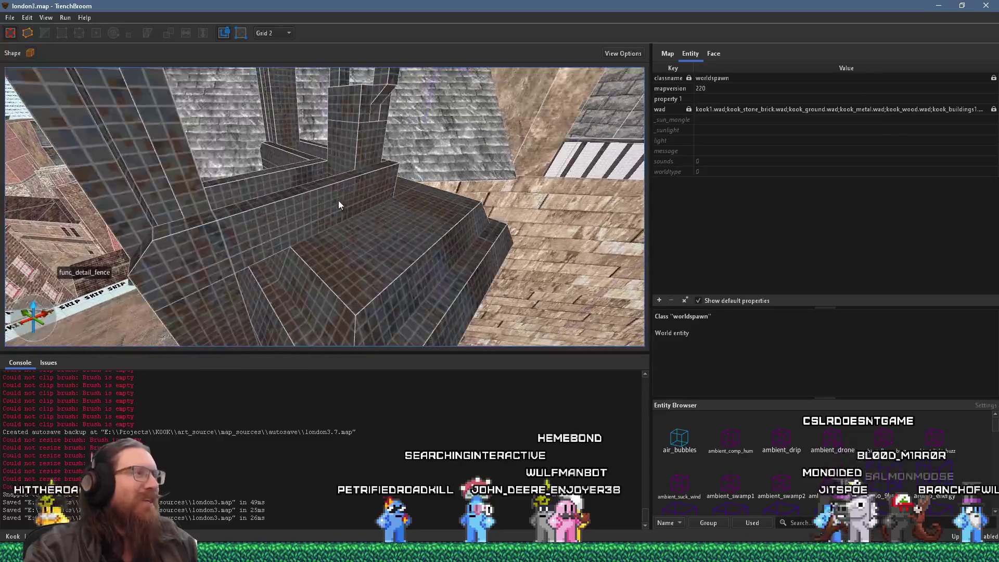
key("a")
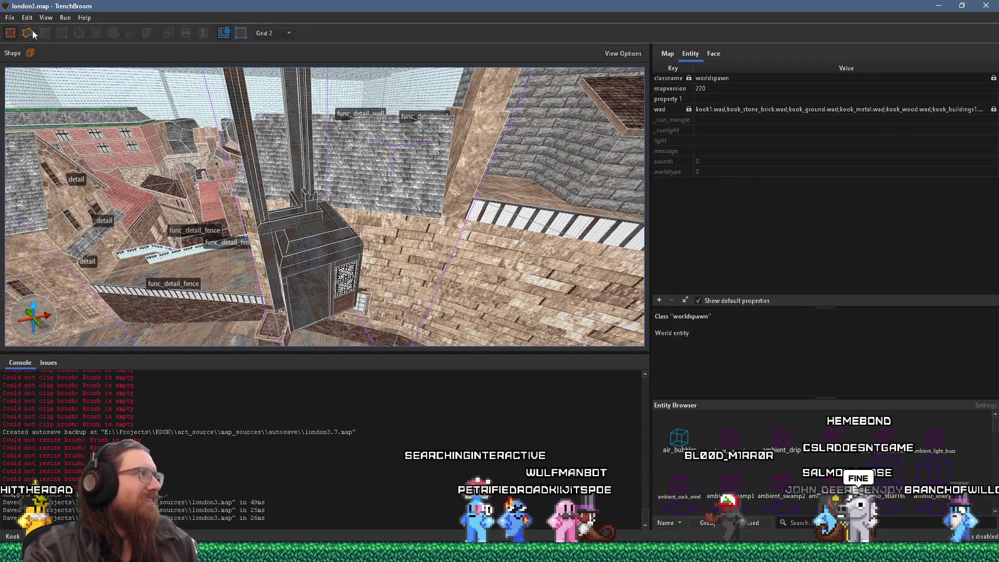
Save london3.map and select the elevator cage entity.
left_click(9, 18)
left_click(37, 69)
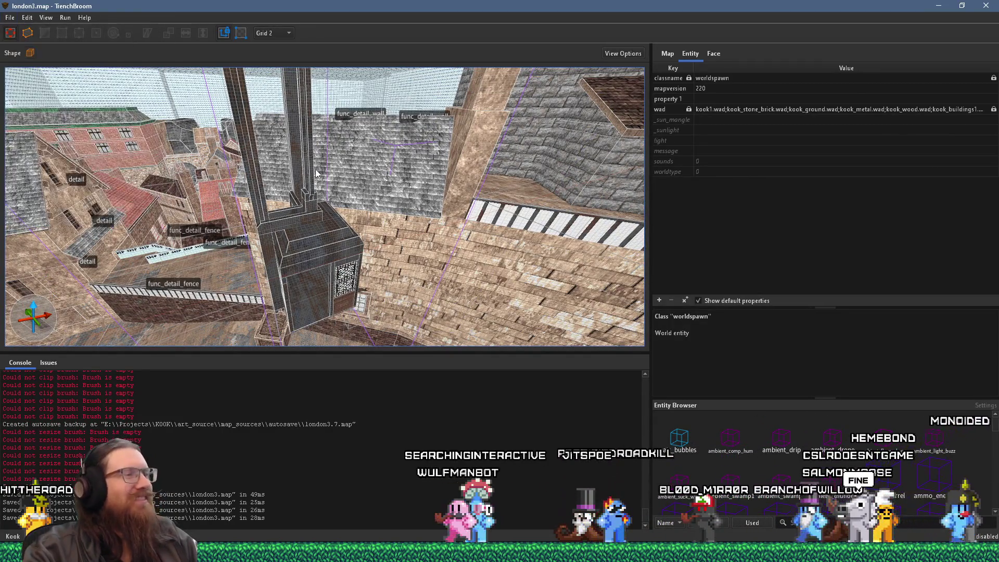
mouse_move(316, 174)
left_mouse_down()
mouse_move(248, 231)
mouse_move(279, 195)
mouse_move(304, 20)
left_mouse_up()
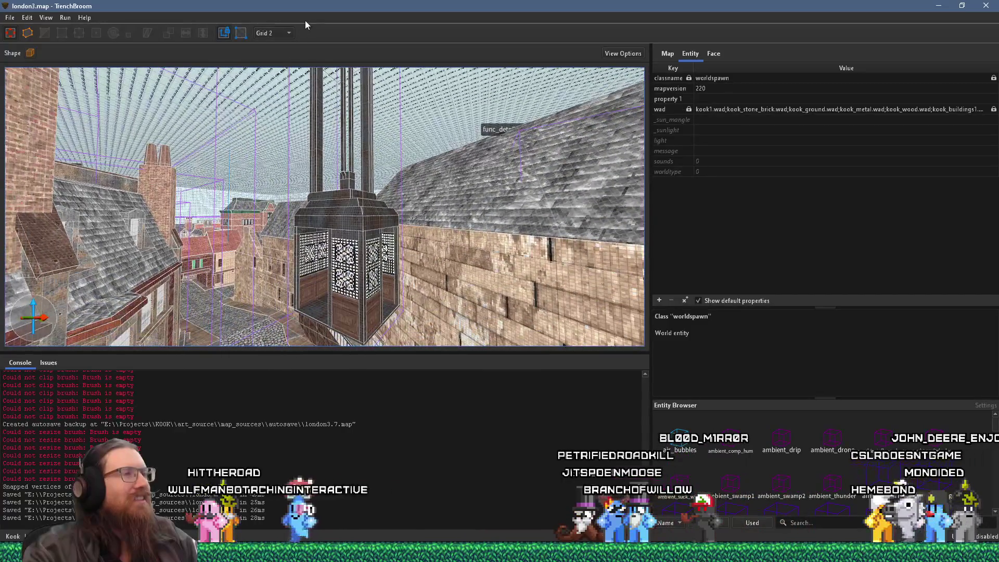
left_click(371, 221)
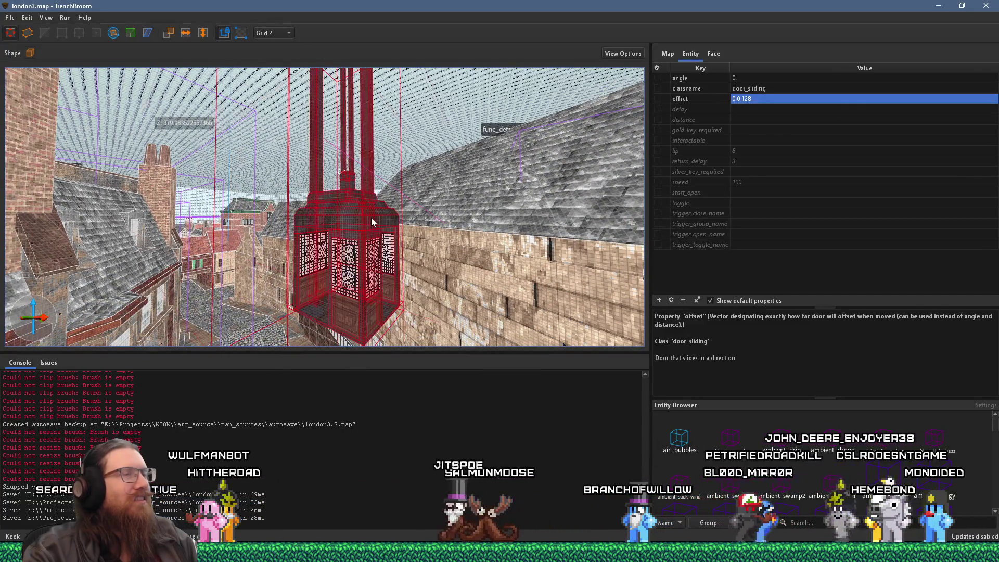
Create a new layer named noexport in the Map layers list.
left_click(667, 54)
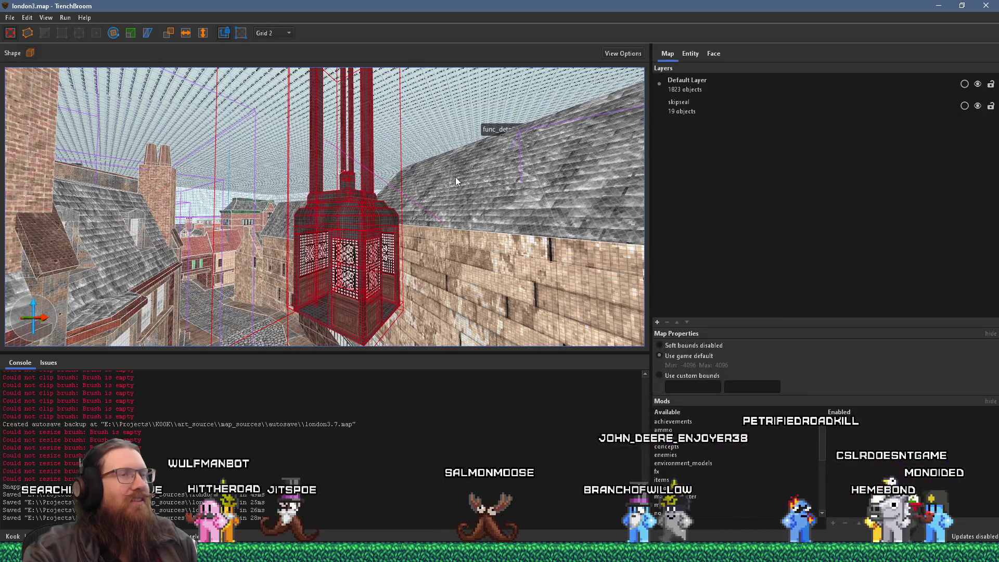
left_click_drag(345, 130, 533, 281)
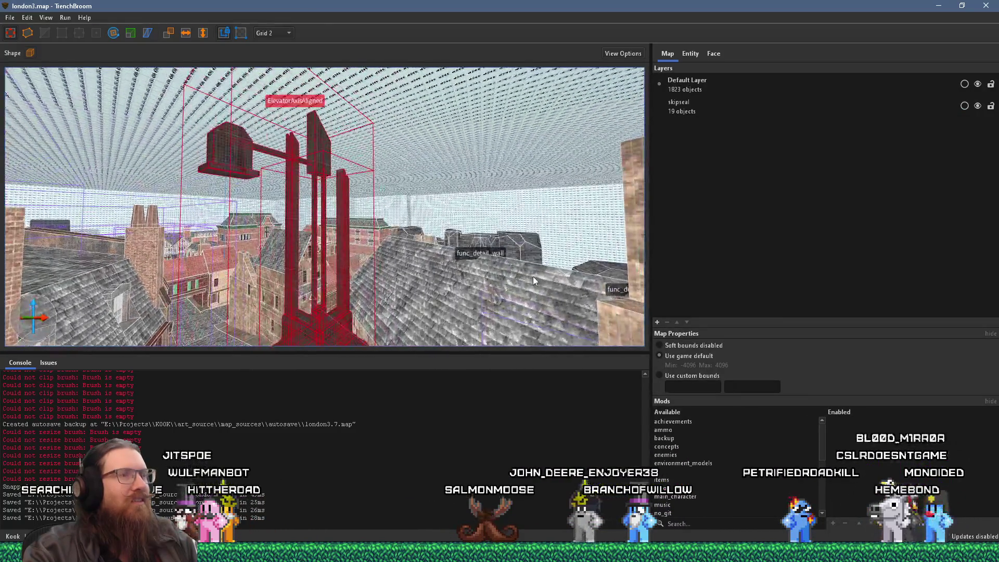
left_click(657, 322)
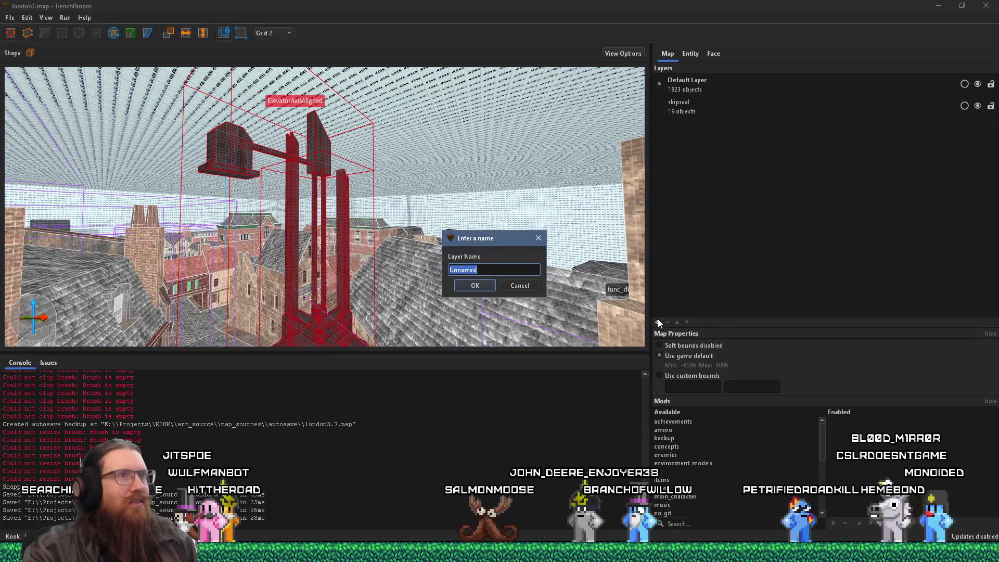
type("noexport")
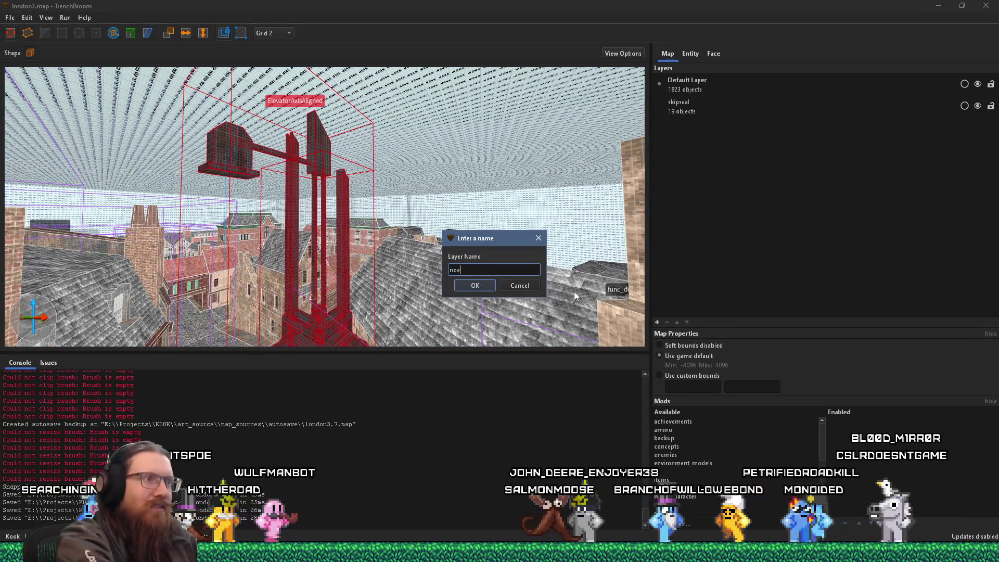
key("Return")
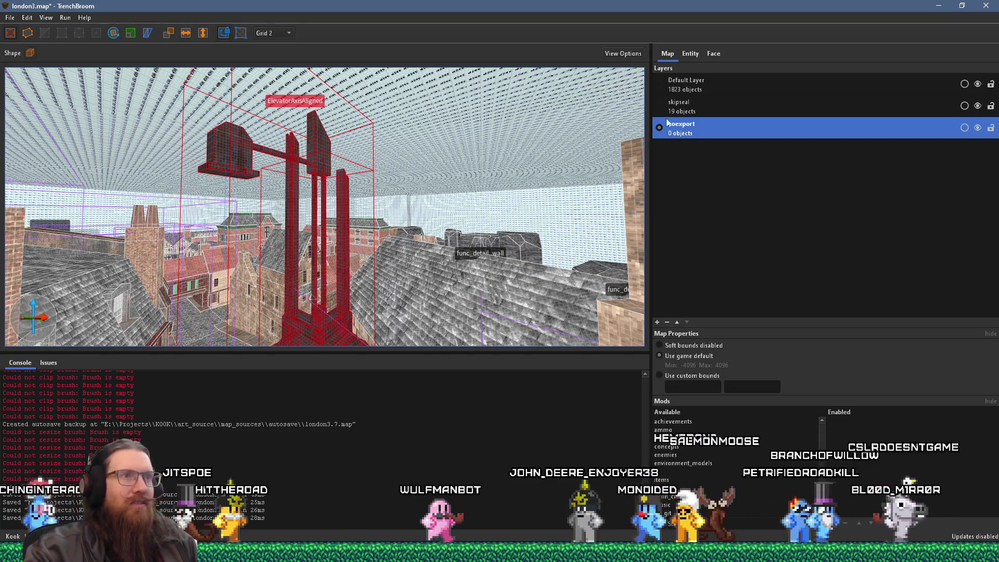
Move the elevator into the noexport layer, omit that layer from export, and deselect.
right_click(672, 130)
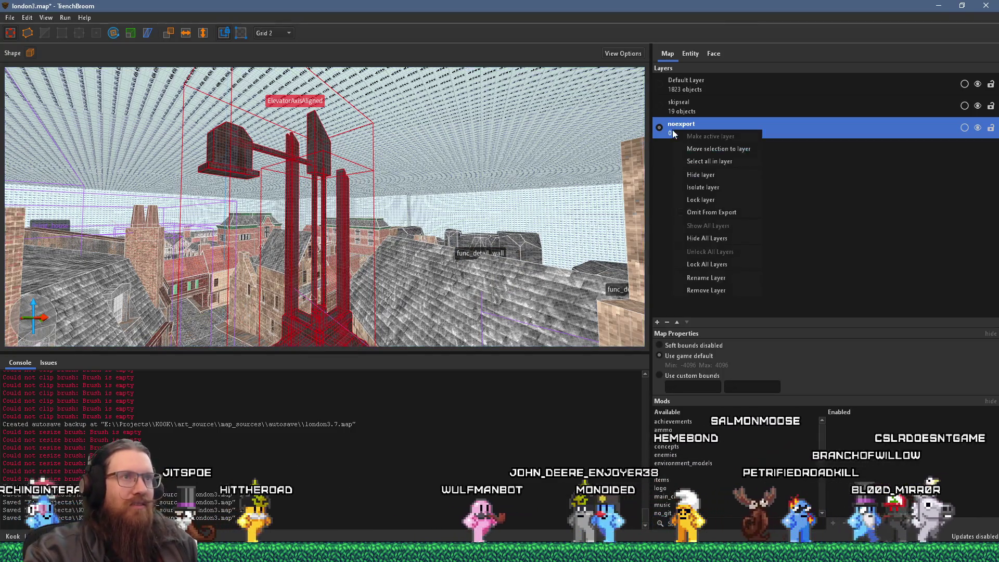
left_click(735, 149)
left_click(963, 127)
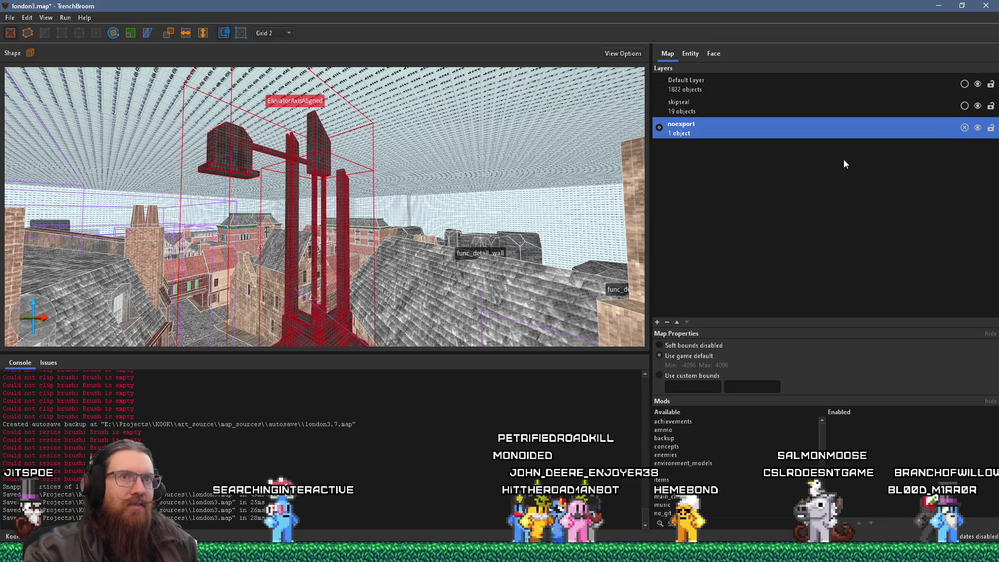
key("ctrl+u")
key("Escape")
left_click_drag(435, 223, 340, 152)
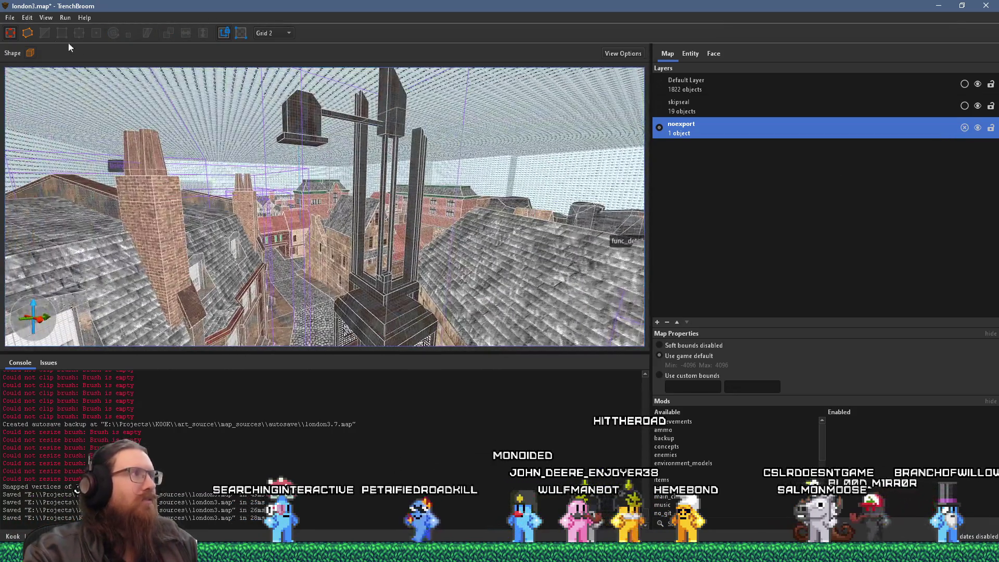
Save london3.map and glance at the compile settings without compiling.
left_click(11, 19)
left_click(43, 70)
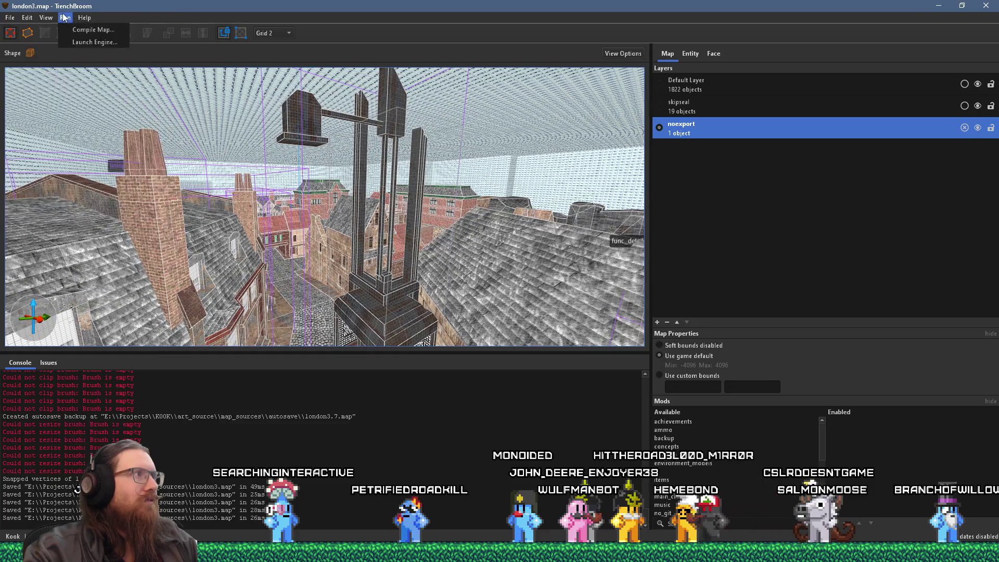
left_click(75, 29)
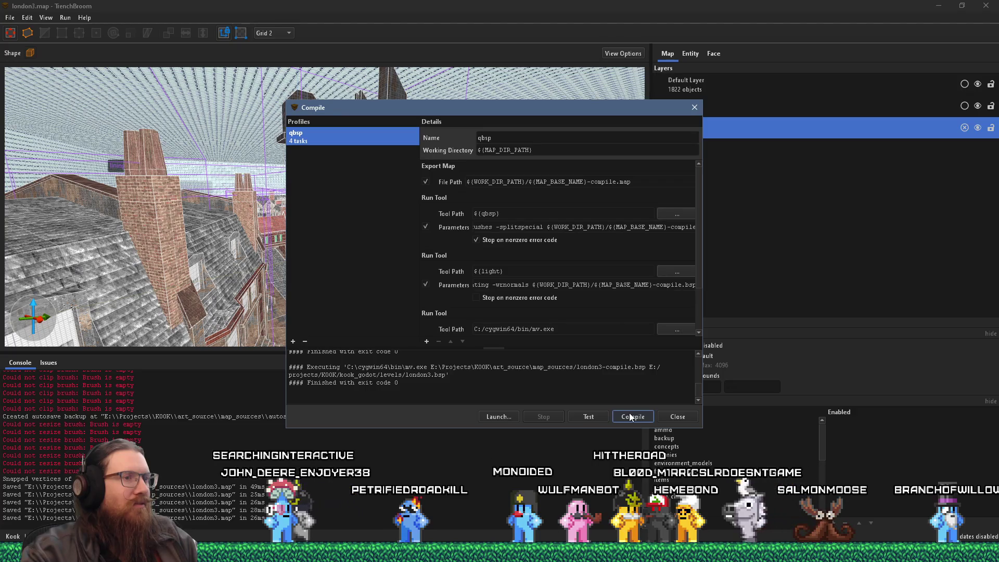
left_click(675, 416)
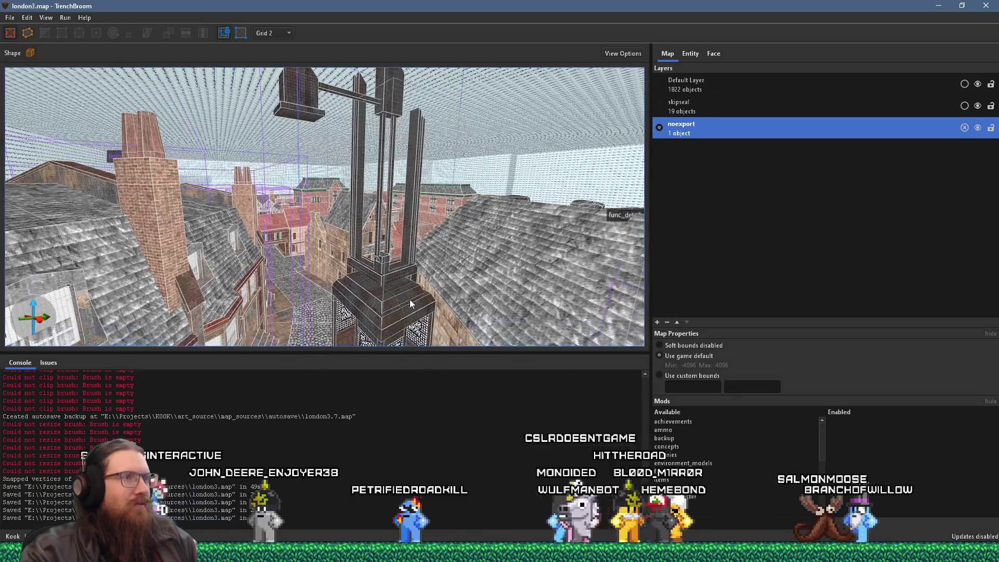
Select the door_sliding elevator entity and inspect its classname and angle properties.
left_click(410, 304)
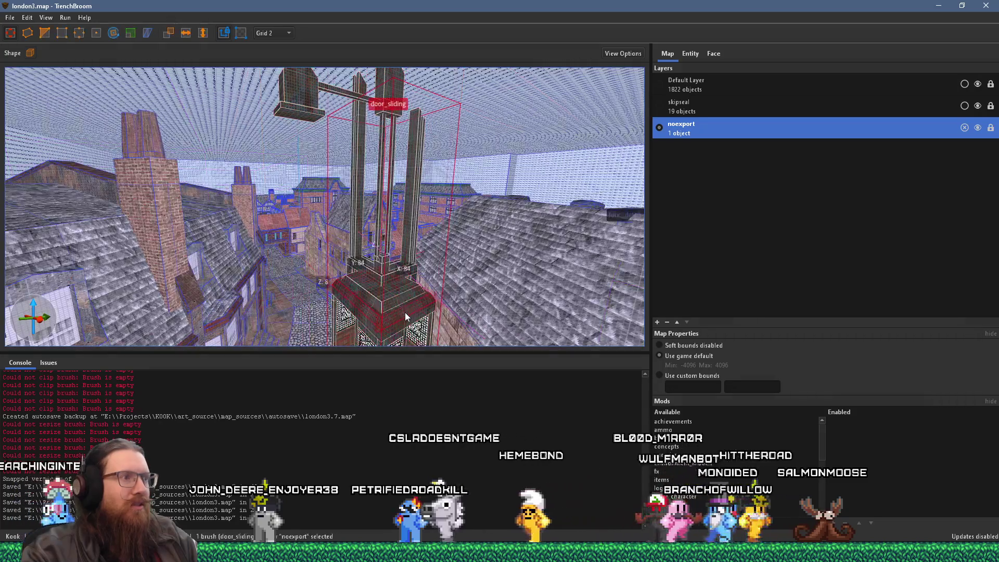
double_click(406, 316)
left_click(690, 54)
left_click(709, 89)
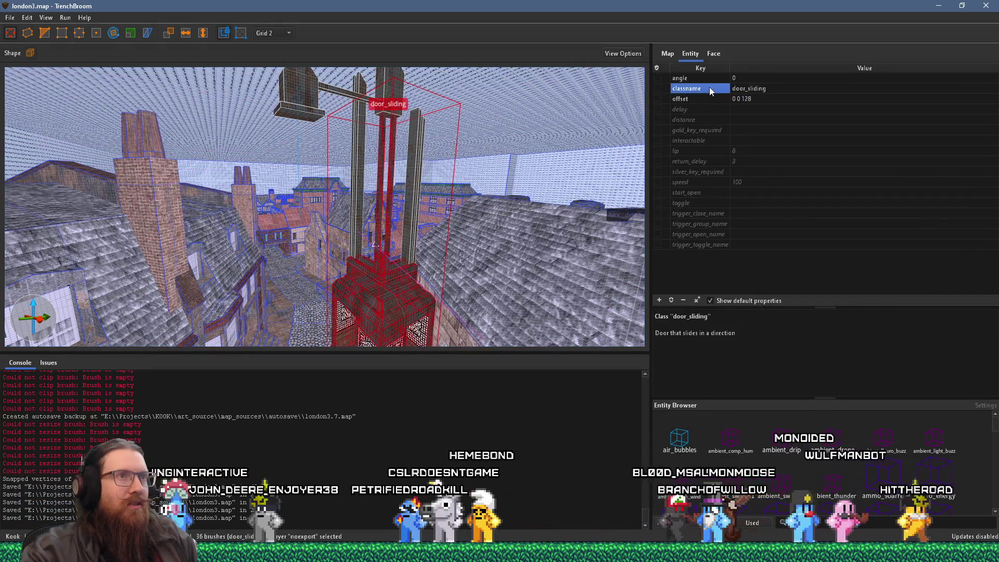
left_click(694, 78)
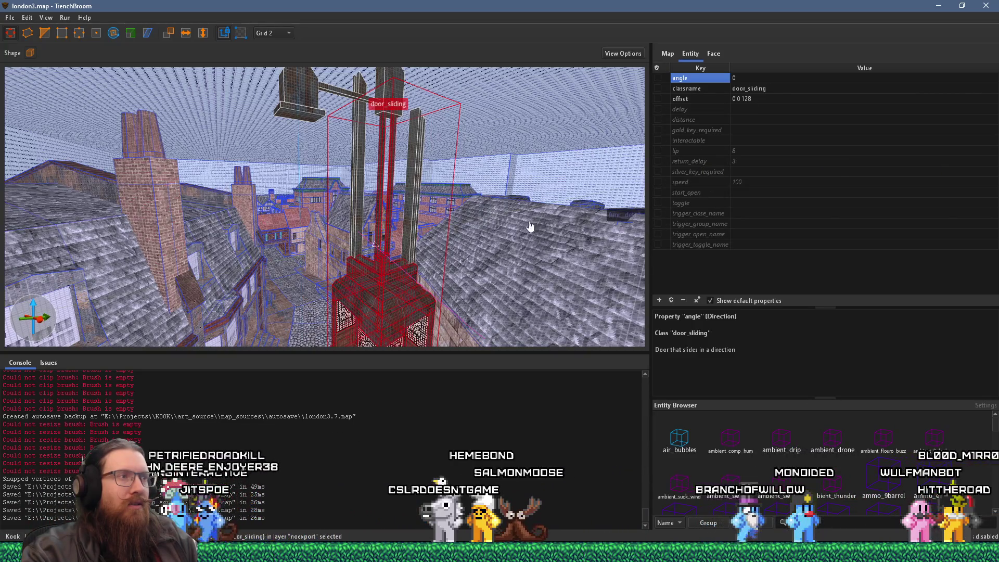
Compile london3 with the qbsp profile to exit code 0, then close the compile window.
left_click(10, 19)
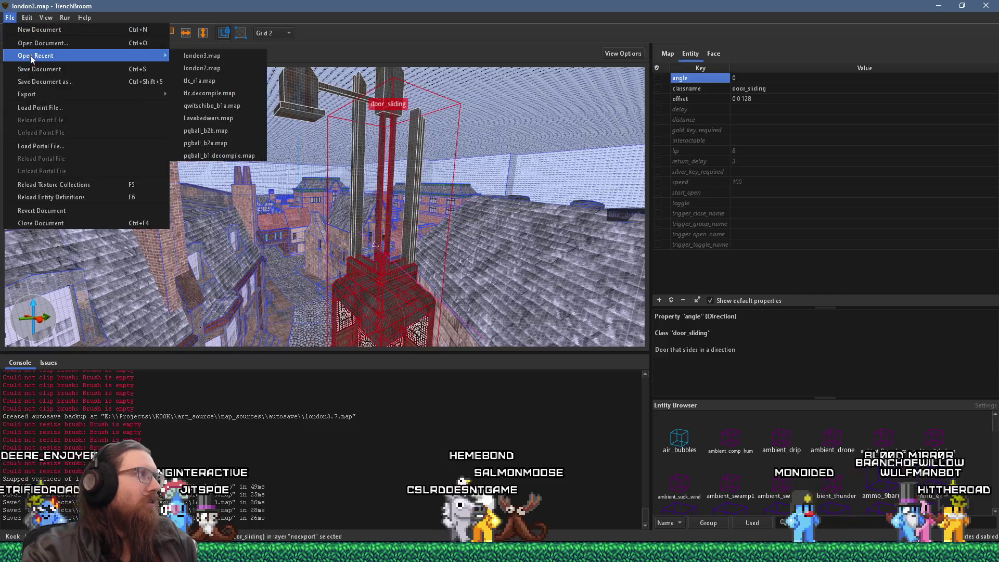
left_click(73, 30)
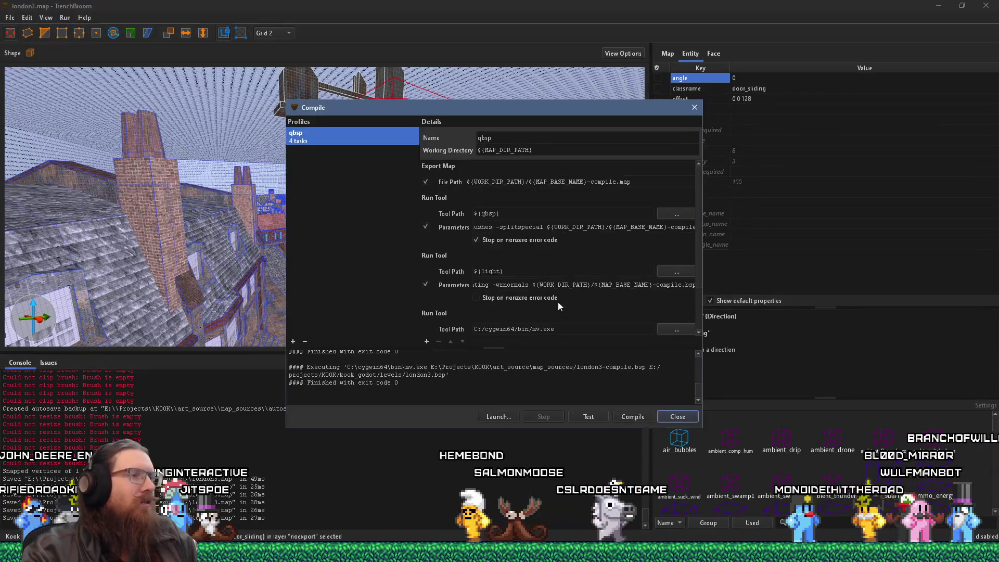
left_click(646, 417)
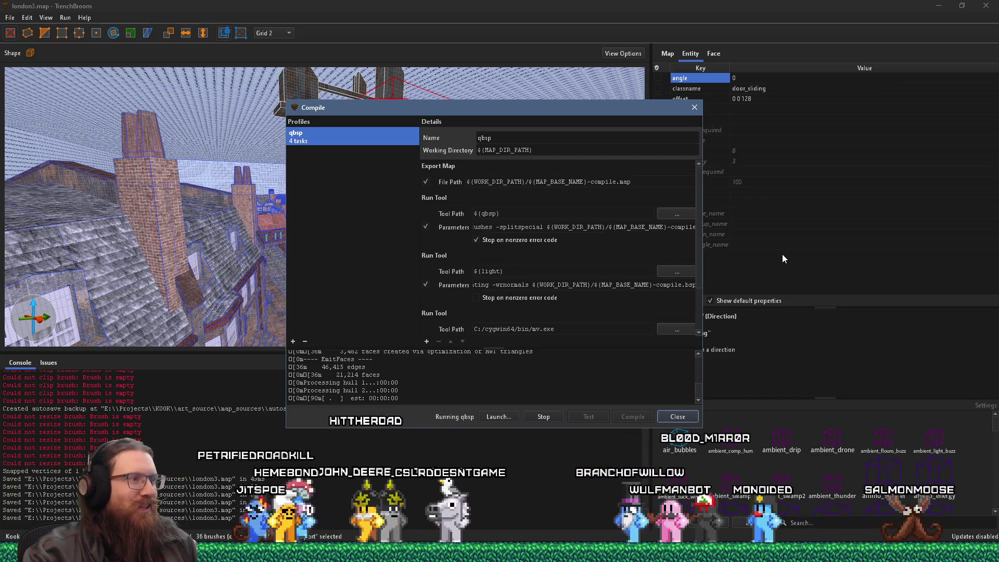
left_click(638, 24)
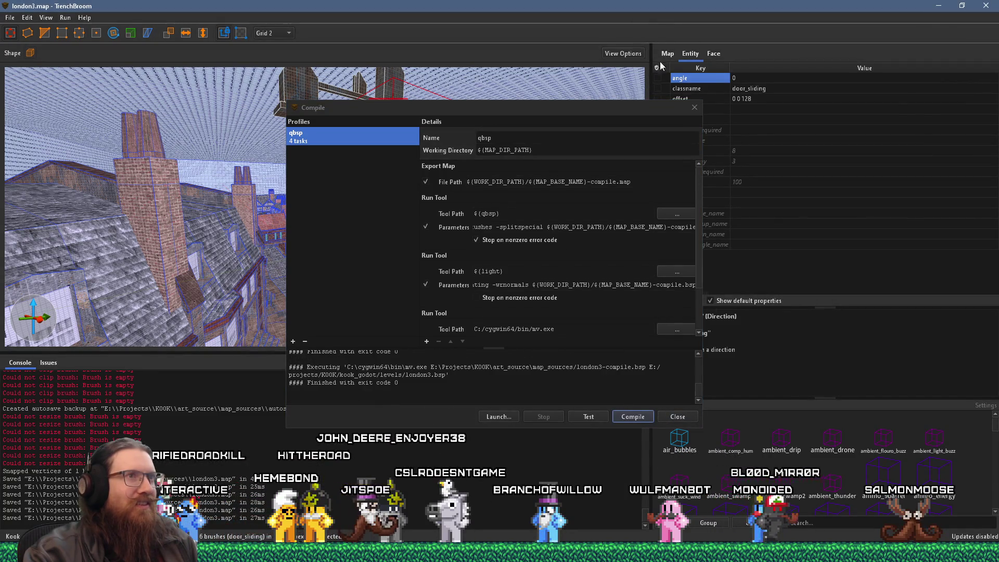
mouse_move(632, 109)
left_mouse_down()
mouse_move(485, 128)
mouse_move(583, 139)
left_mouse_up()
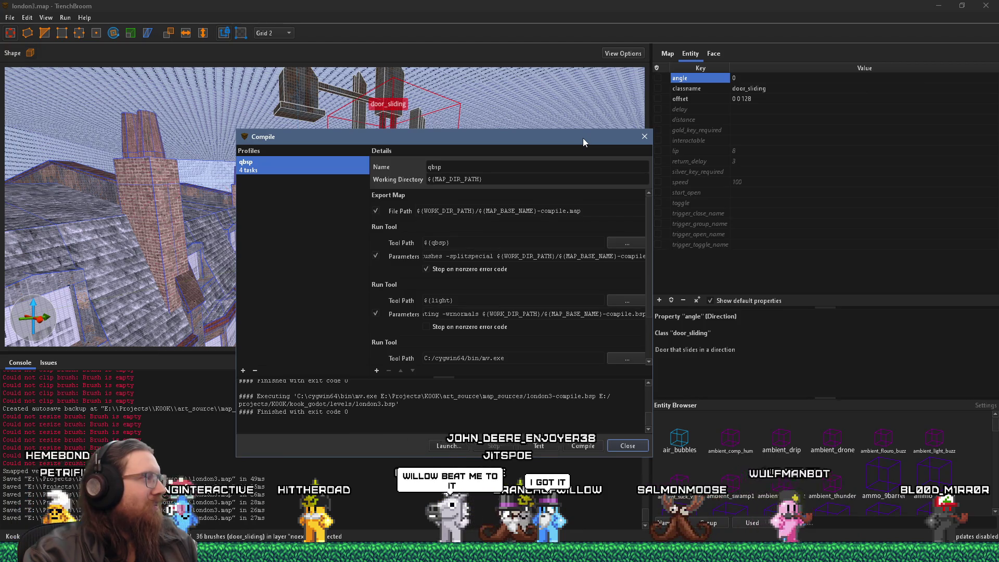
left_click(645, 136)
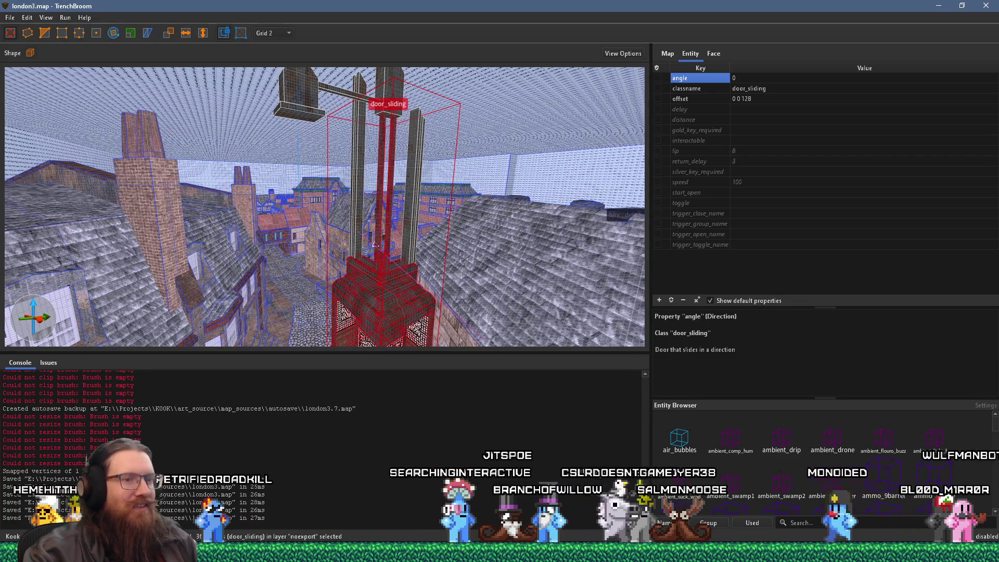
Fly the view toward the cage by the brick wall, then bring Godot's main_scene to front.
key("alt+Tab")
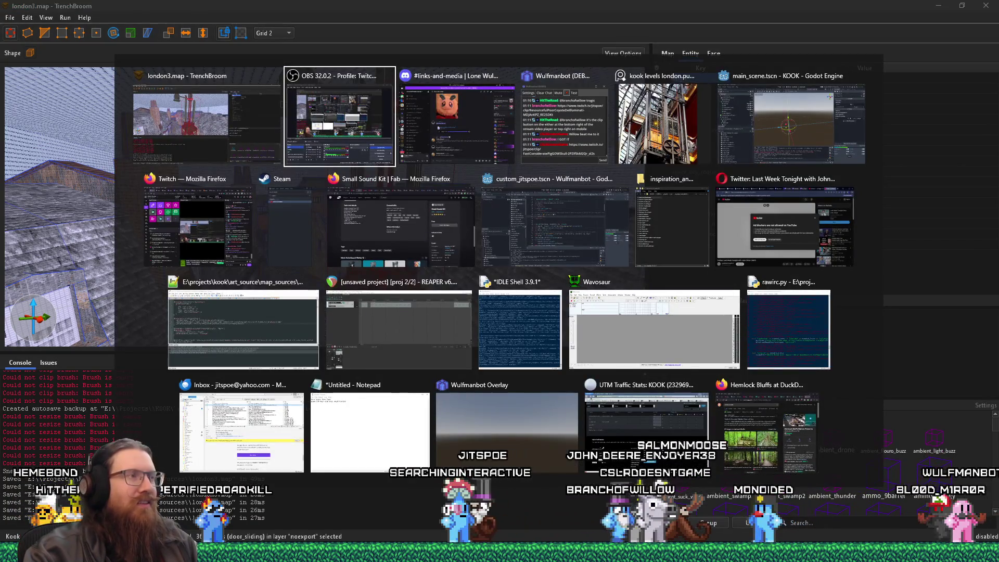
key("alt+shift+Tab")
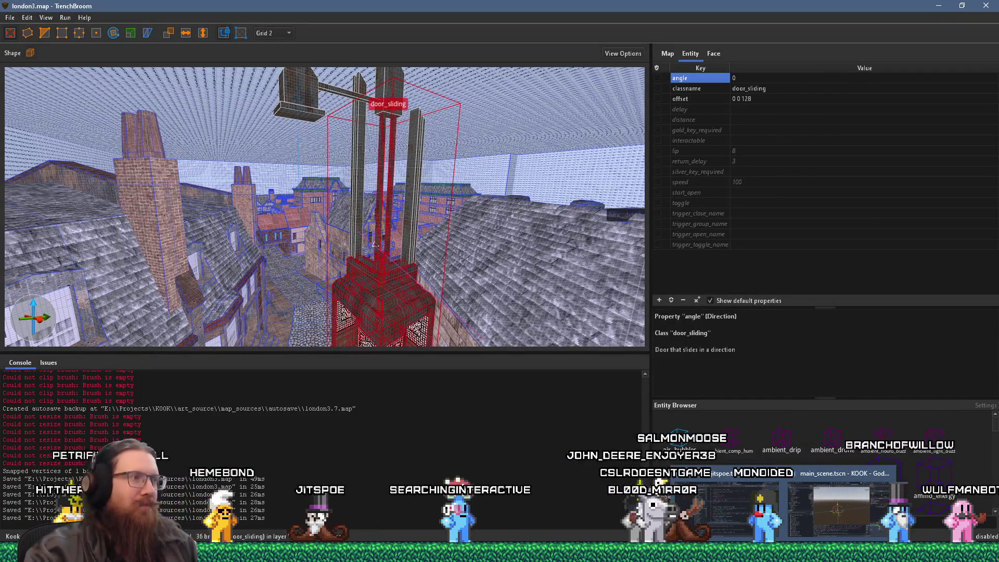
key("w")
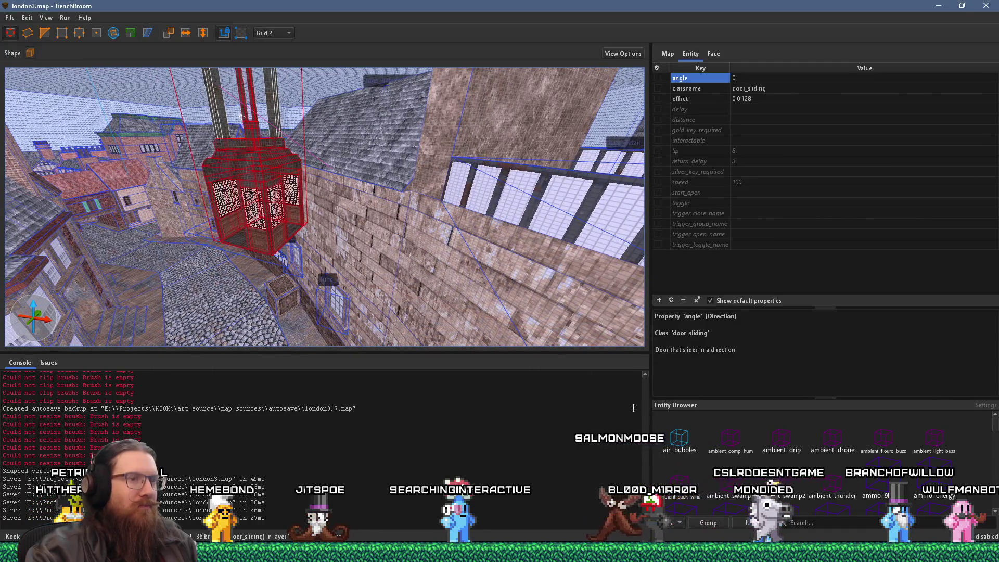
left_click(832, 552)
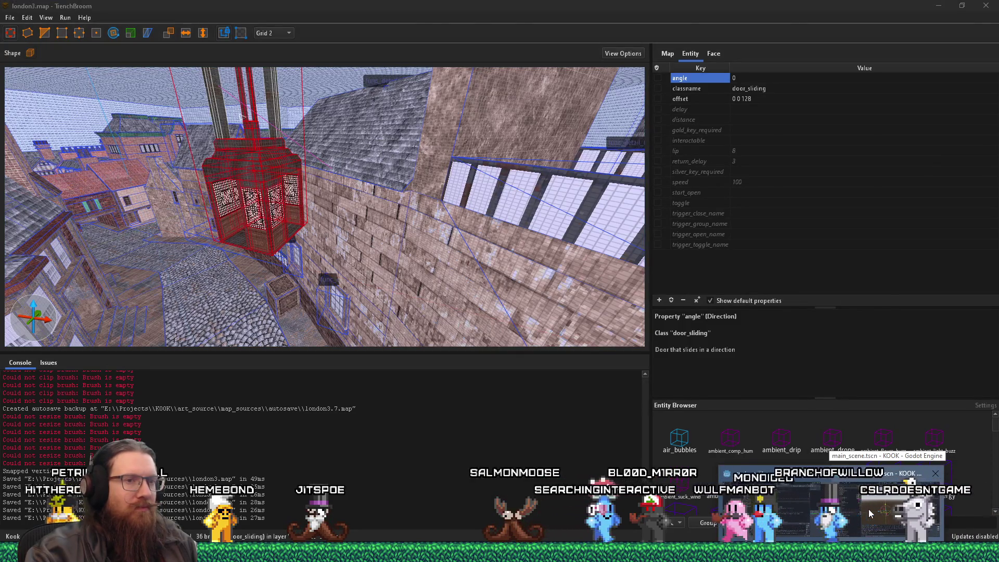
left_click(869, 509)
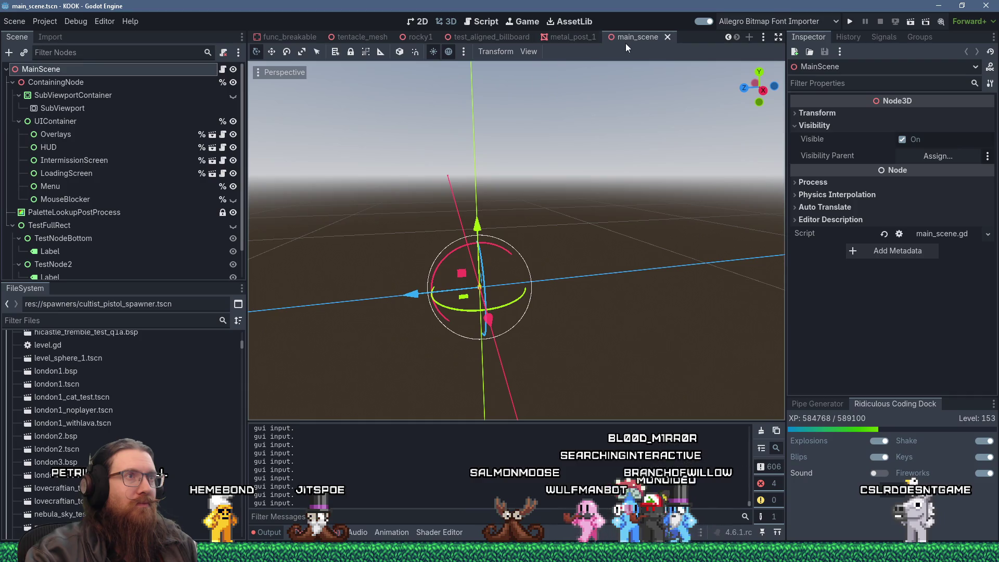
Bring up the test_aligned_billboard scene tab and orbit the 3D view around the black post.
scroll(634, 42, "up", 1)
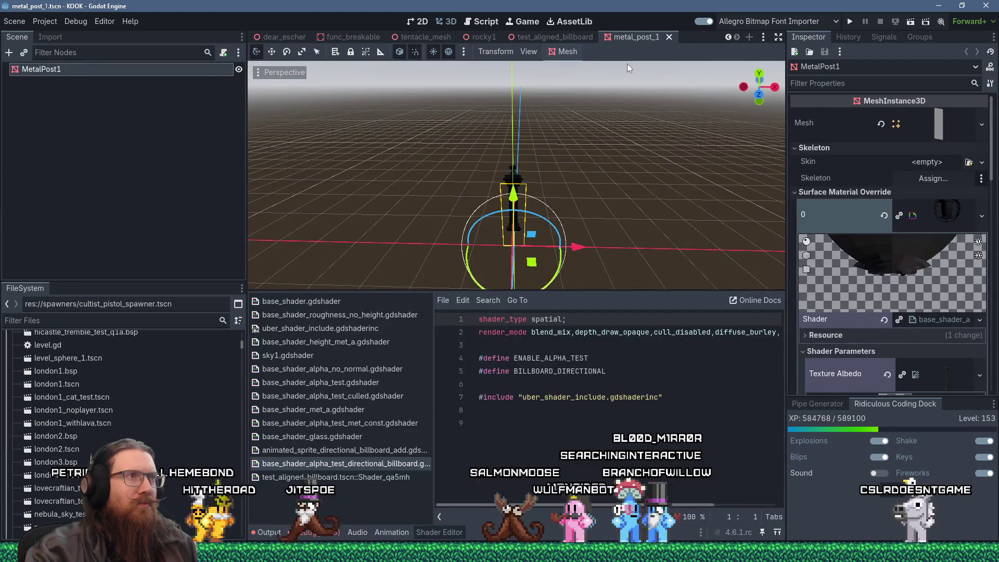
scroll(625, 36, "up", 1)
right_click(626, 36)
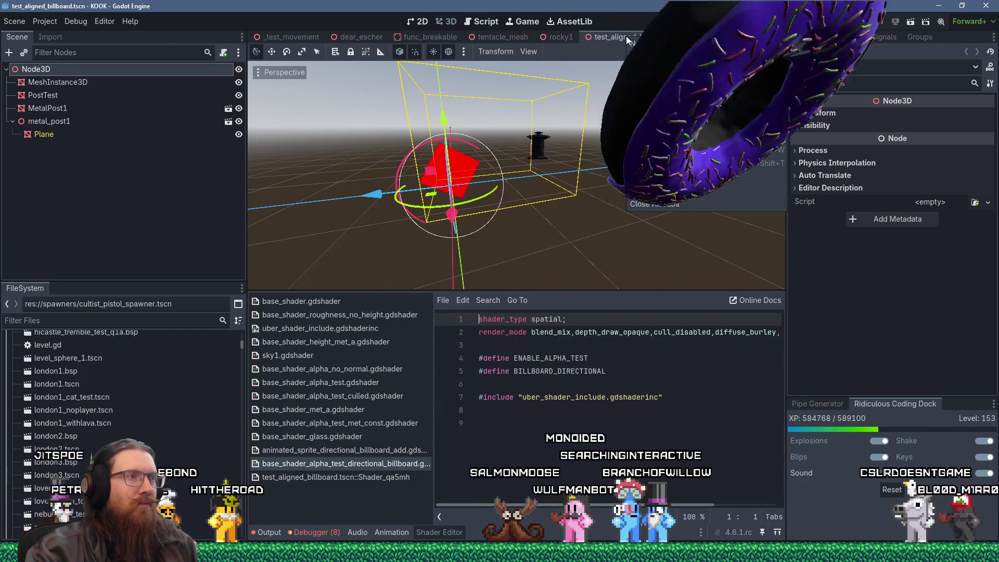
left_click(434, 129)
mouse_move(434, 129)
left_mouse_down()
mouse_move(323, 105)
mouse_move(302, 76)
mouse_move(500, 95)
mouse_move(457, 83)
mouse_move(535, 218)
mouse_move(622, 166)
mouse_move(661, 95)
left_mouse_up()
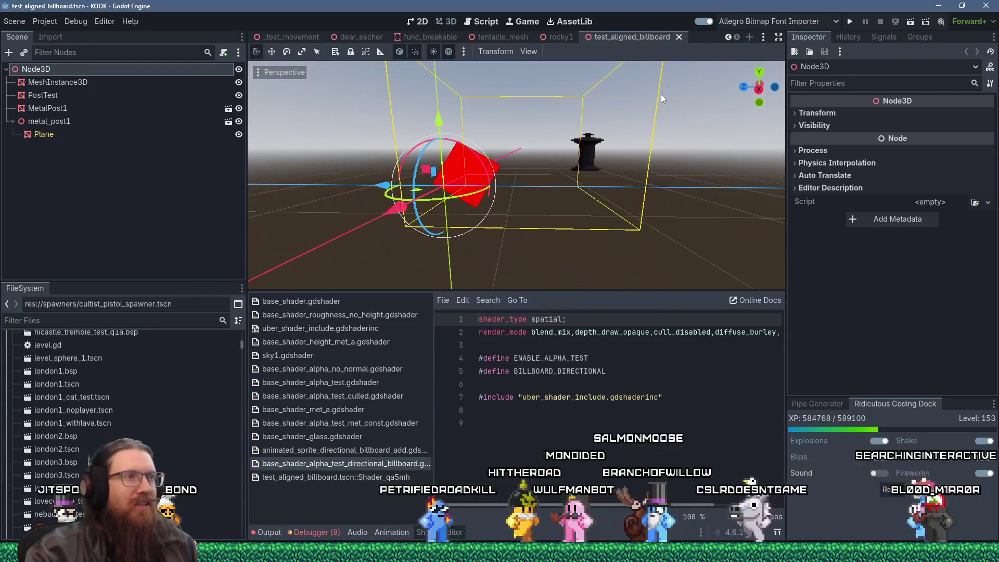
scroll(614, 139, "up", 3)
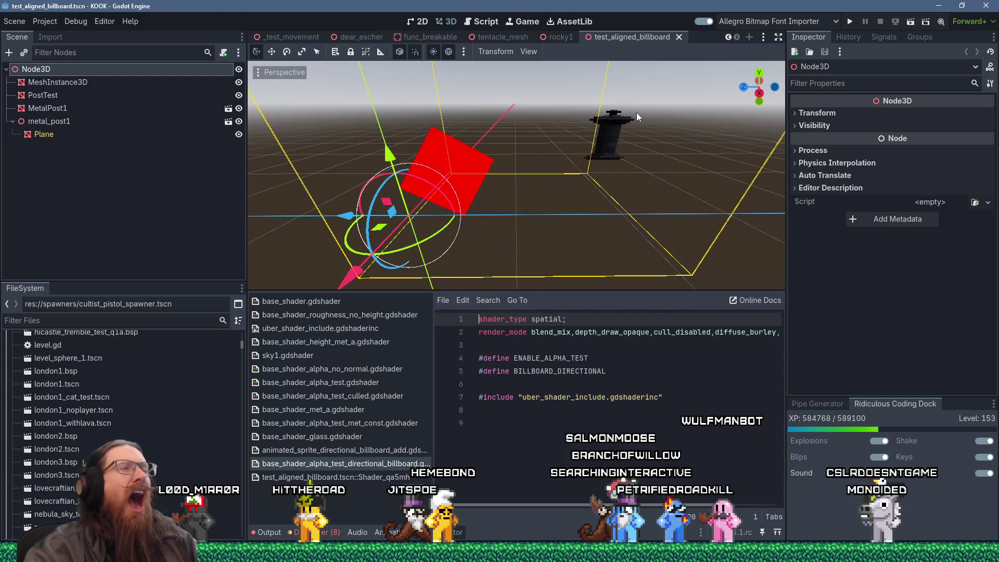
mouse_move(415, 210)
left_mouse_down()
mouse_move(442, 168)
mouse_move(420, 195)
mouse_move(438, 186)
mouse_move(410, 206)
left_mouse_up()
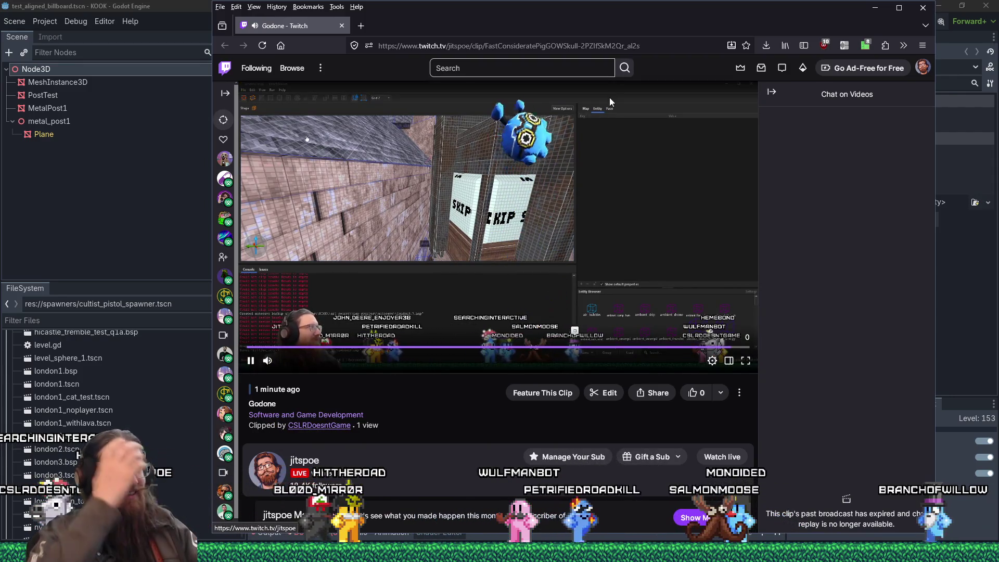
Close the Firefox window playing the Twitch clip.
left_click(342, 26)
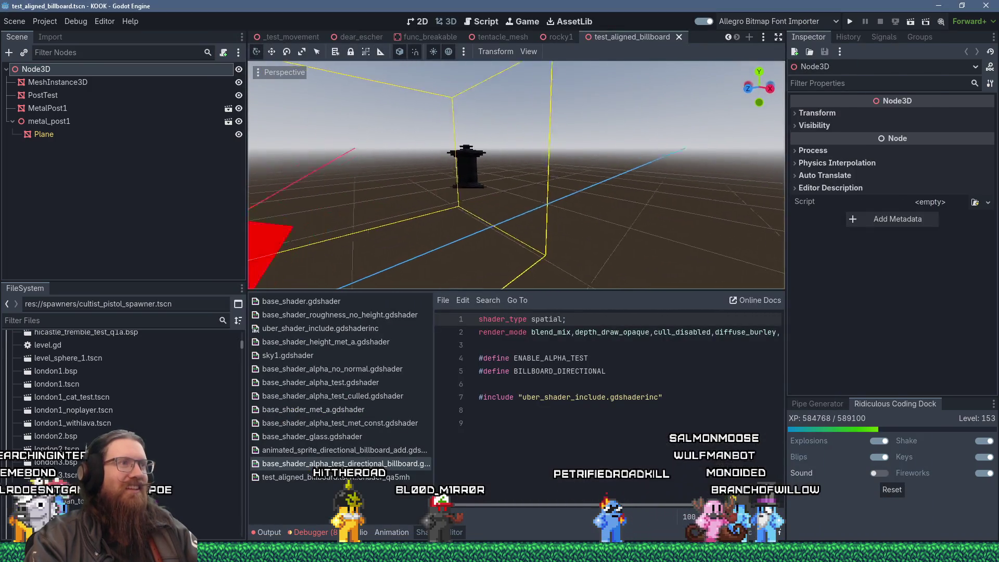
key("alt+Tab")
key("alt+Tab")
key("alt+Tab")
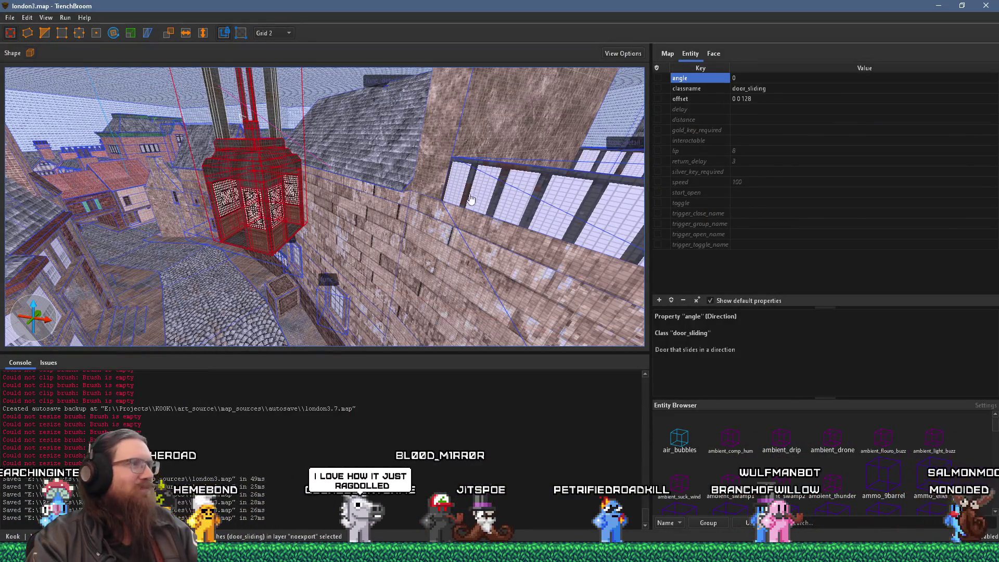
mouse_move(379, 200)
left_mouse_down()
mouse_move(383, 183)
mouse_move(528, 144)
mouse_move(411, 199)
mouse_move(358, 199)
left_mouse_up()
left_click_drag(428, 184, 286, 228)
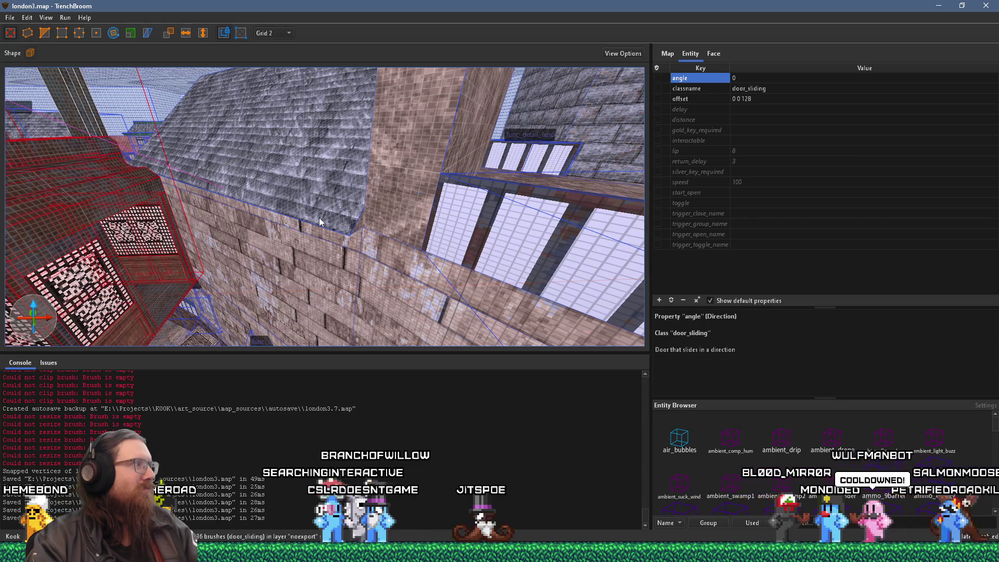
key("ctrl+u")
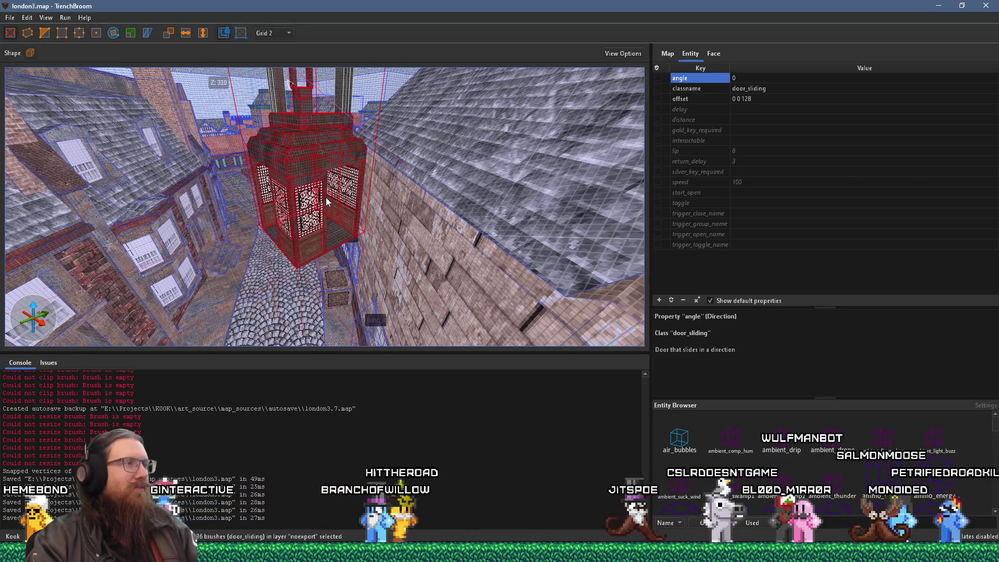
left_click_drag(327, 201, 361, 139)
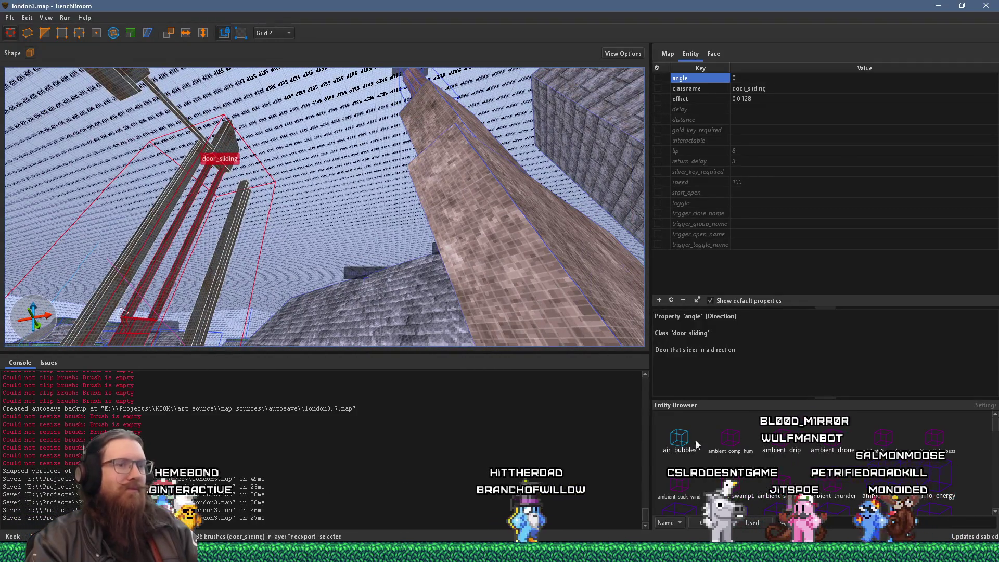
key("alt+Tab")
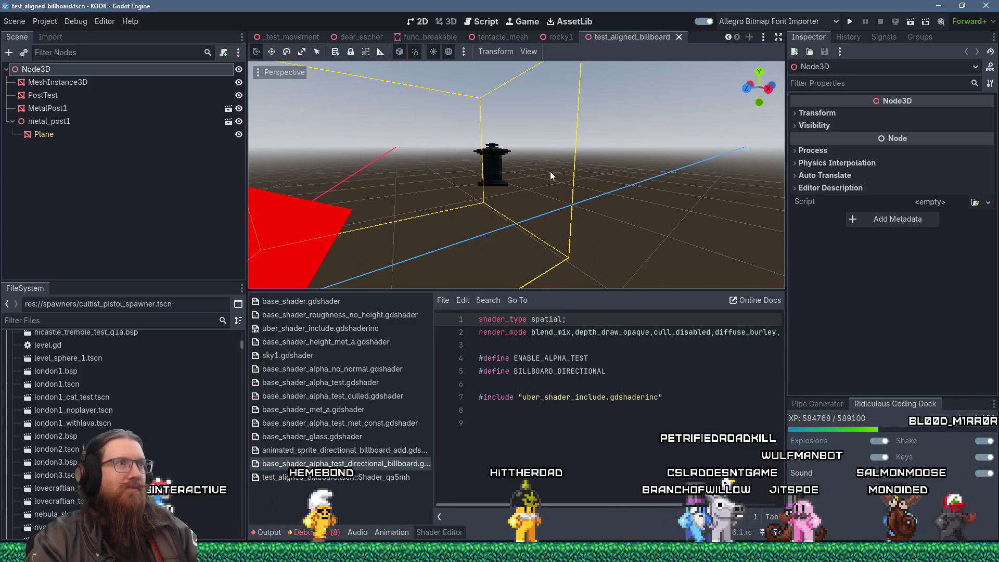
Close the rocky1 scene tab and run the KOOK project.
middle_click(554, 37)
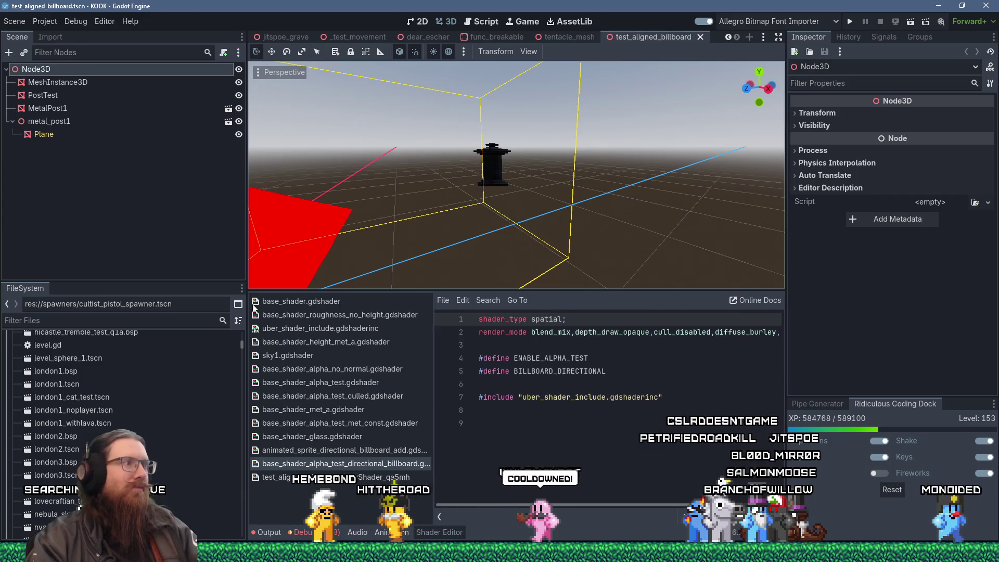
left_click(850, 20)
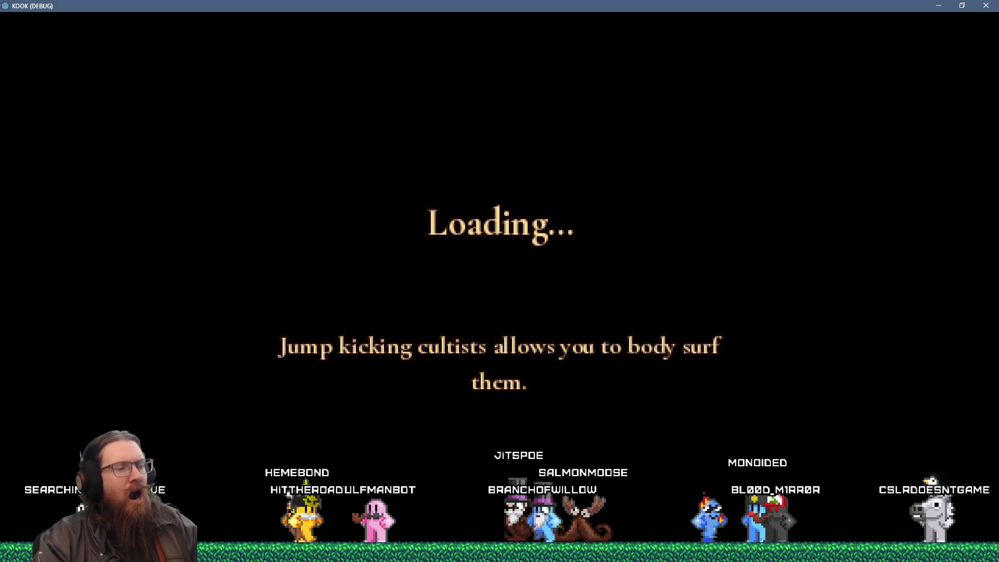
Enable the noclip and notarget cheats from the console.
type("noclip")
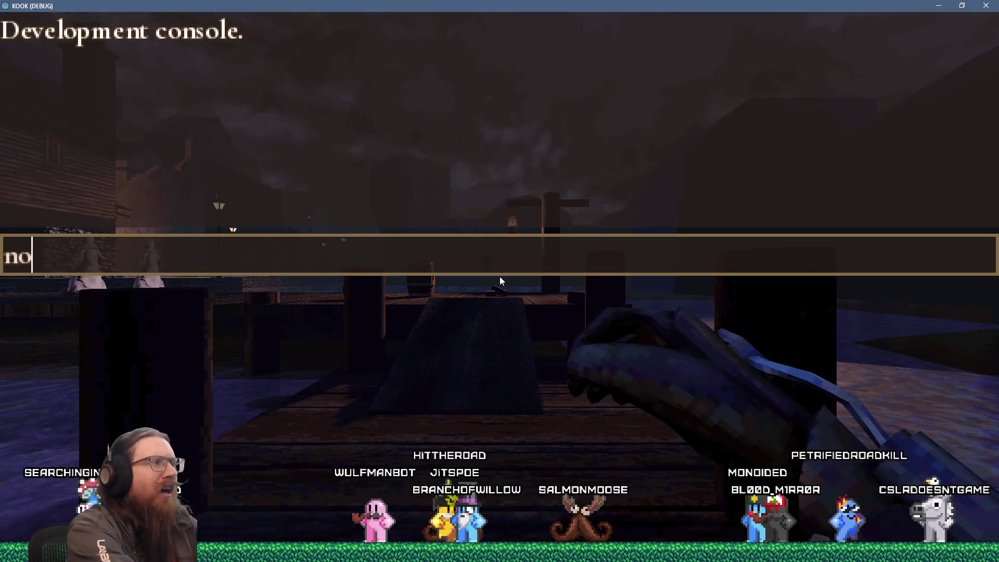
key("Return")
type("n")
key("Escape")
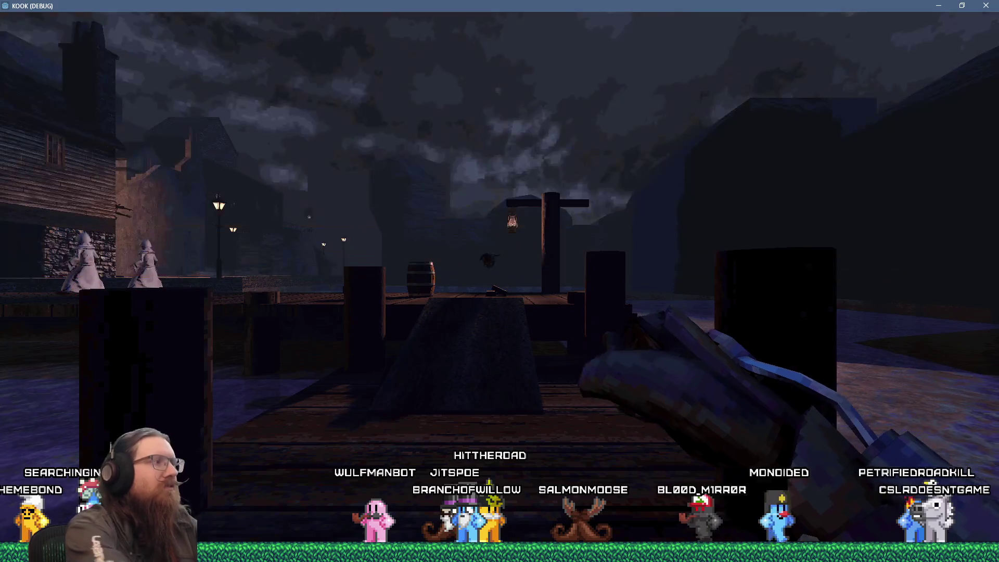
Fly through the wall into the panelled room, then switch noclip back off.
key("w")
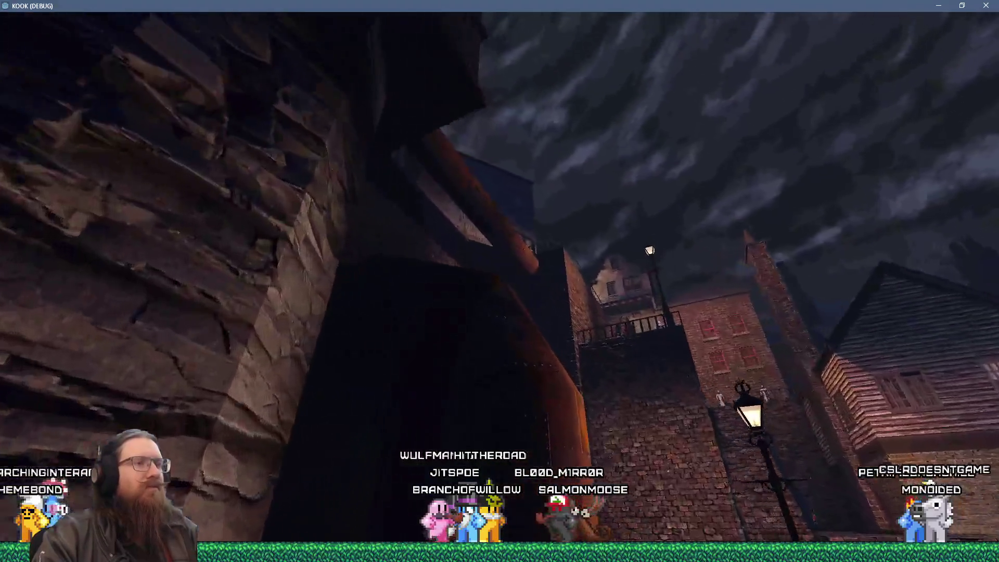
key("w")
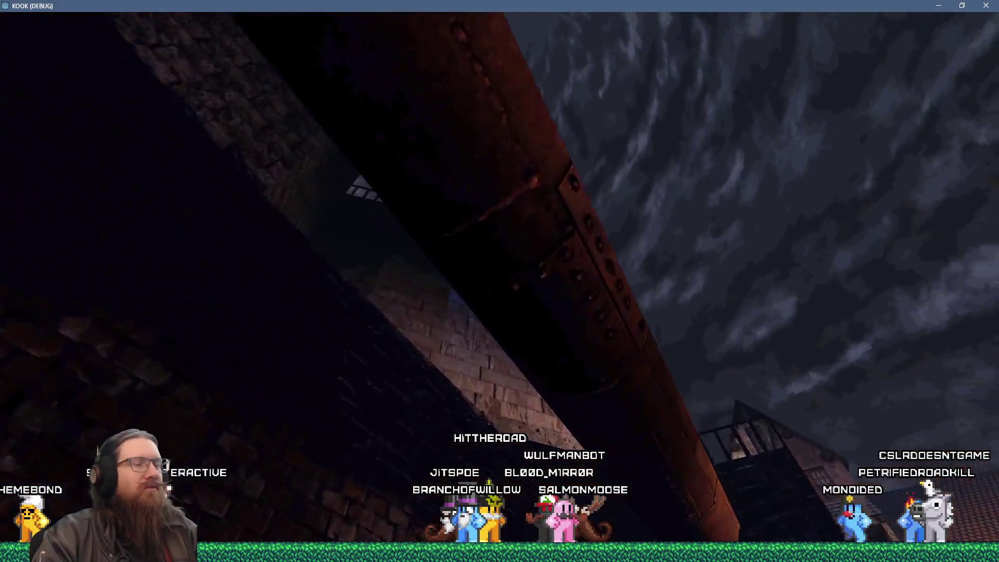
key("Left")
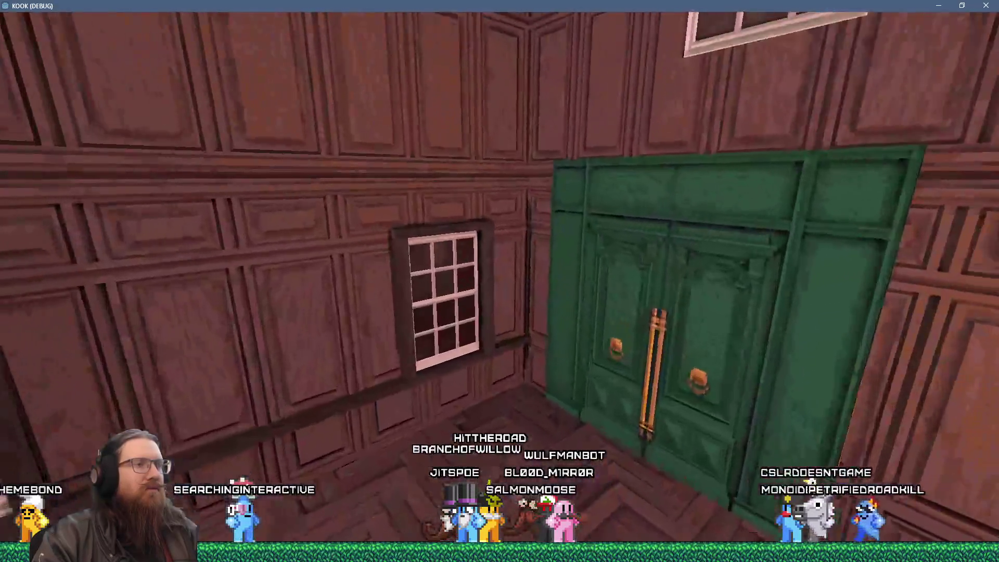
key("grave")
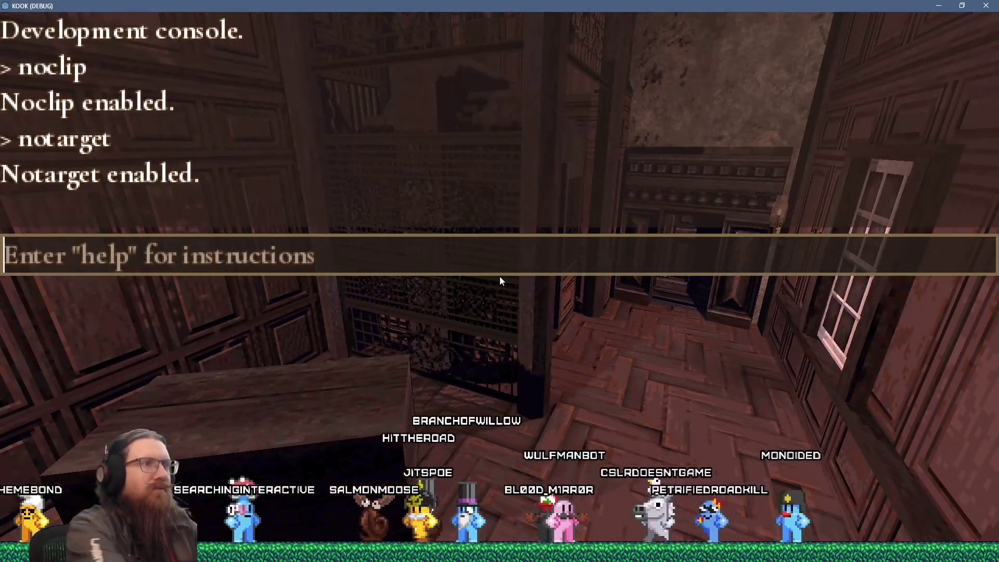
type("noclip")
key("Return")
key("grave")
key("Up")
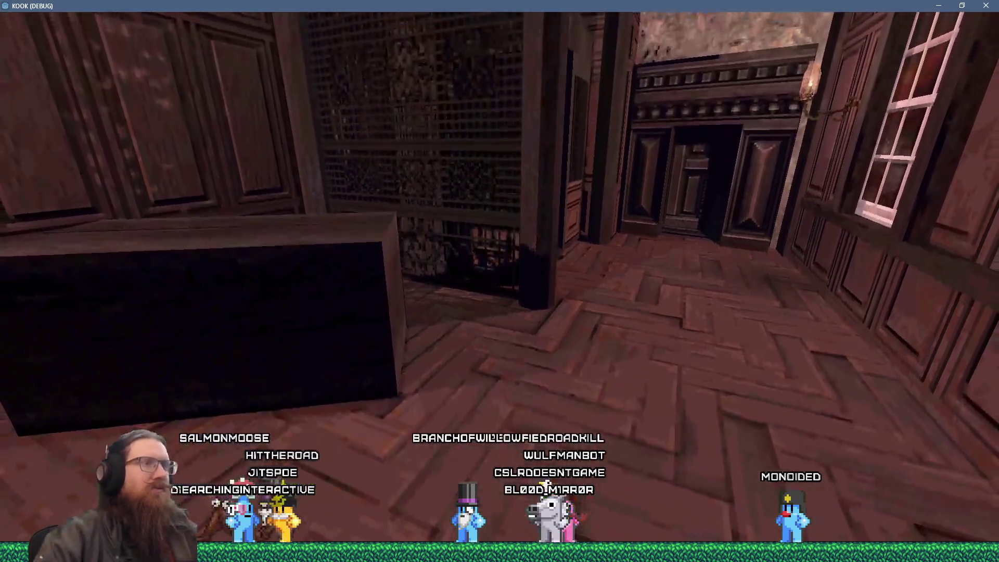
key("Down")
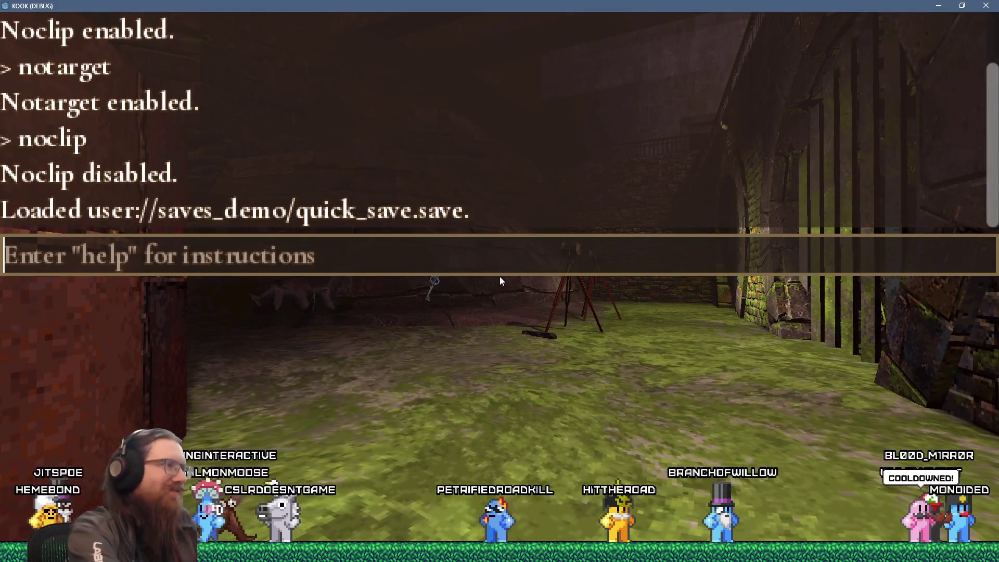
Load the london3 level with the console command map london3.
key("Up")
key("Up")
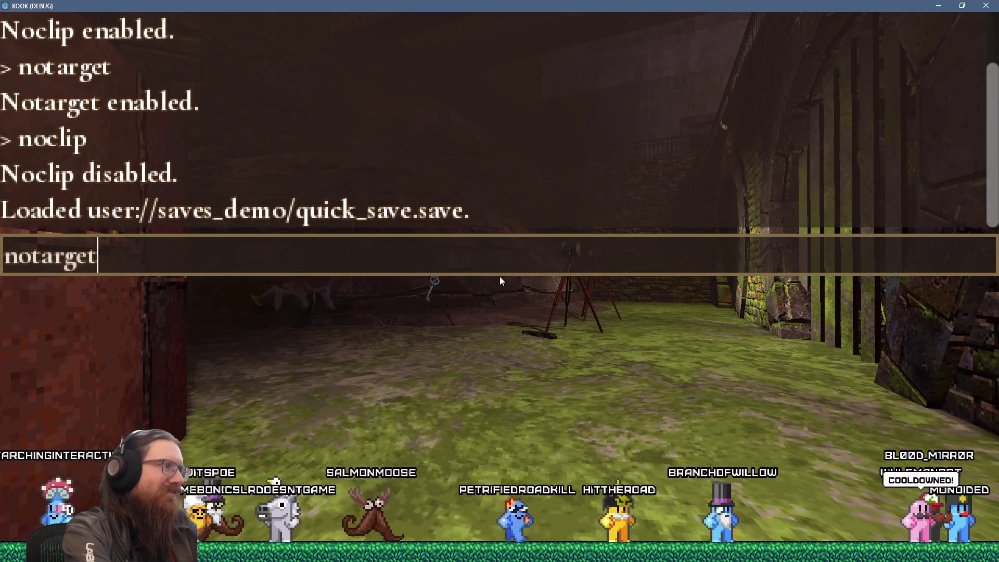
key("BackSpace")
key("BackSpace")
key("BackSpace")
type("ma")
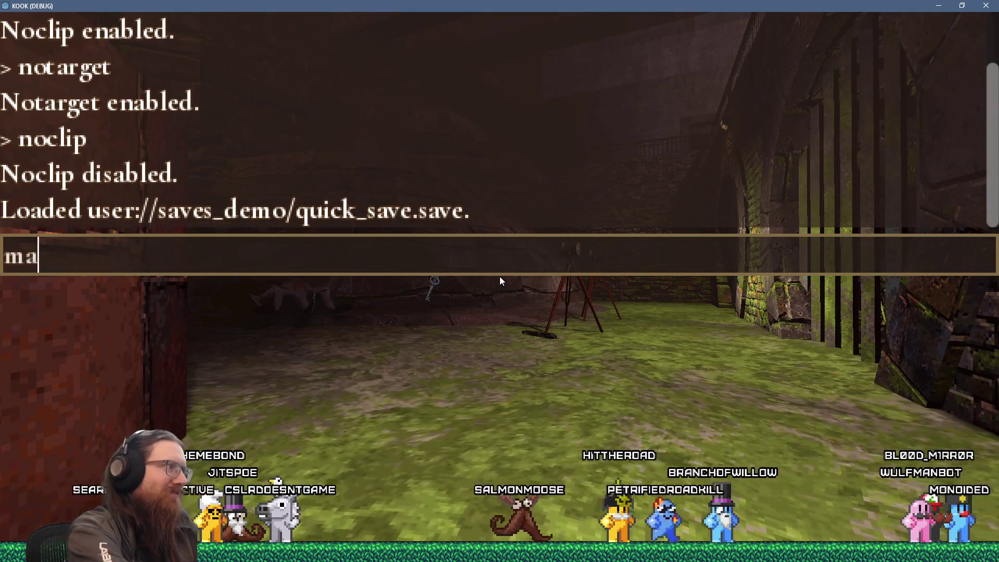
type("p london34")
key("BackSpace")
key("Return")
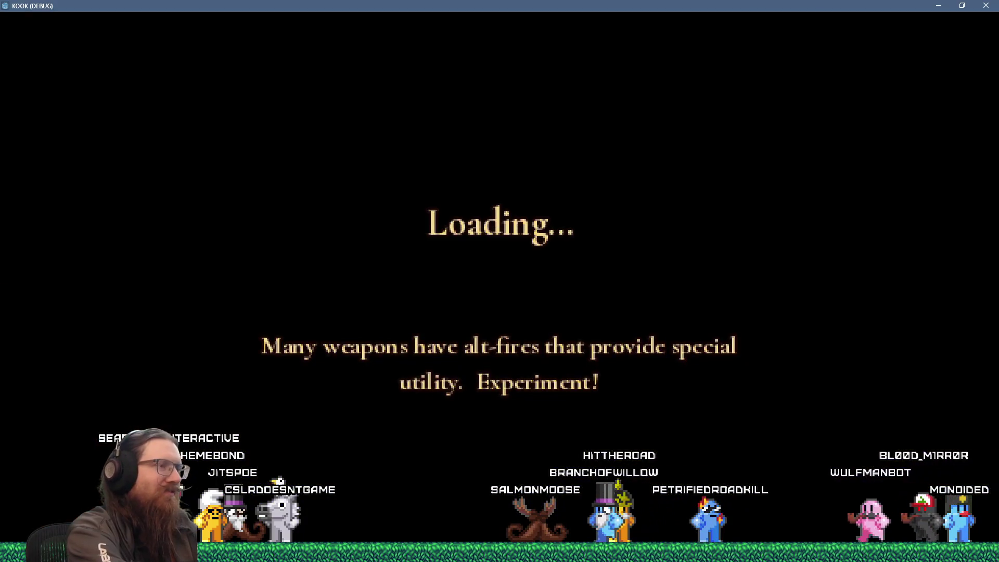
Turn on noclip and notarget in the london3 level.
key("grave")
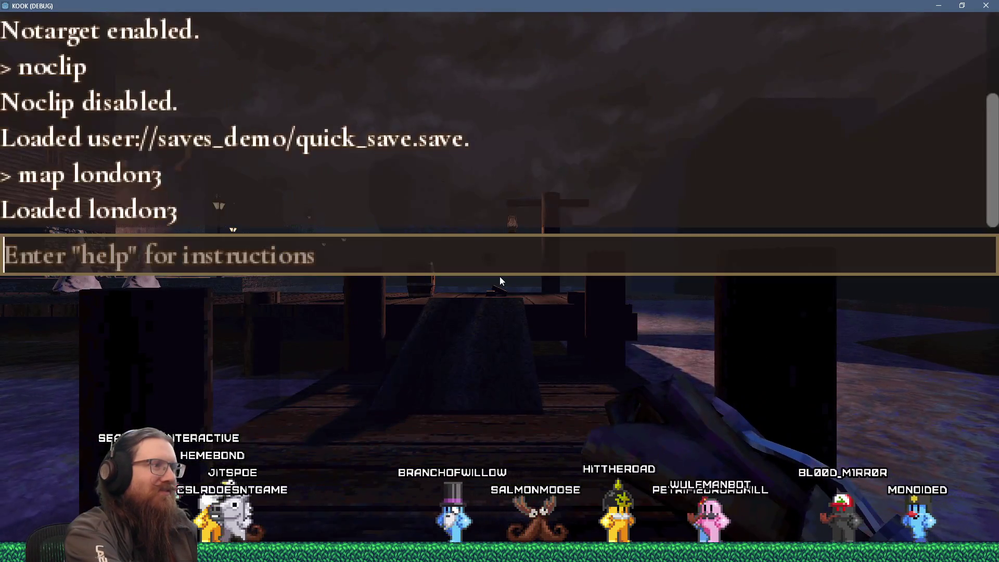
type("noclip")
key("Return")
type("notarget")
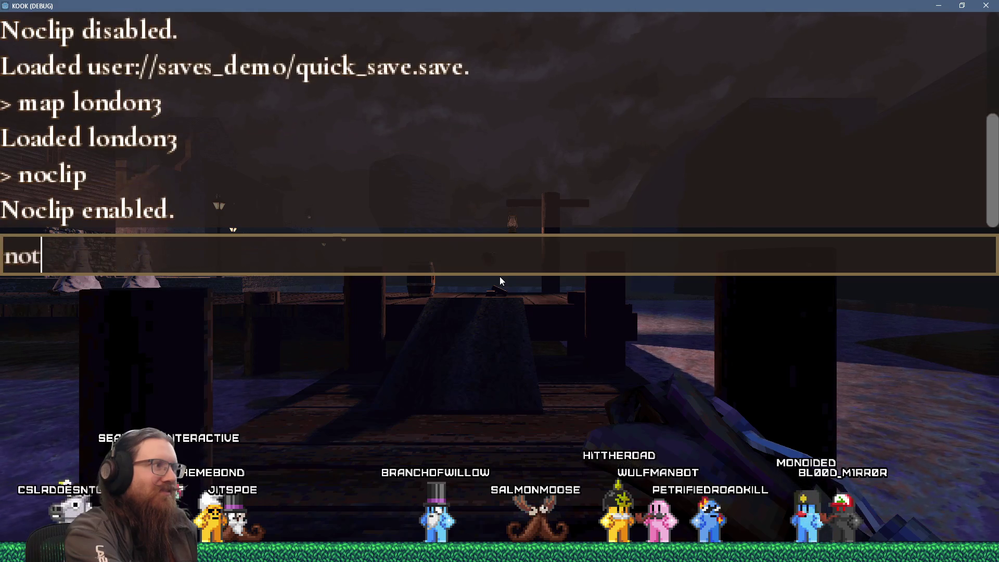
key("Return")
key("grave")
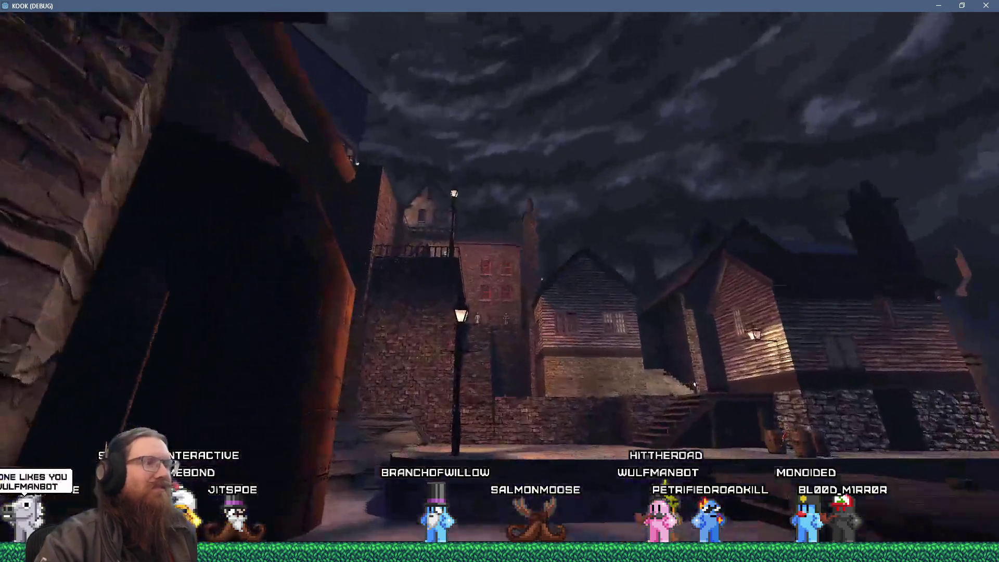
Fly through the brick wall into the panelled room, disable noclip, and quick-save there.
key("w")
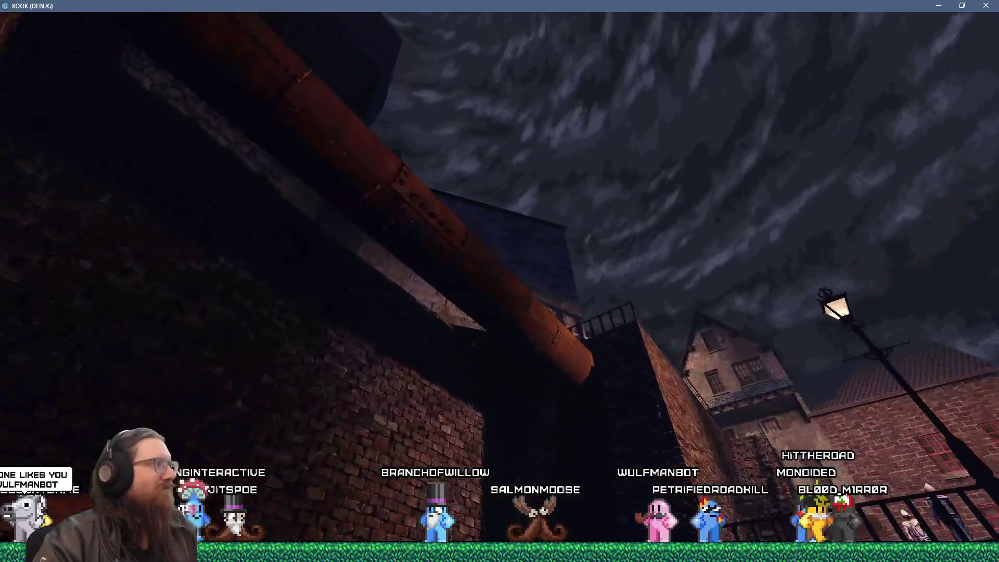
key("w")
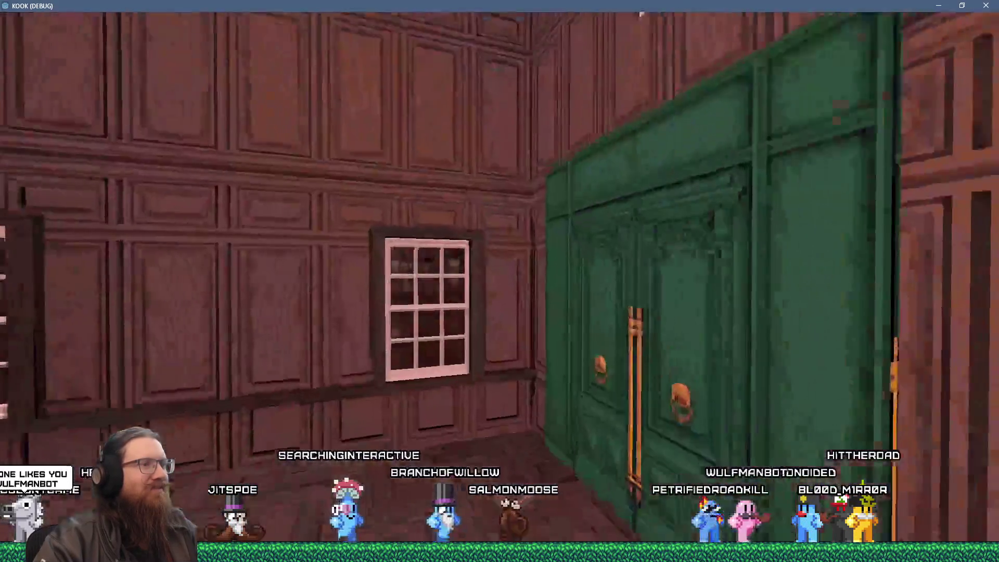
key("w")
key("grave")
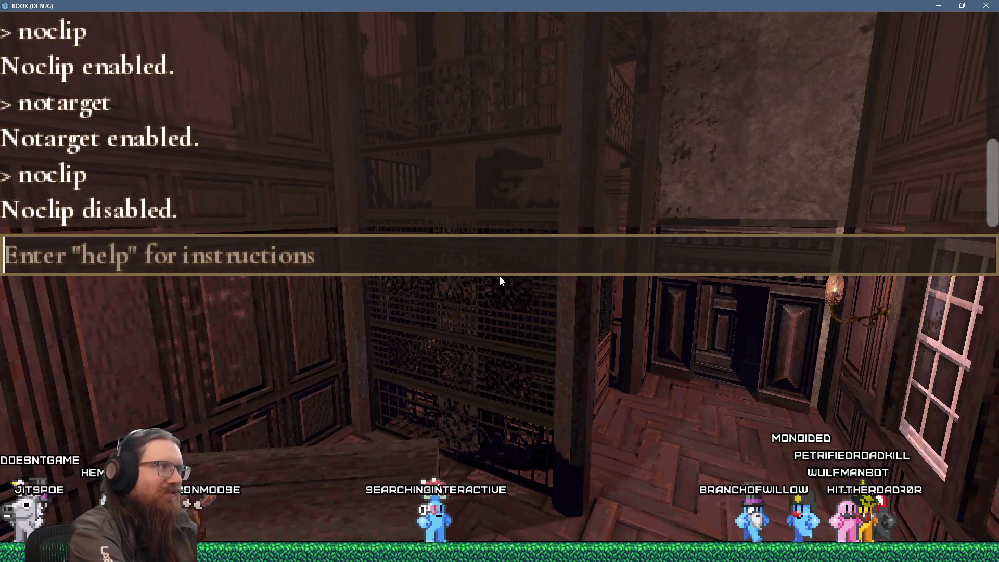
key("grave")
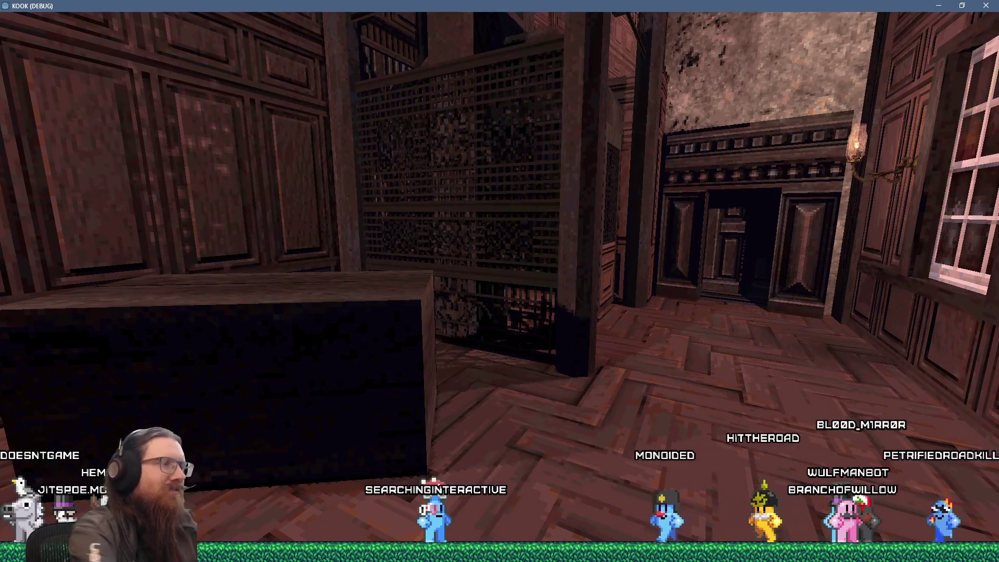
key("grave")
key("grave")
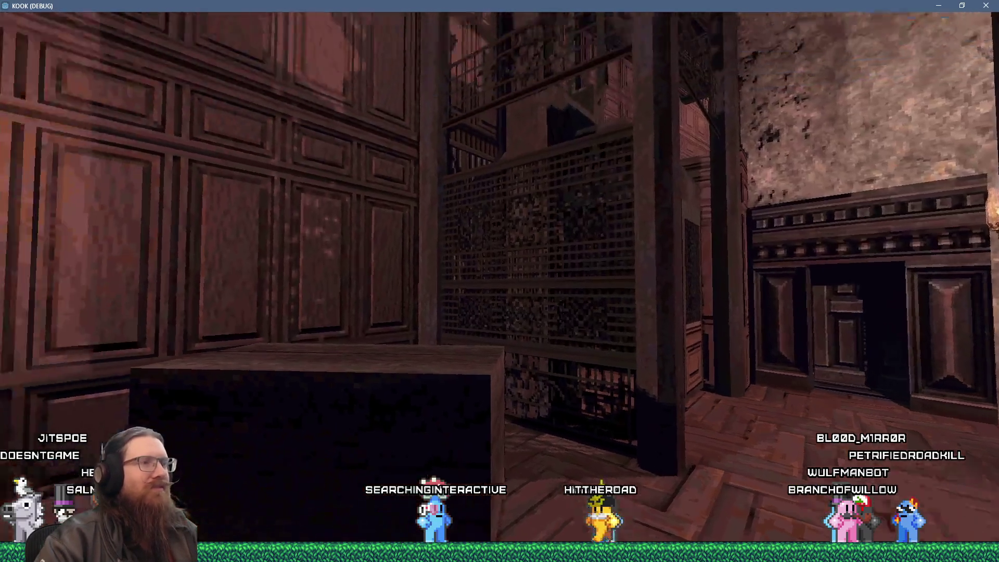
Walk down the corridor into the large hall and over to the arched window.
key("w")
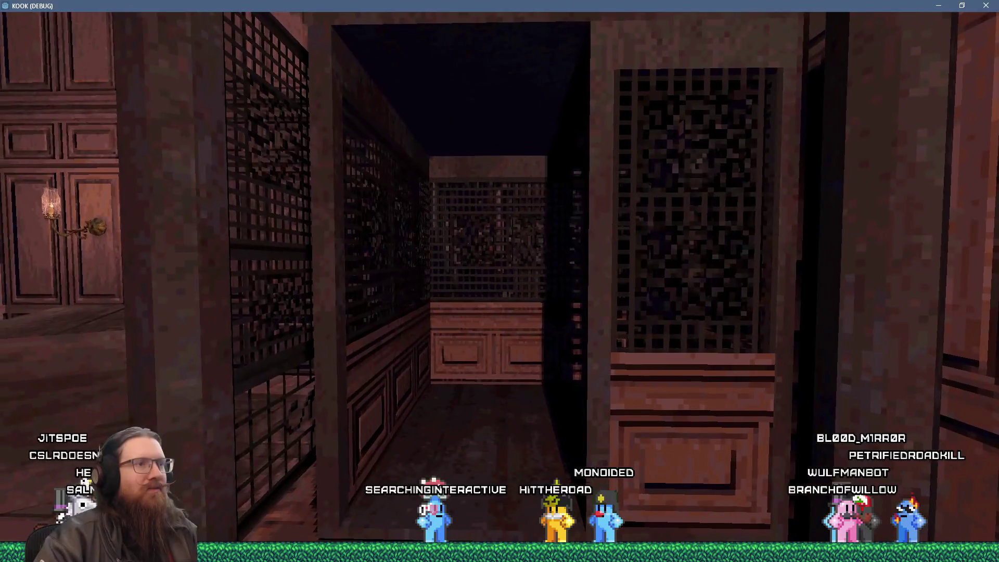
key("w")
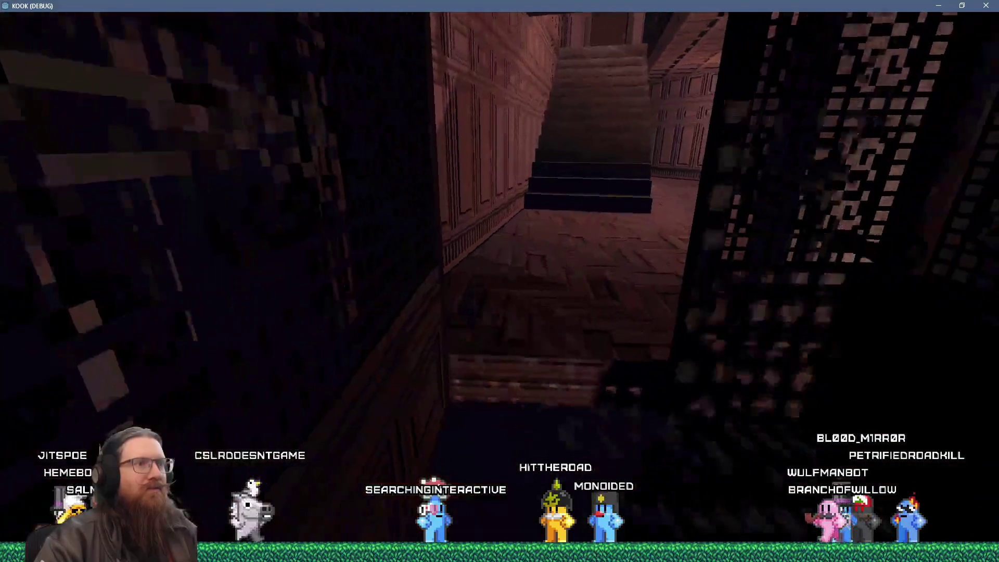
key("w")
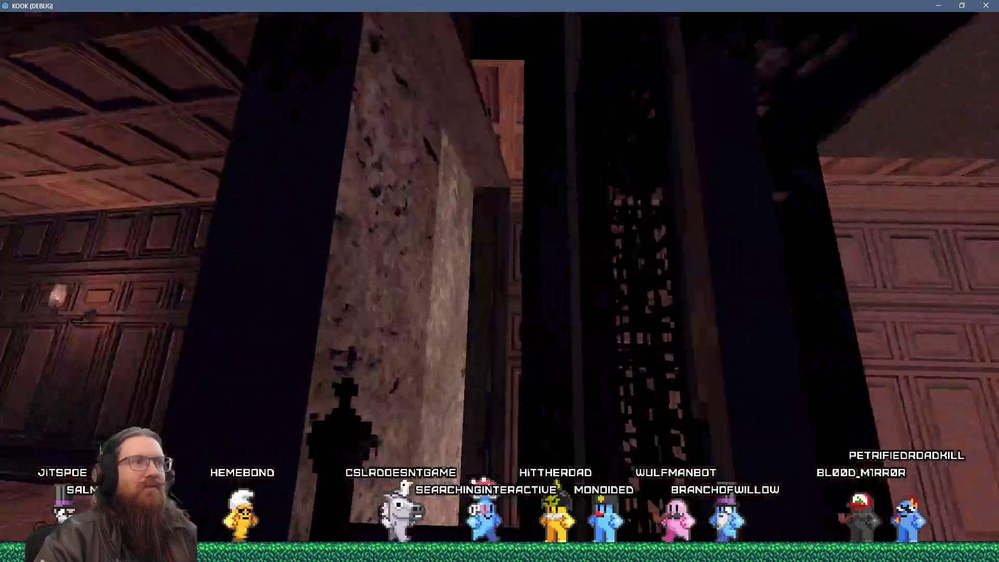
key("w")
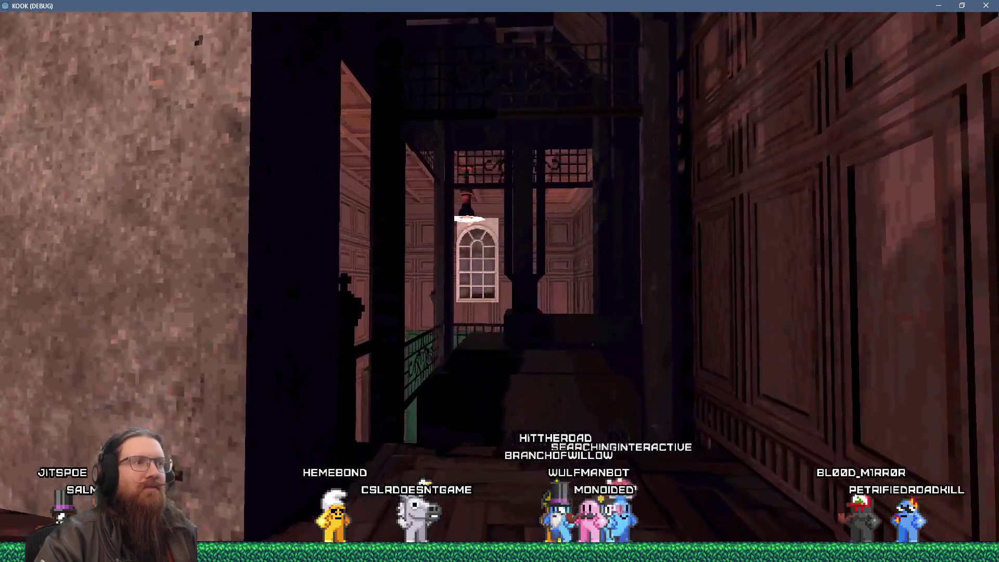
key("w")
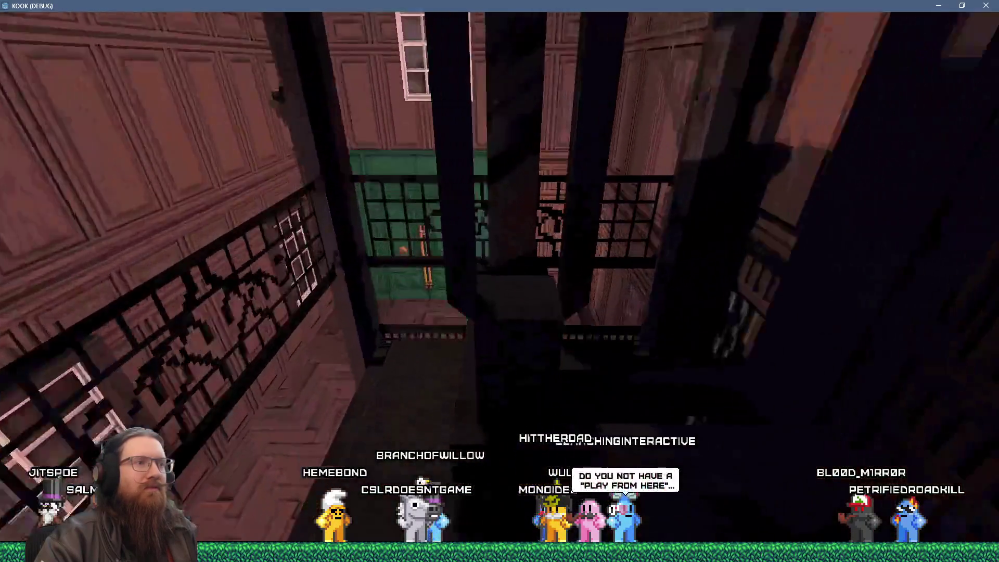
key("w")
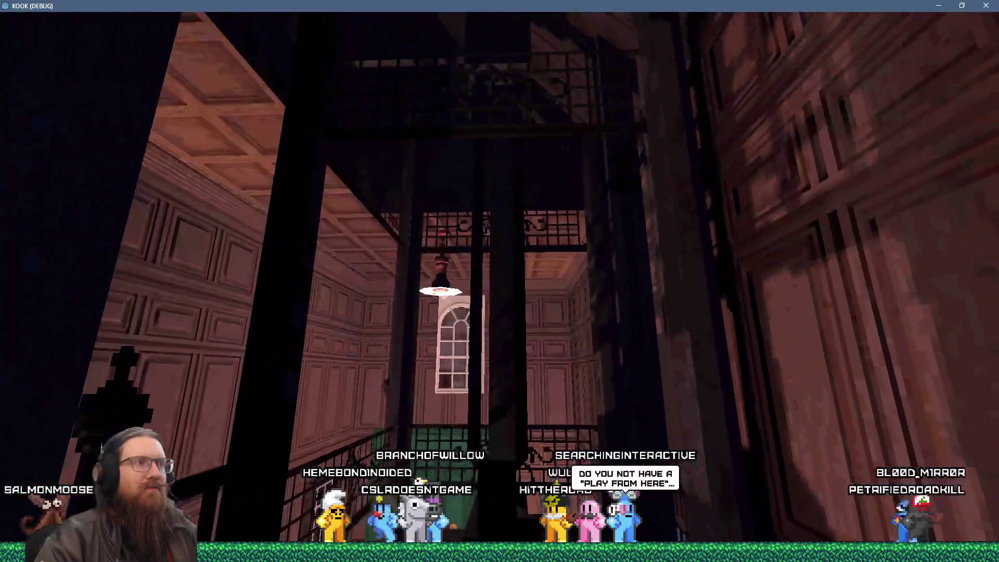
key("w")
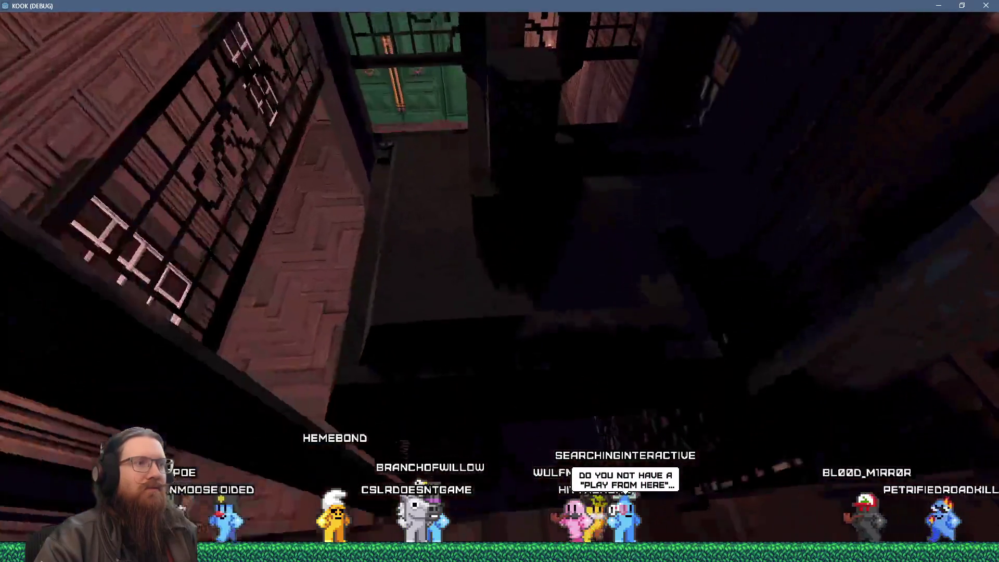
key("w")
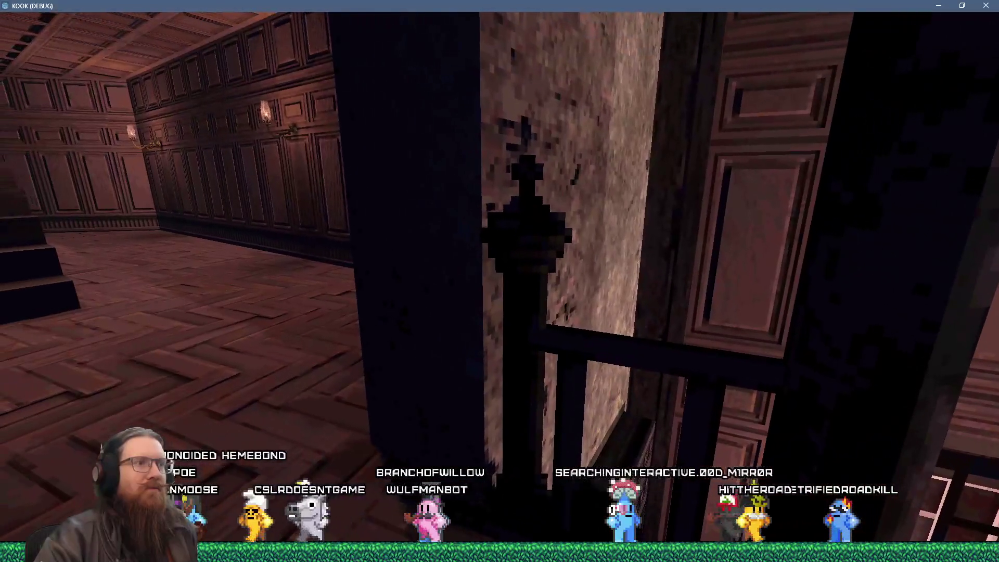
key("w")
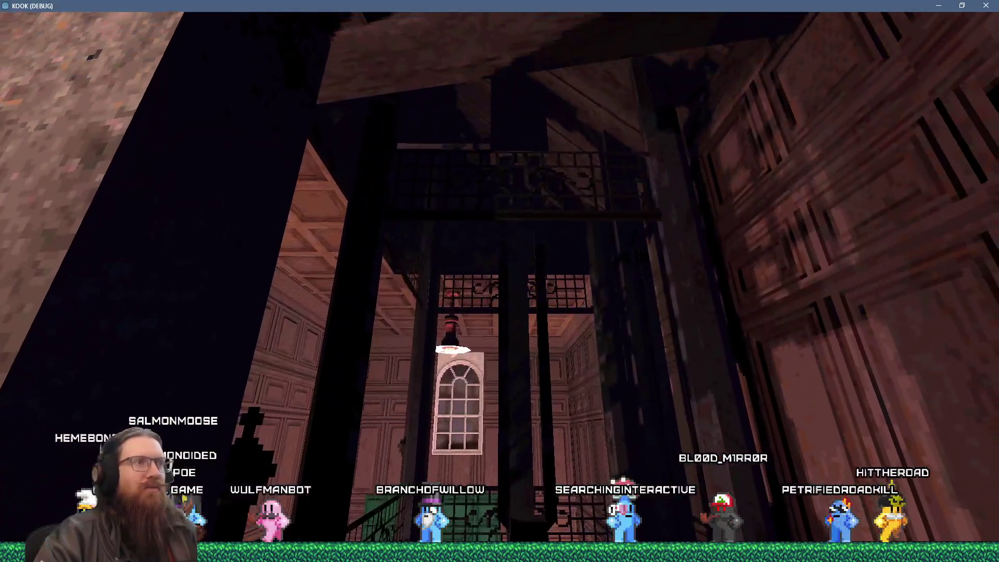
Look over the balcony railing, then walk past the green doors and the cage's lattice walls.
key("w")
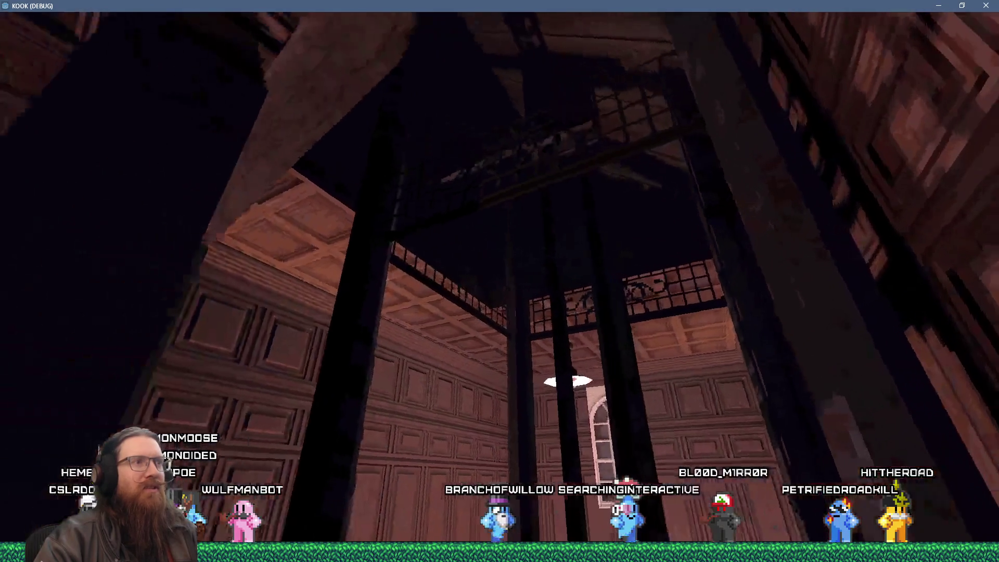
key("w")
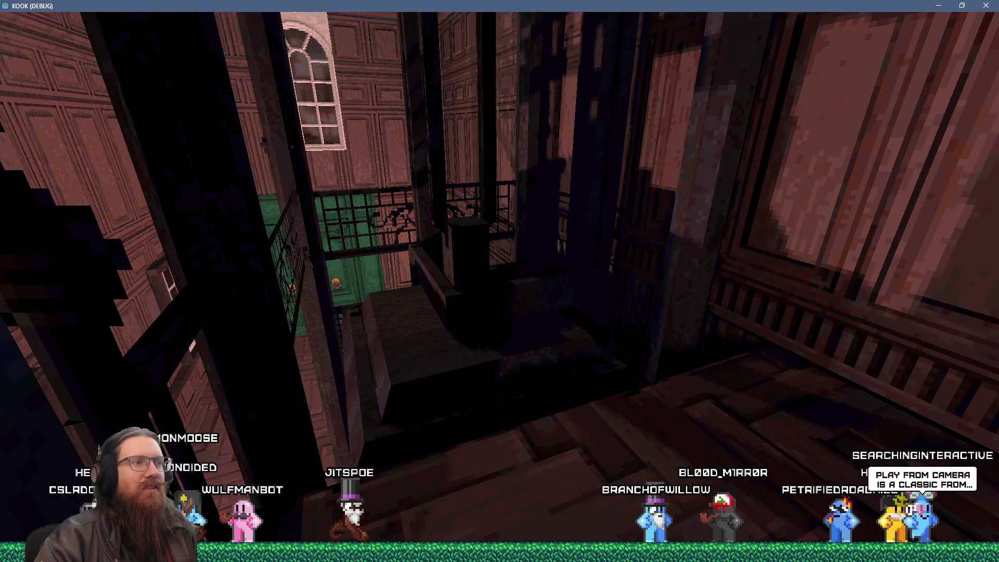
key("w")
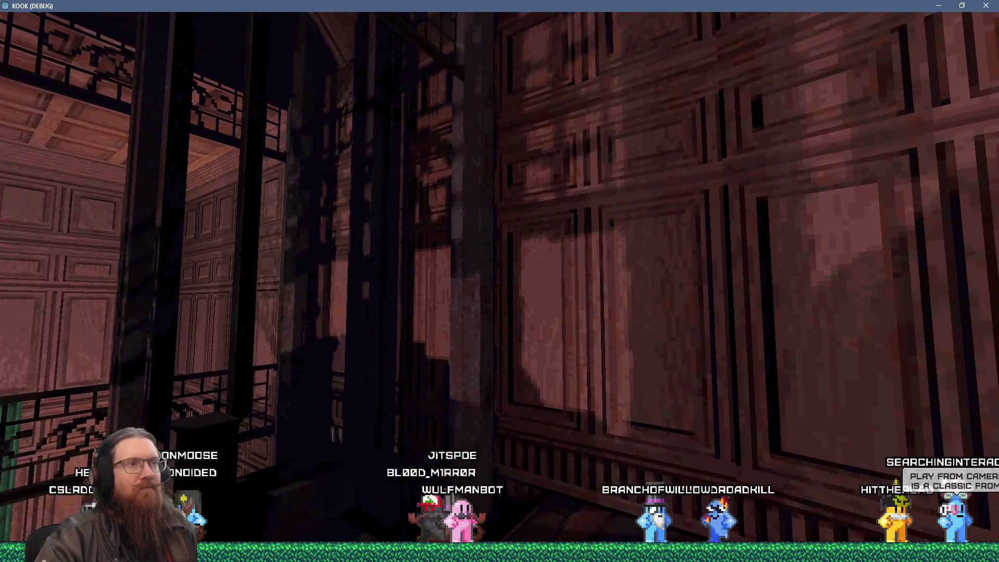
key("w")
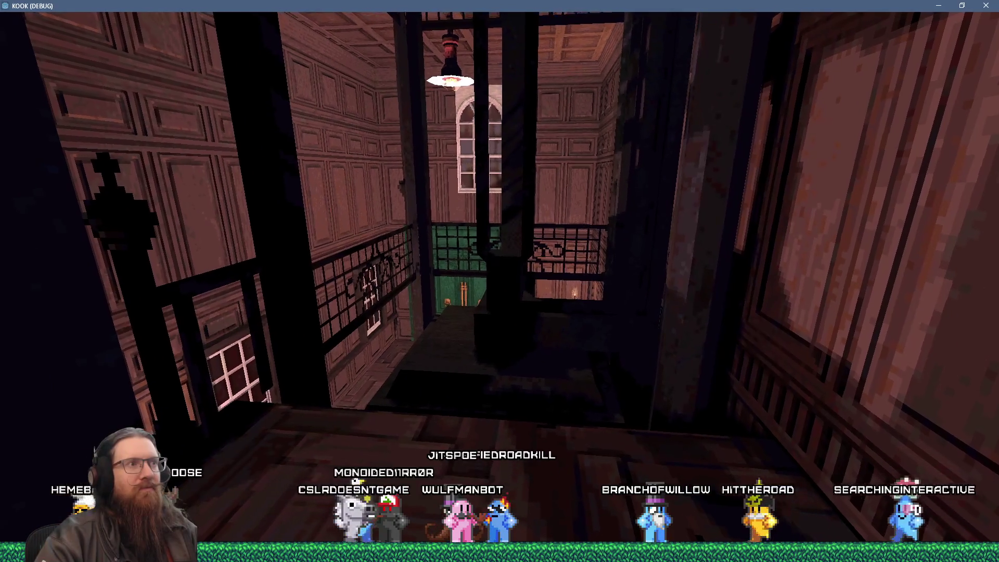
key("w")
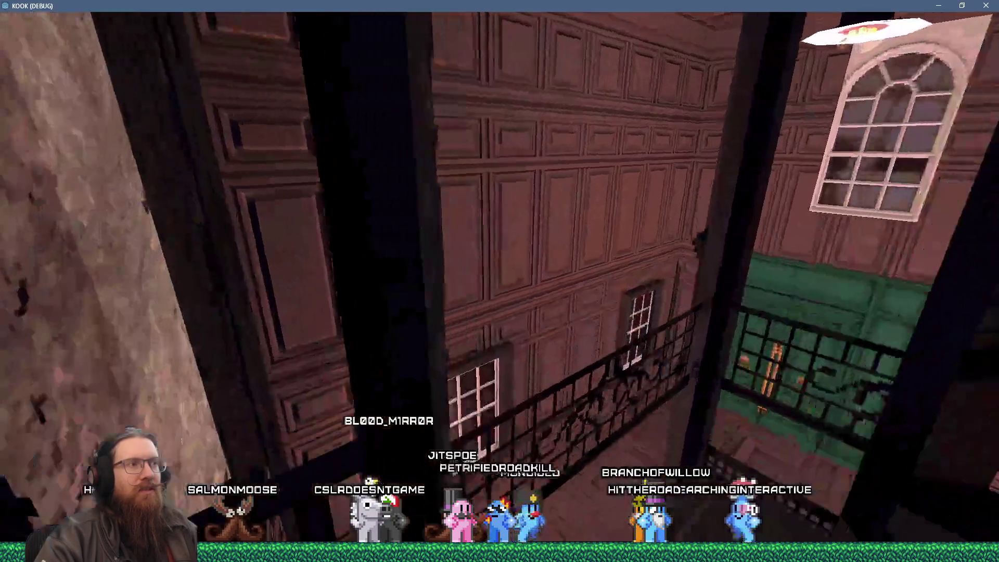
key("w")
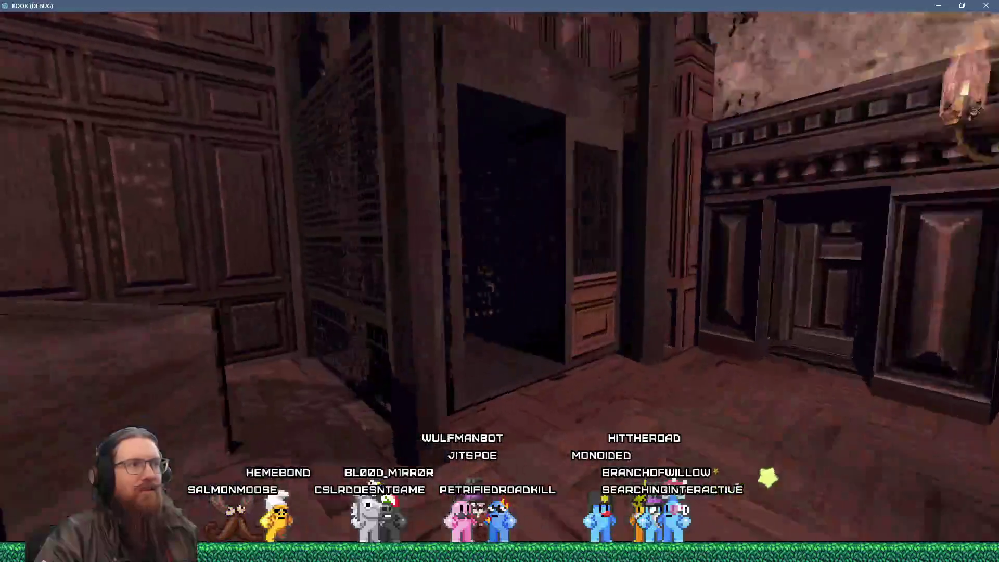
key("w")
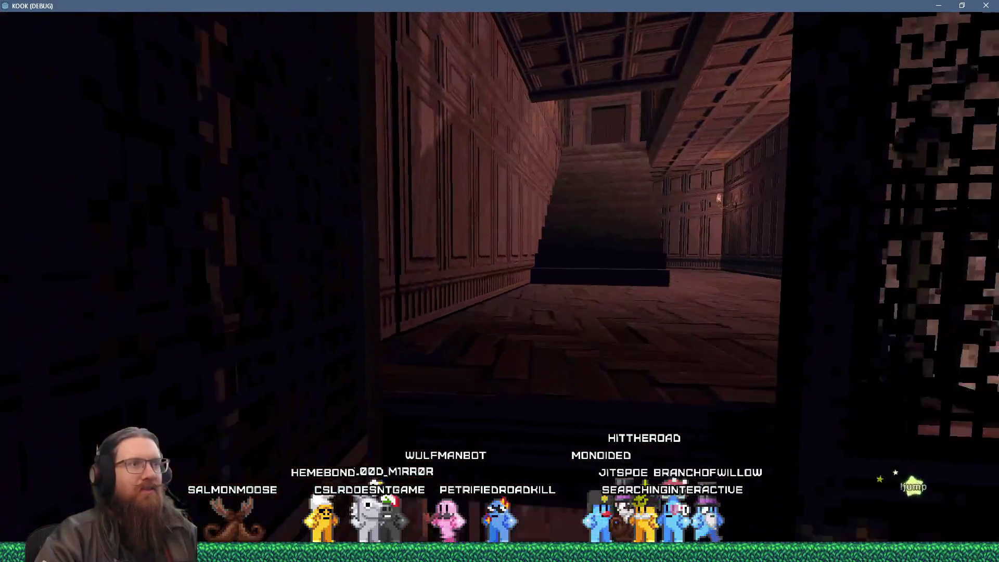
key("w")
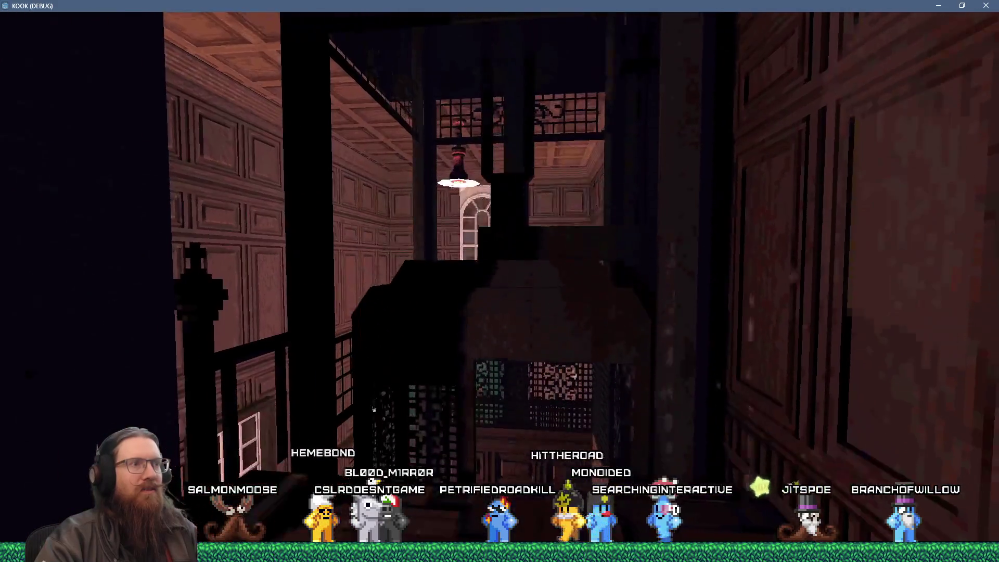
Pause KOOK, look at the interface settings page, then close the menu and resume play.
key("Escape")
left_click(499, 336)
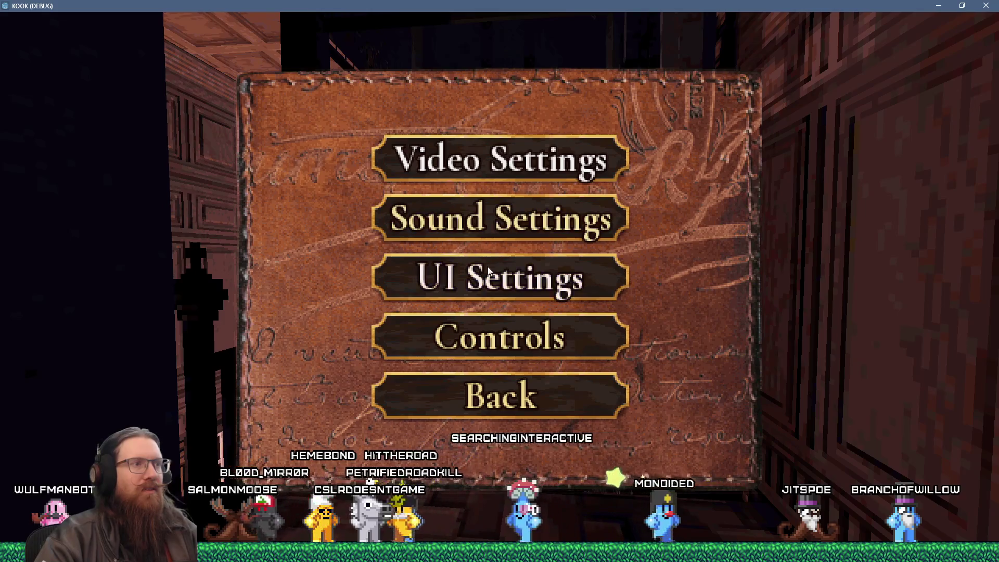
left_click(489, 288)
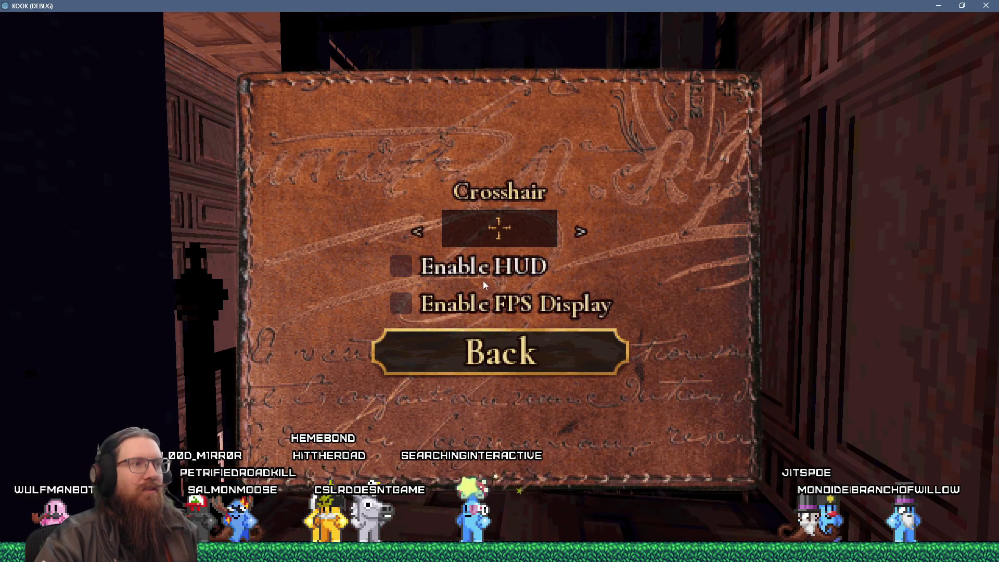
key("Escape")
key("Escape")
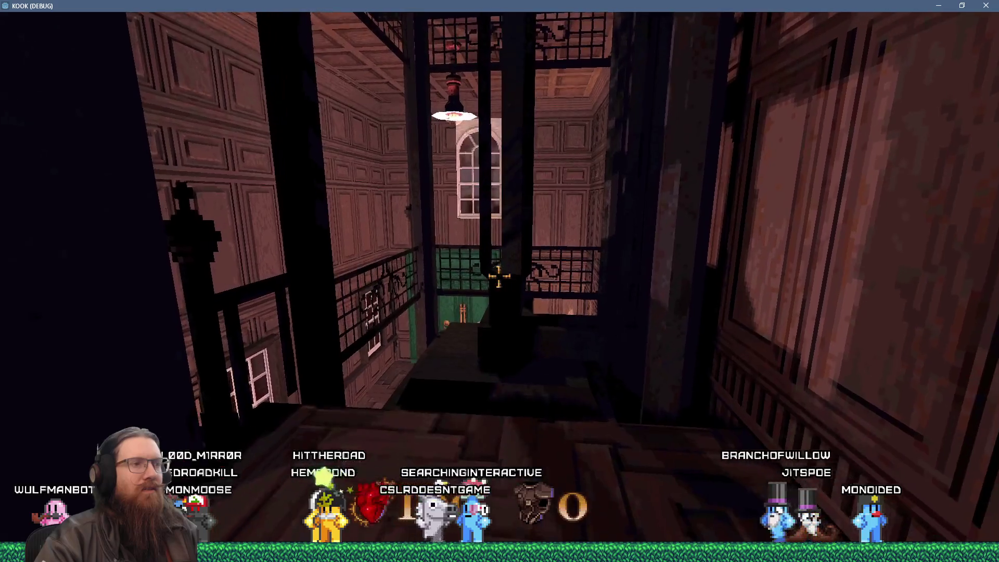
Walk through the dark doorway past the lattice and stairs to the balcony railing.
key("w")
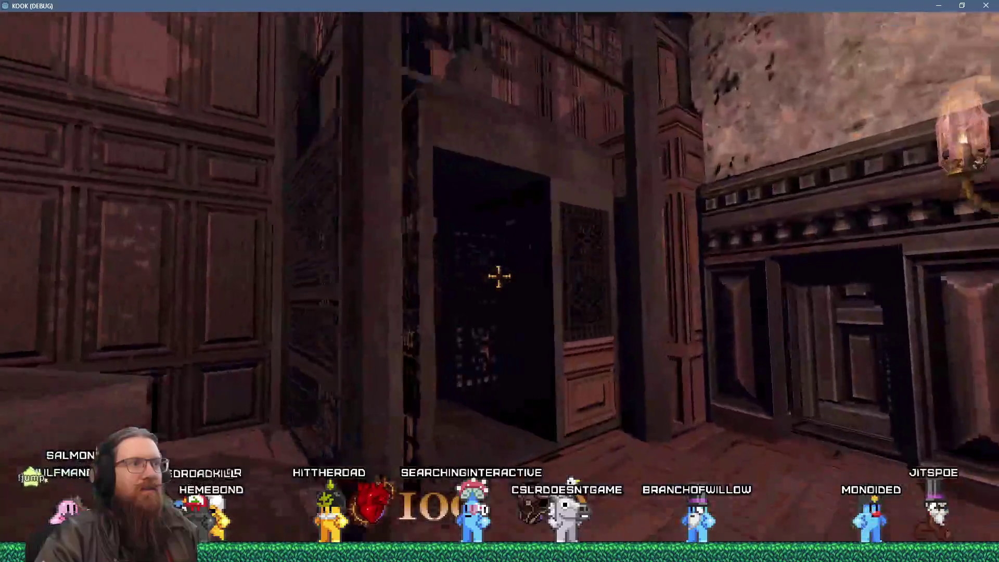
key("w")
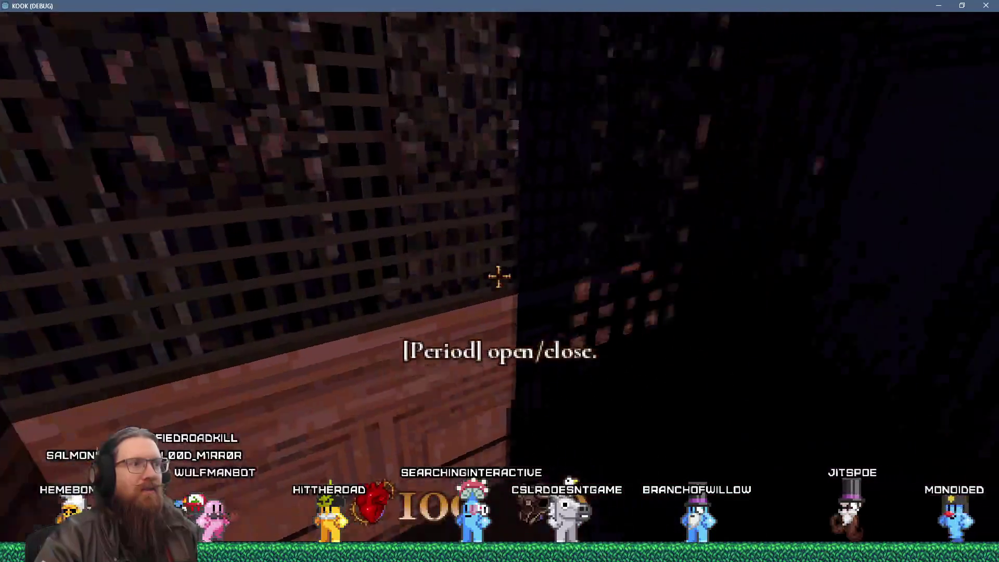
key("w")
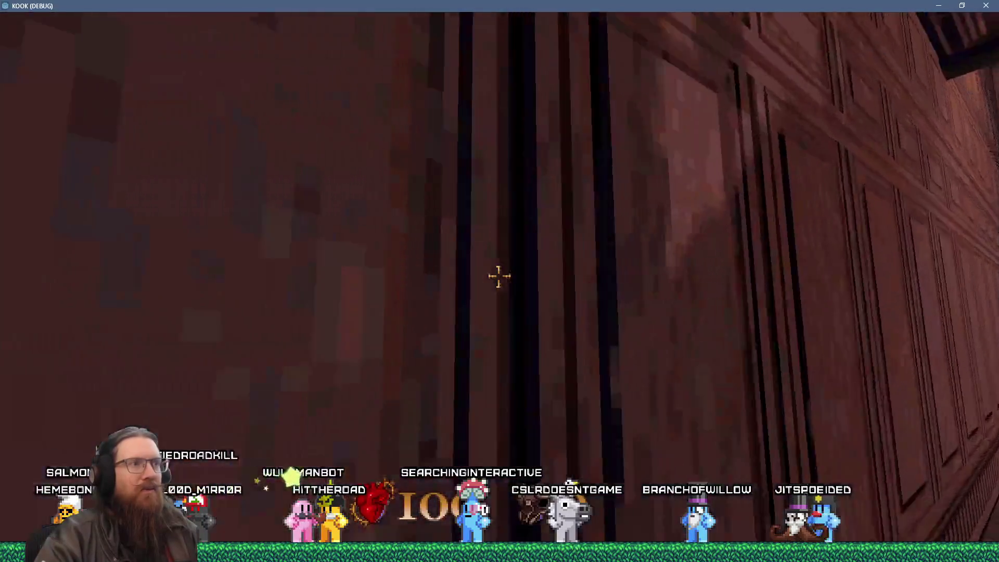
key("w")
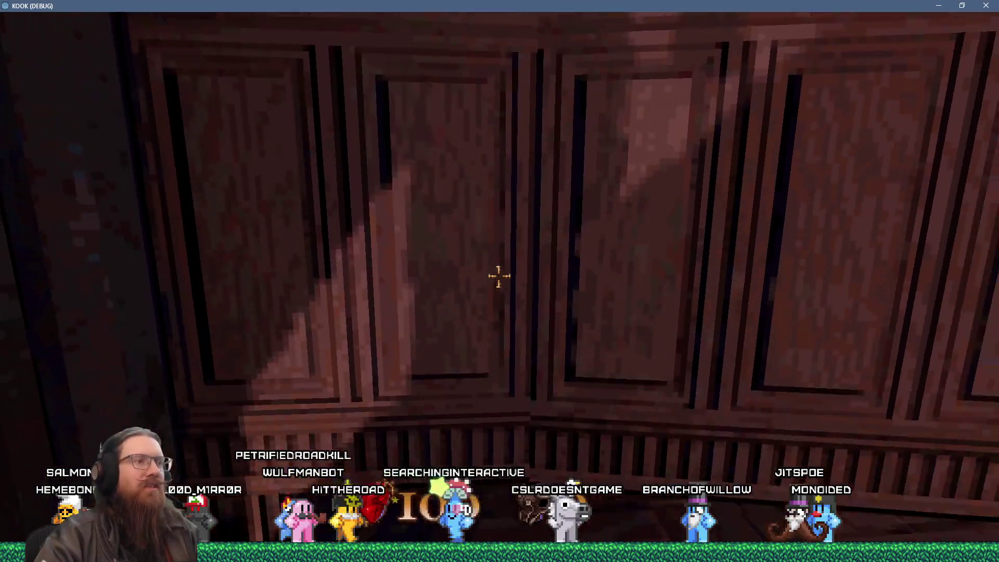
key("w")
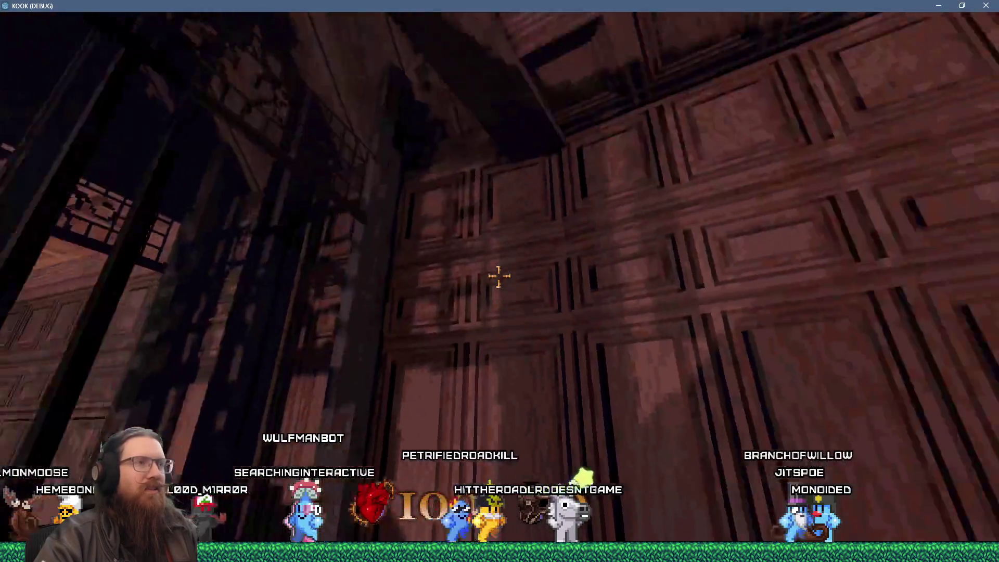
key("w")
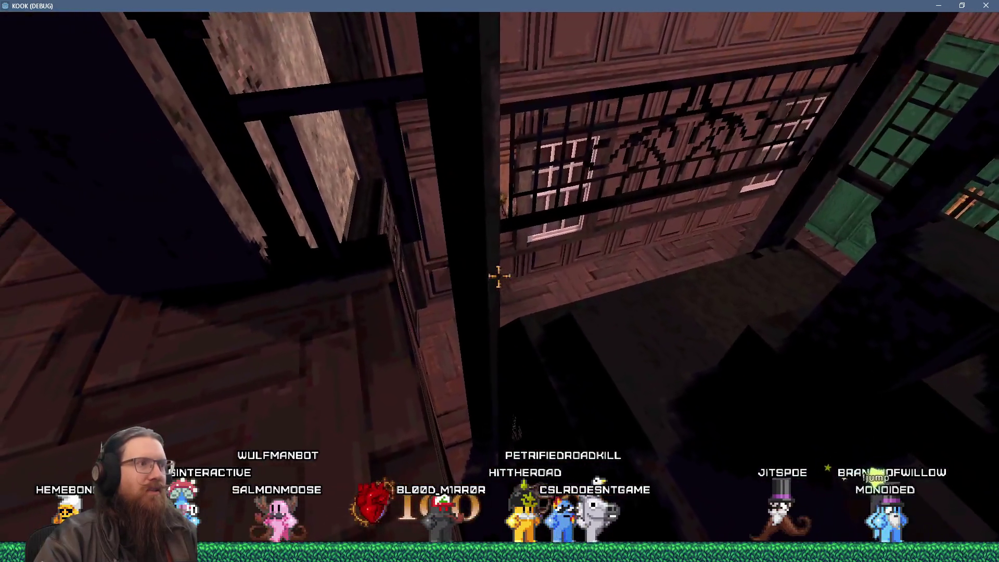
key("w")
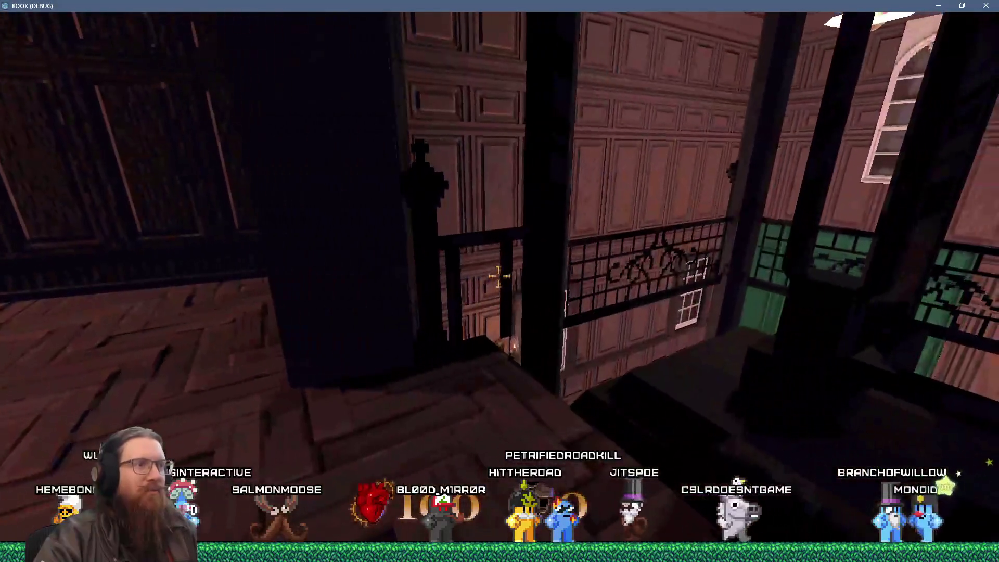
key("w")
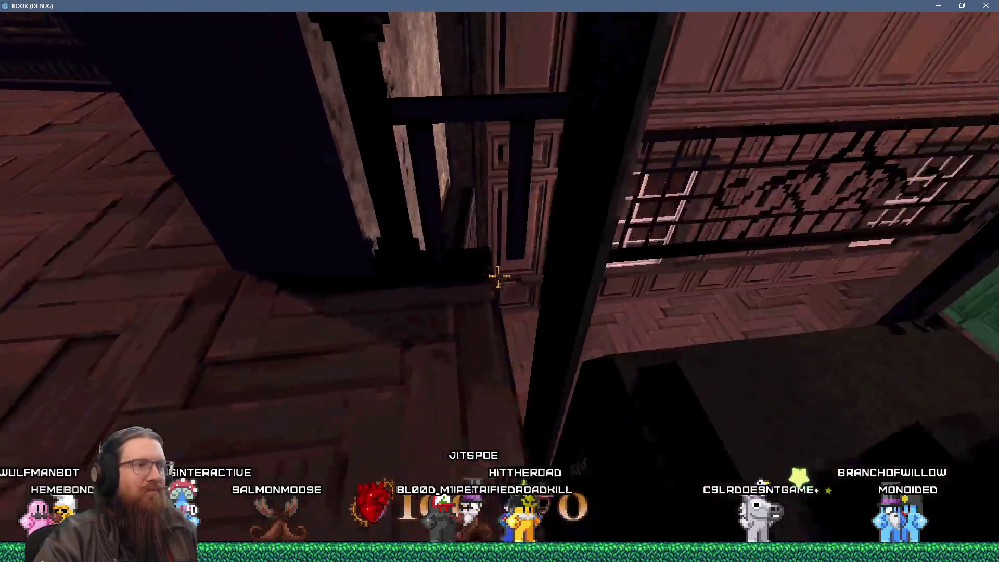
Move among the ceiling beams and along the balcony toward the corridor and panelled room.
key("w")
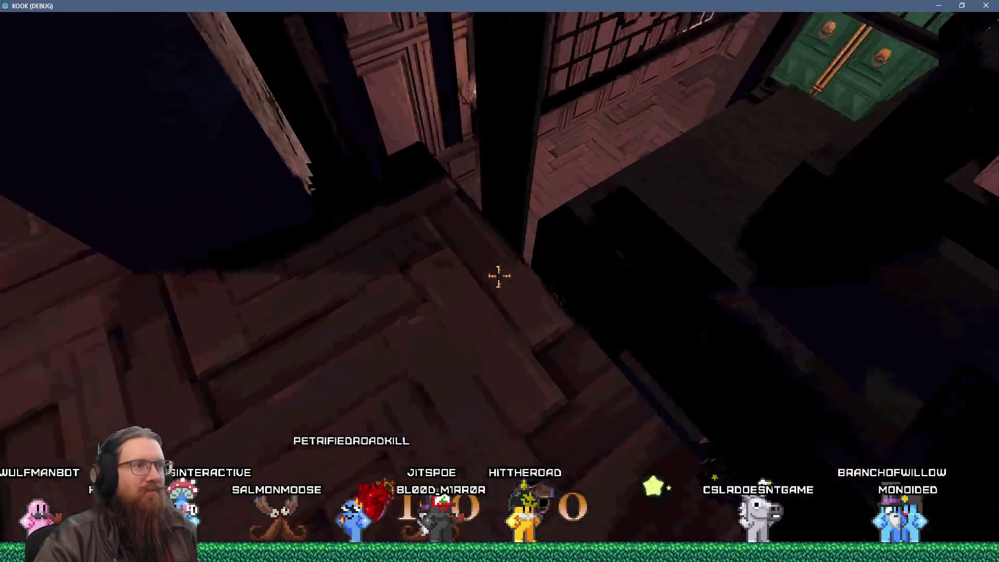
key("w")
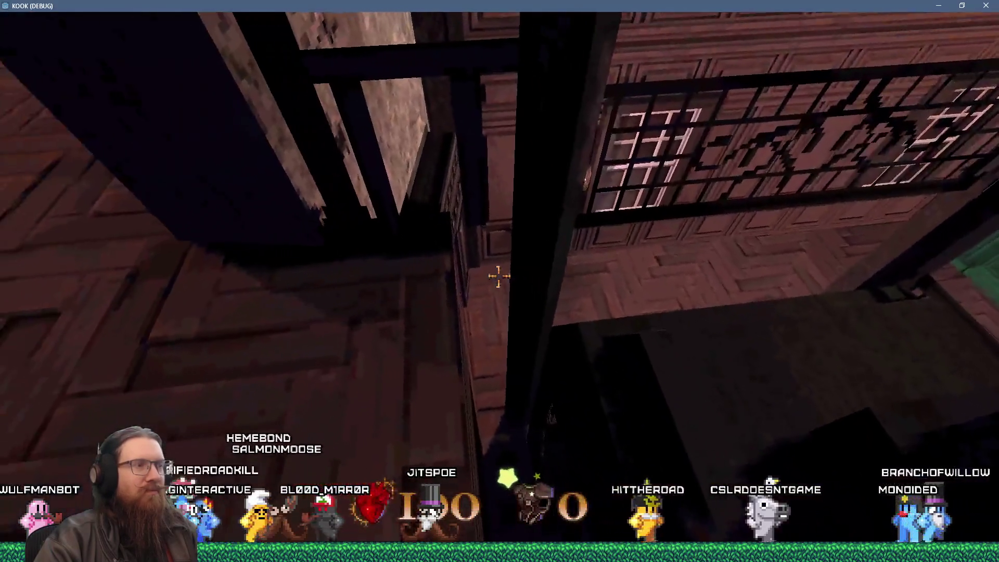
key("w")
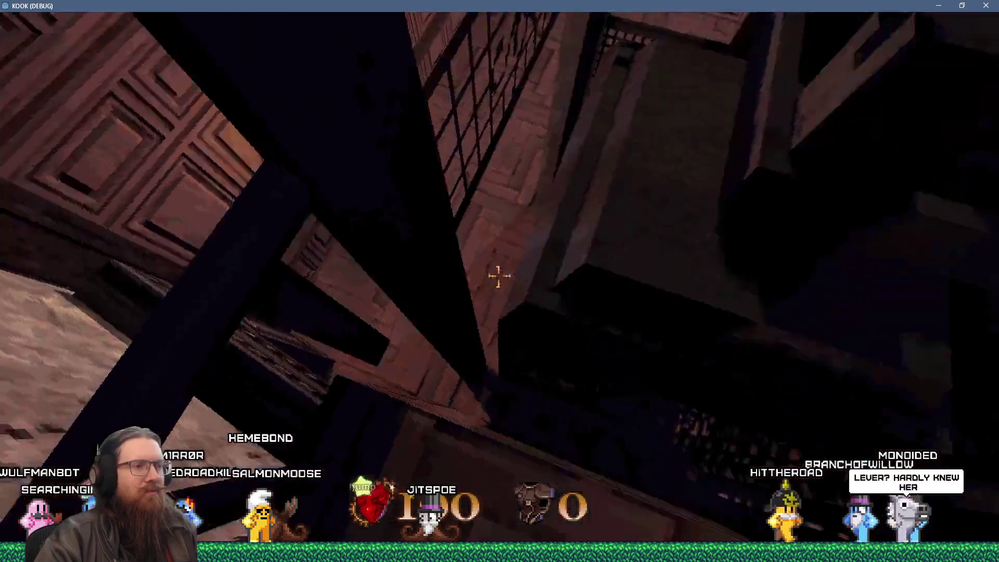
key("w")
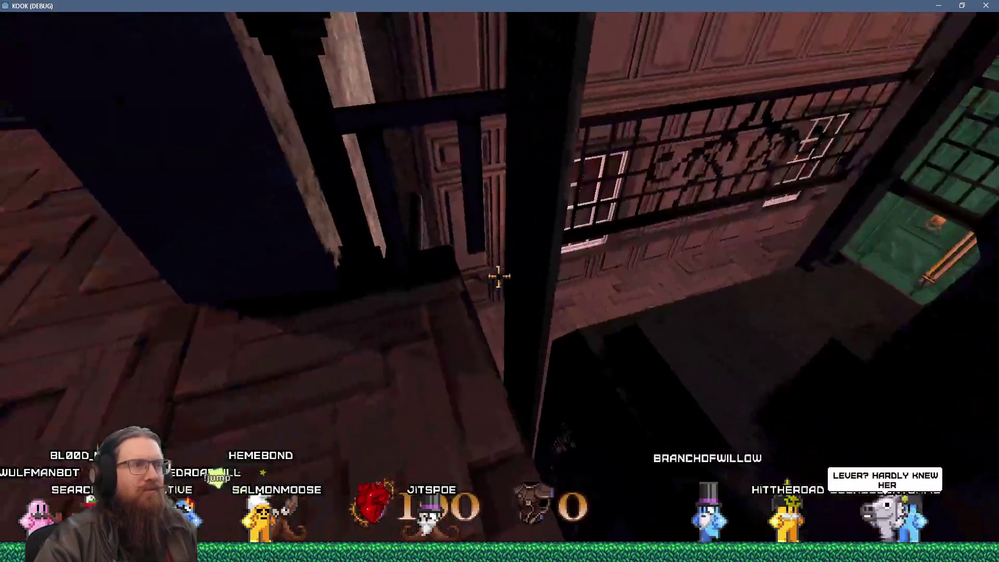
key("w")
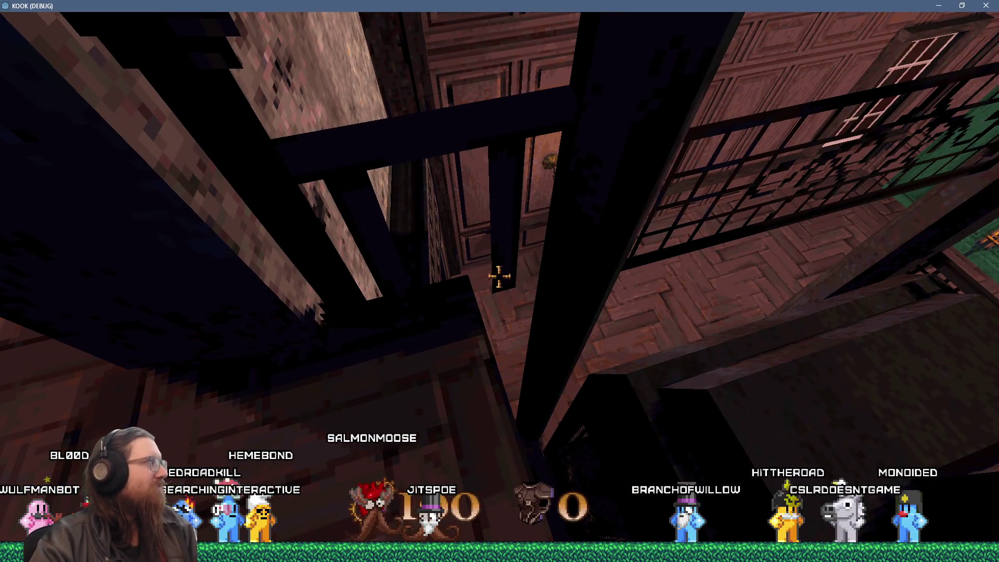
key("w")
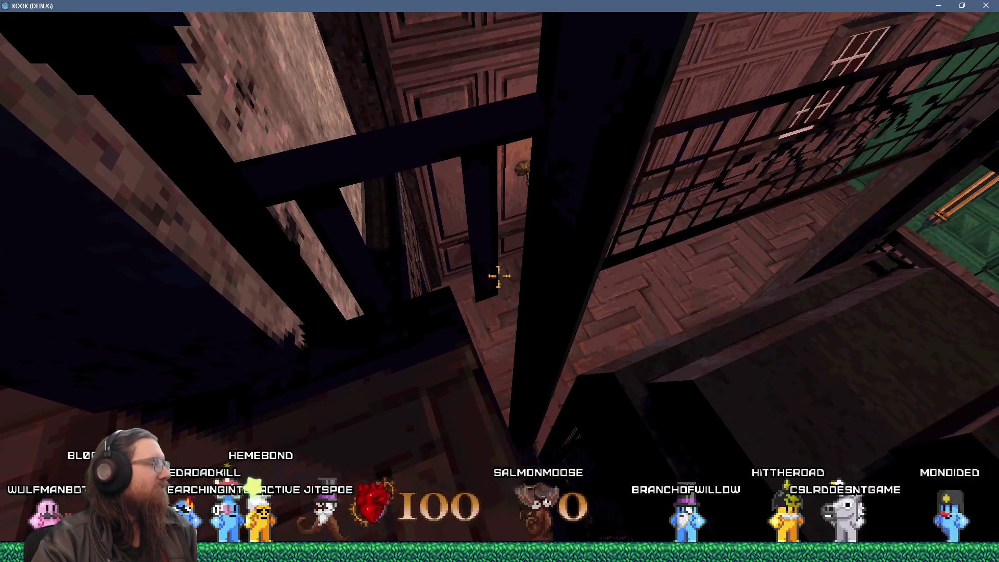
key("w")
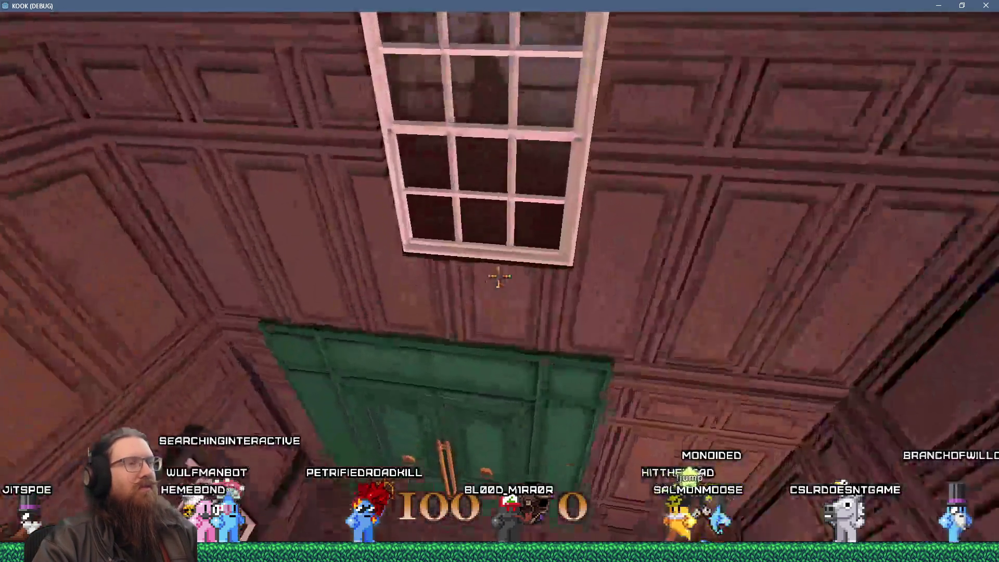
key("w")
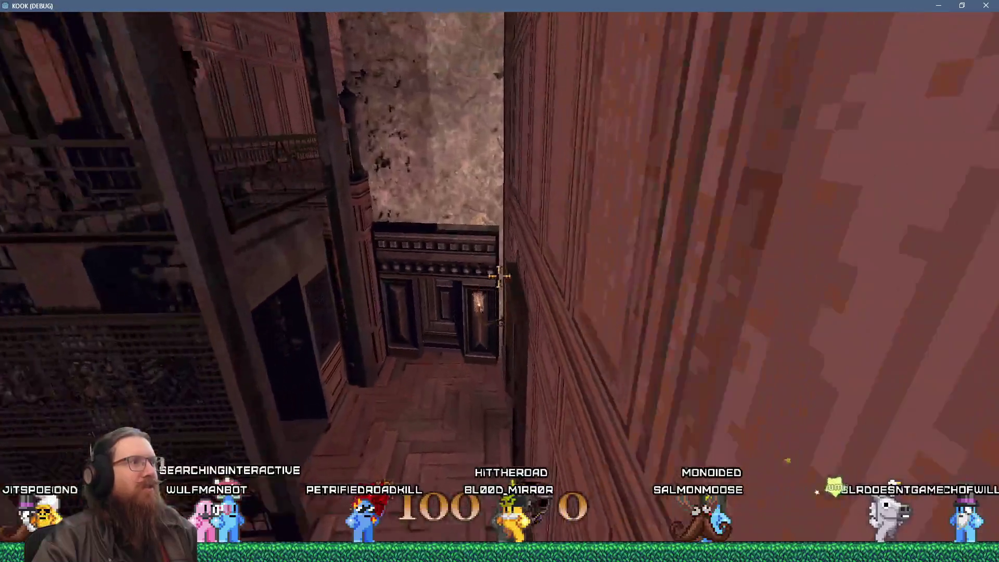
key("w")
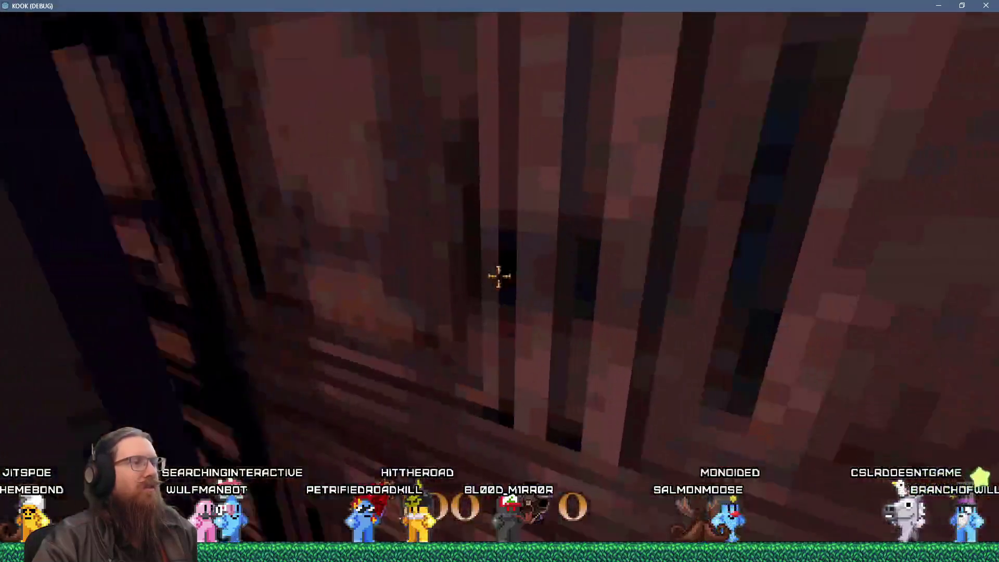
key("w")
key("w")
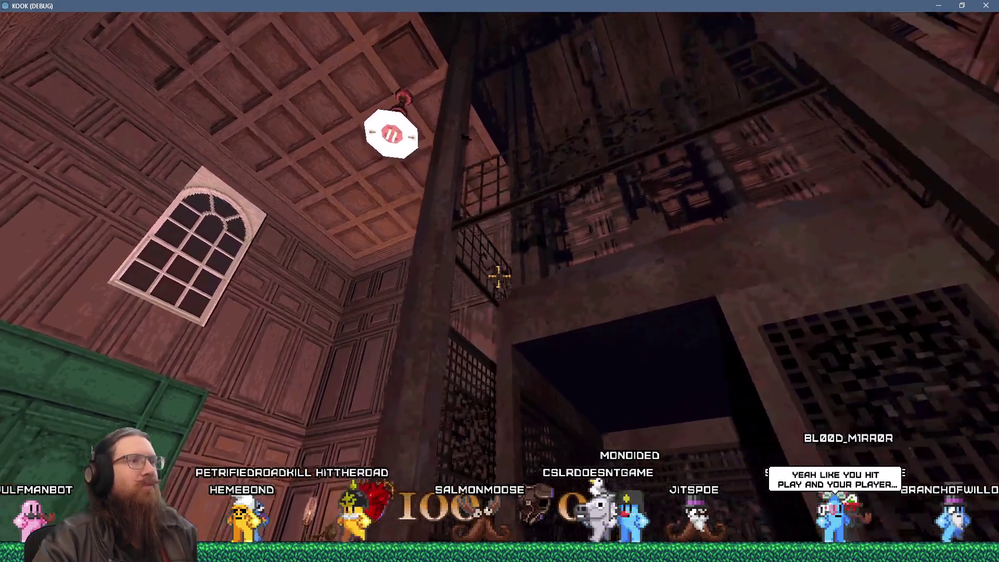
Cross the panelled hall to the grated cage tower and stop facing its open doorway.
key("w")
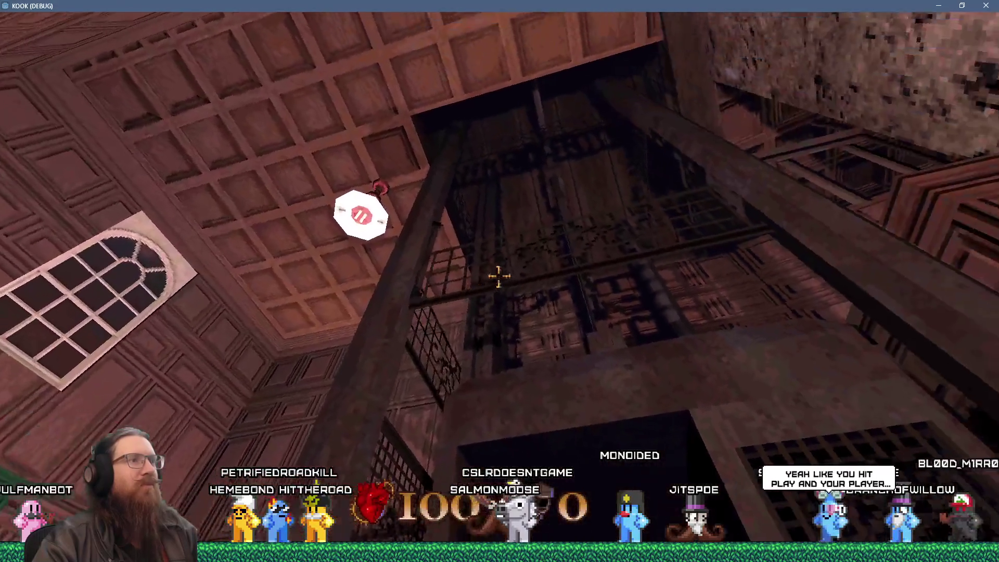
key("w")
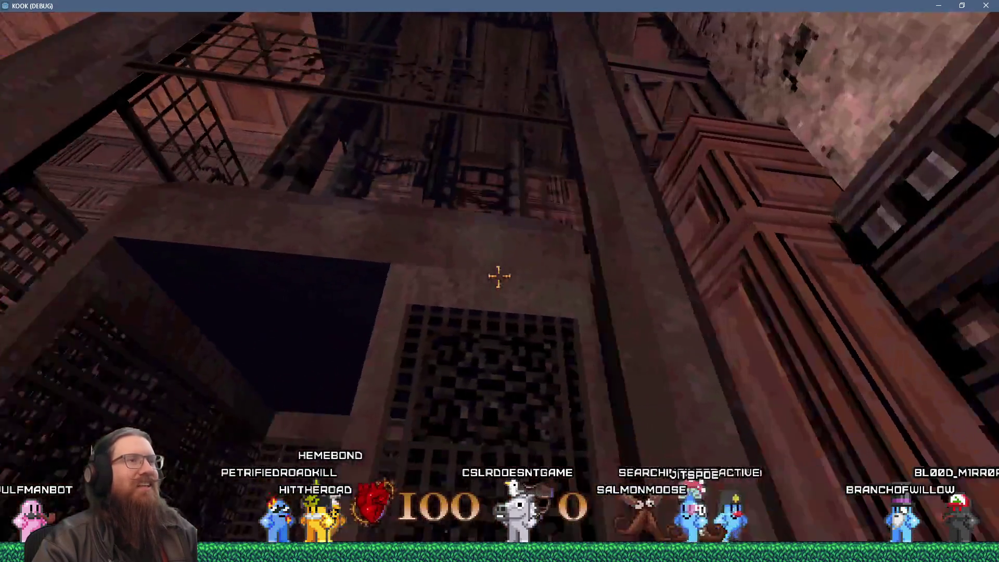
key("w")
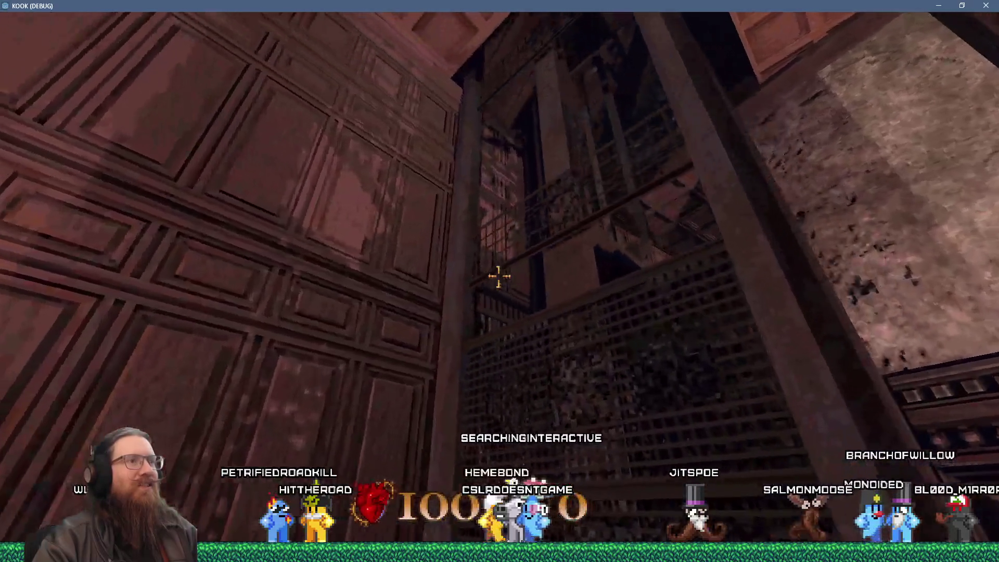
key("w")
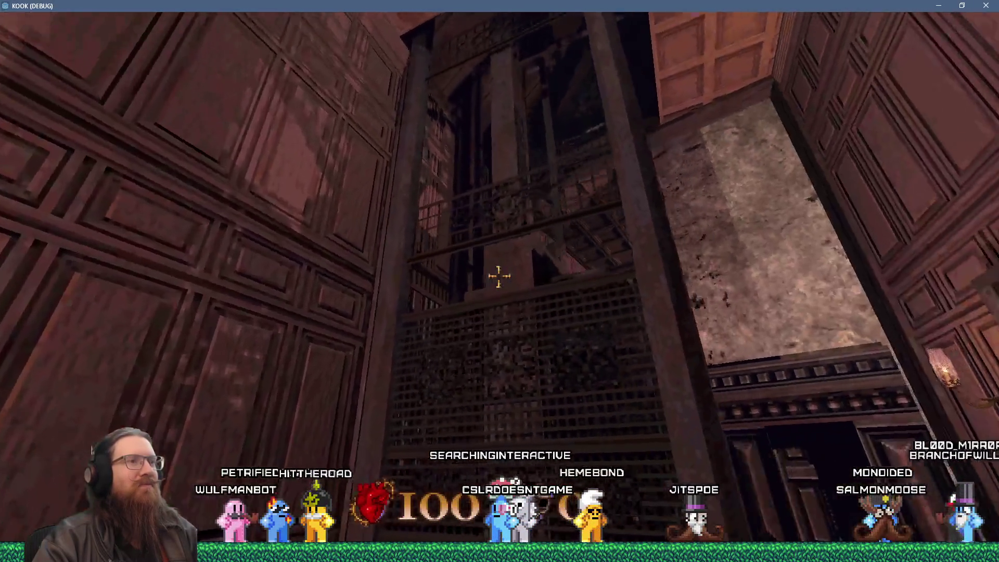
key("w")
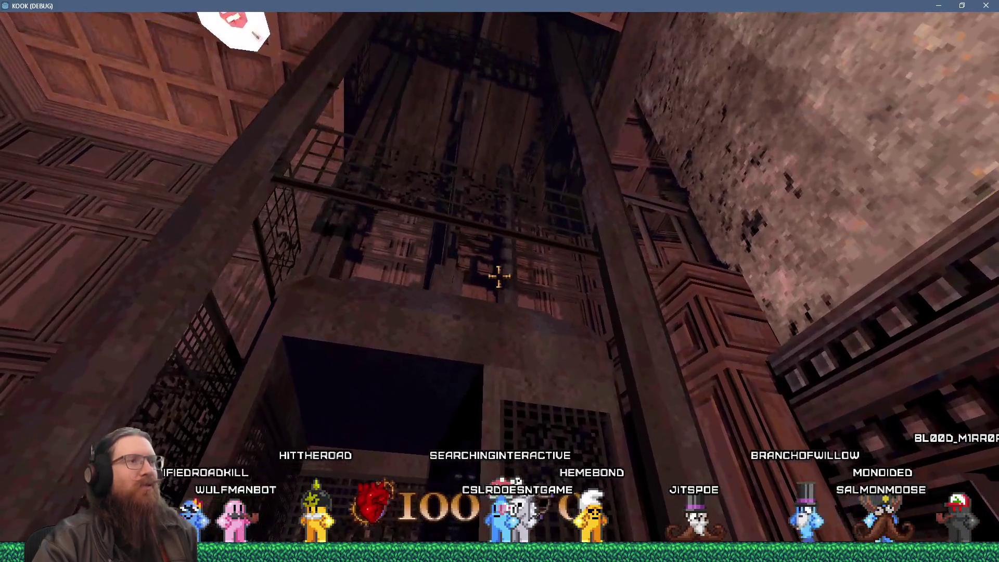
key("w")
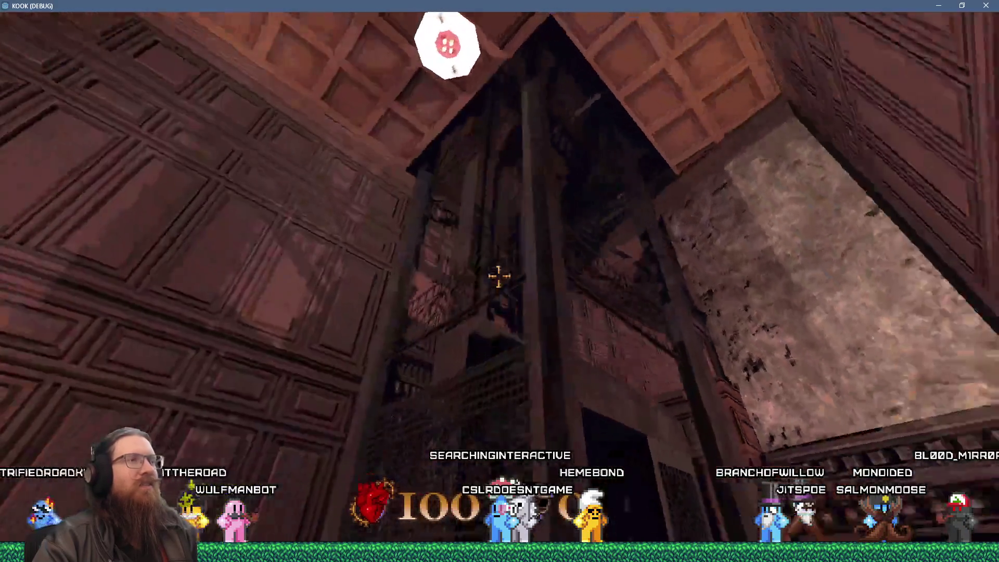
key("w")
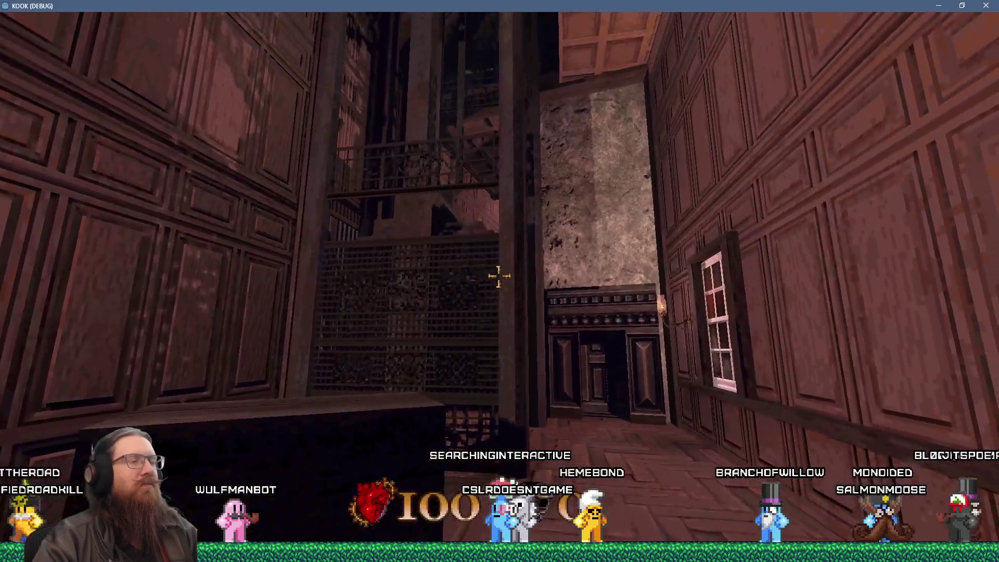
key("w")
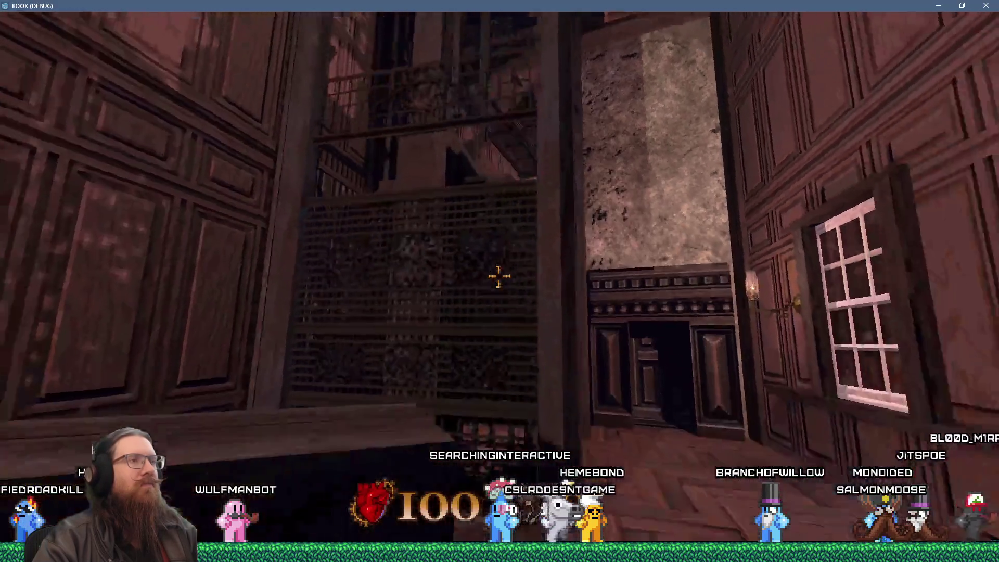
key("w")
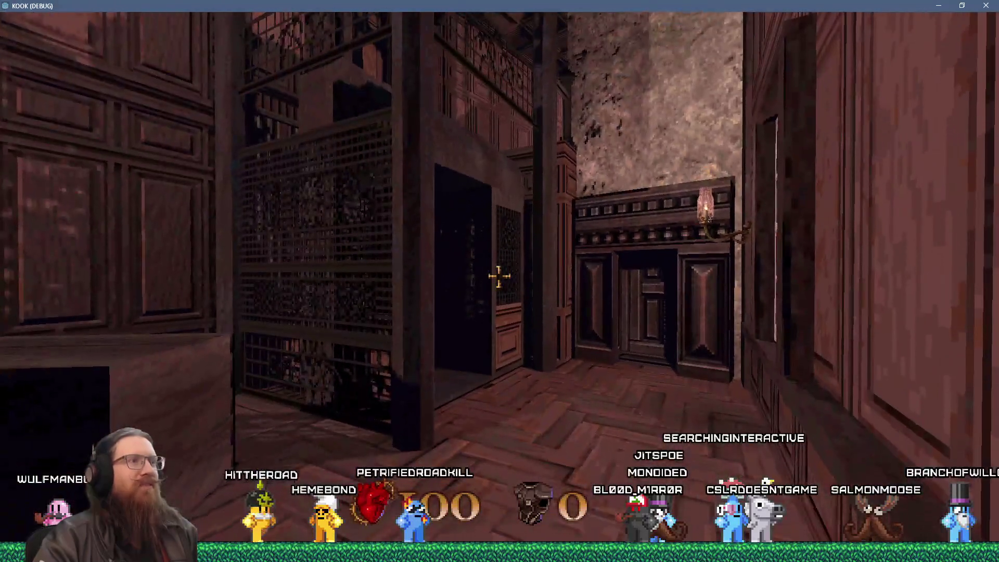
Go through the cage doorway and down the corridor, then step inside the elevator cage.
key("w")
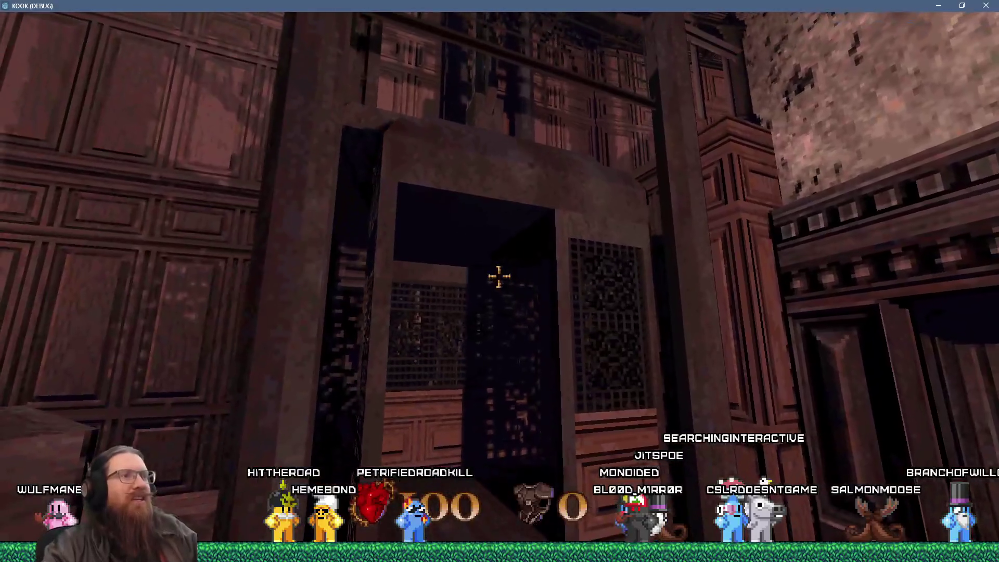
key("a")
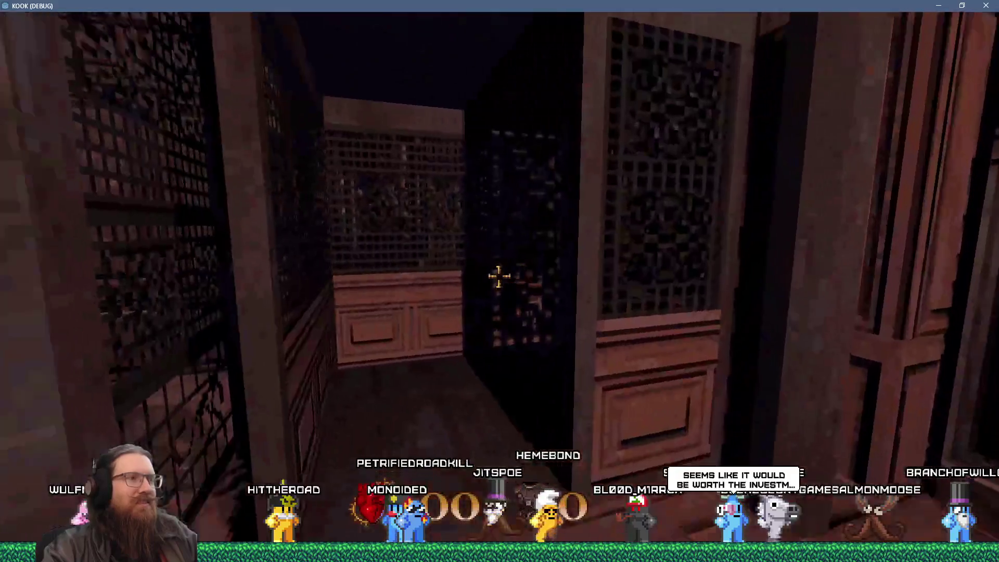
key("w")
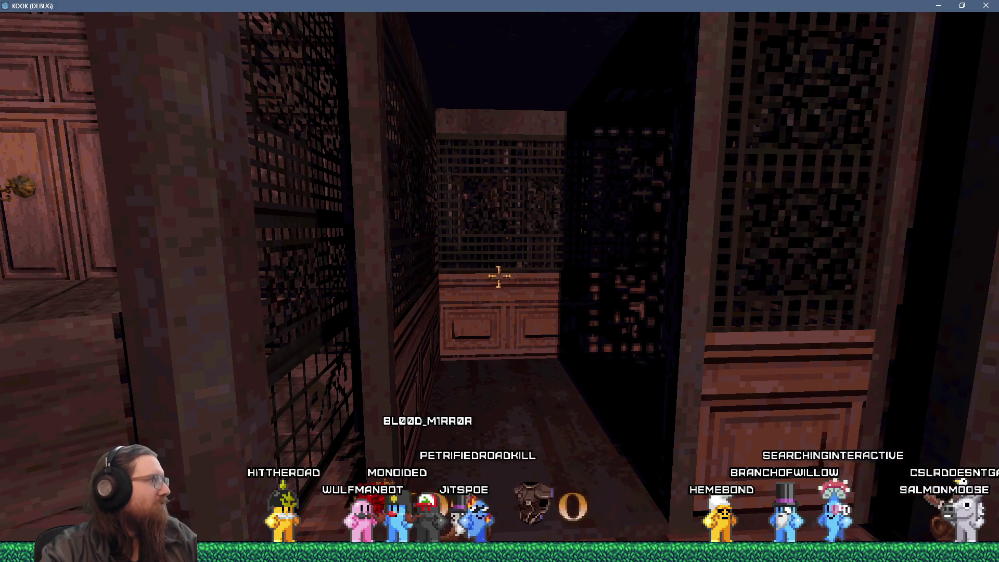
key("w")
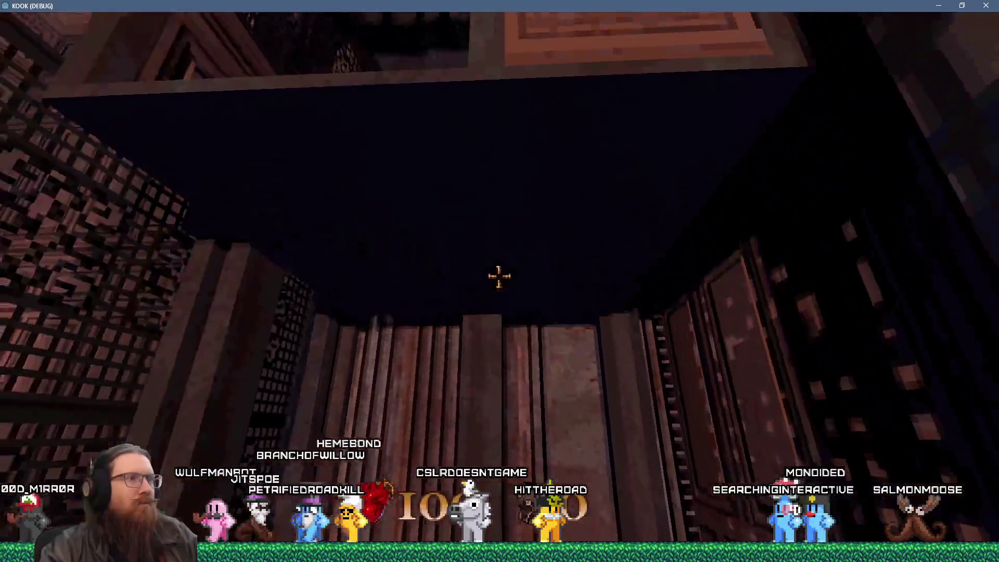
key("a")
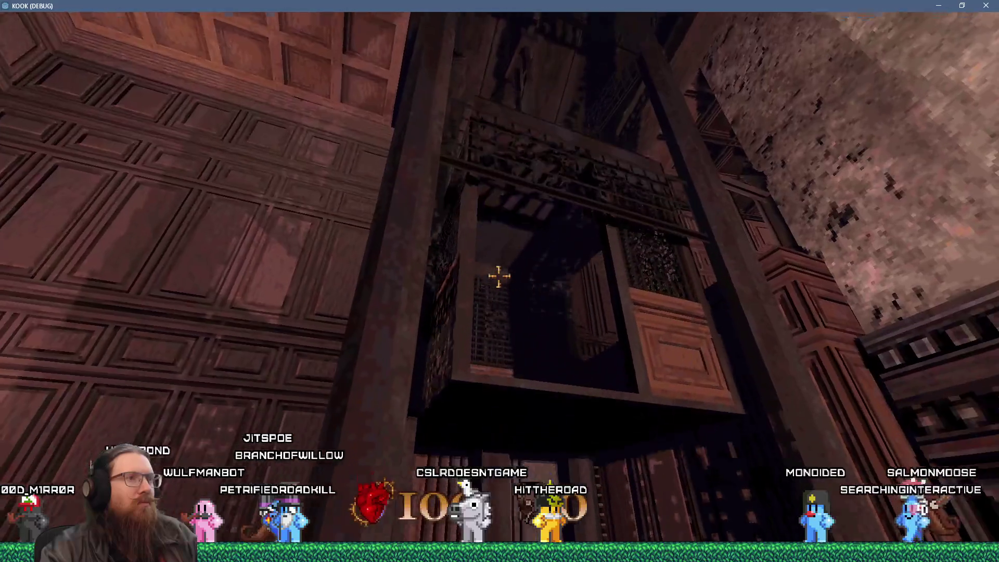
key("w")
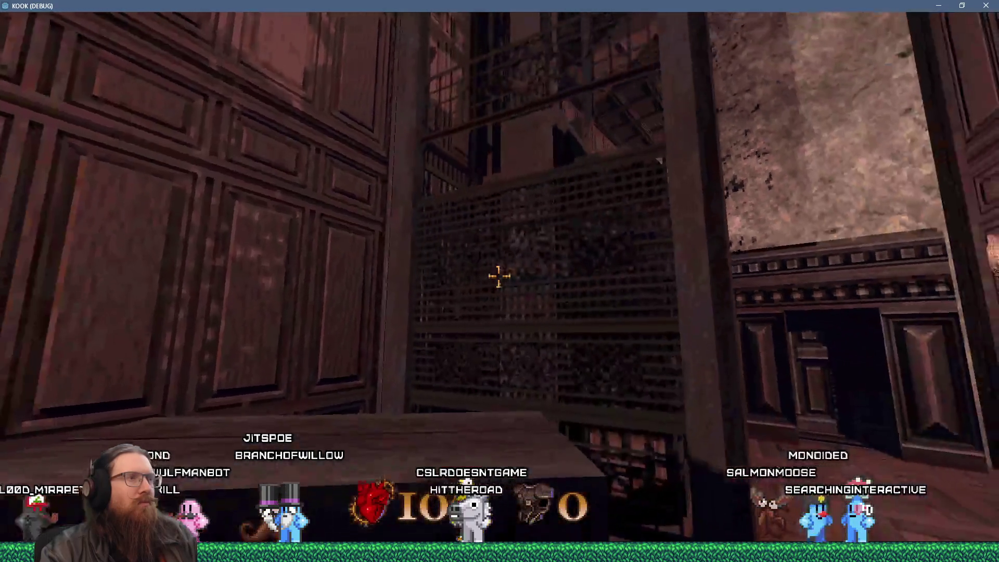
key("w")
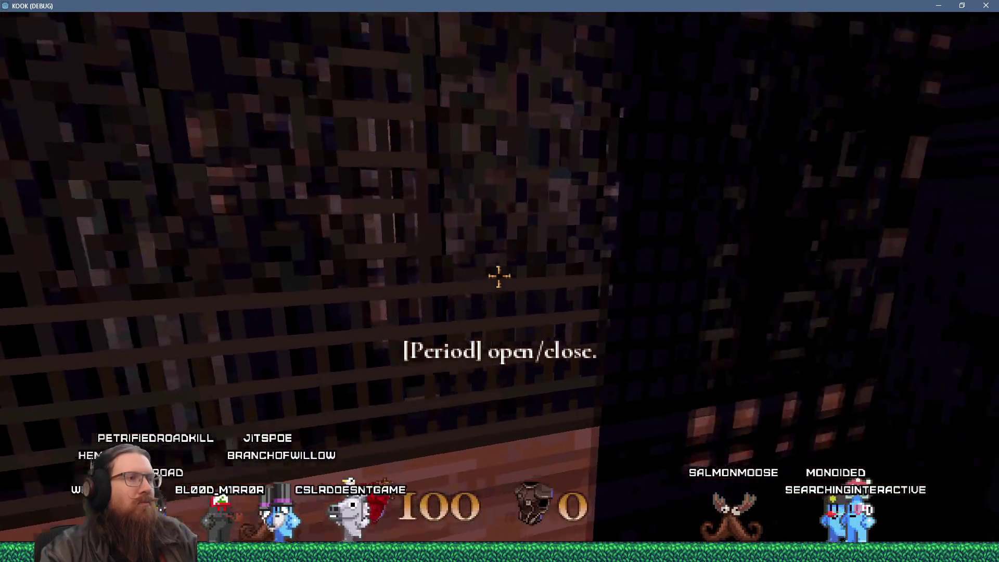
Open the elevator grille with Period, step out onto the landing, and quit from the console.
key("period")
key("w")
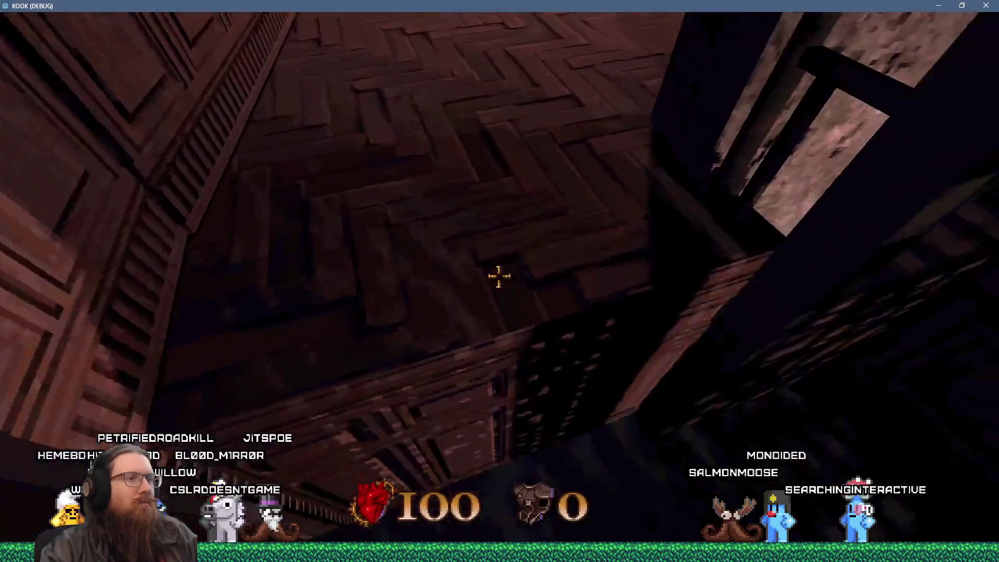
key("w")
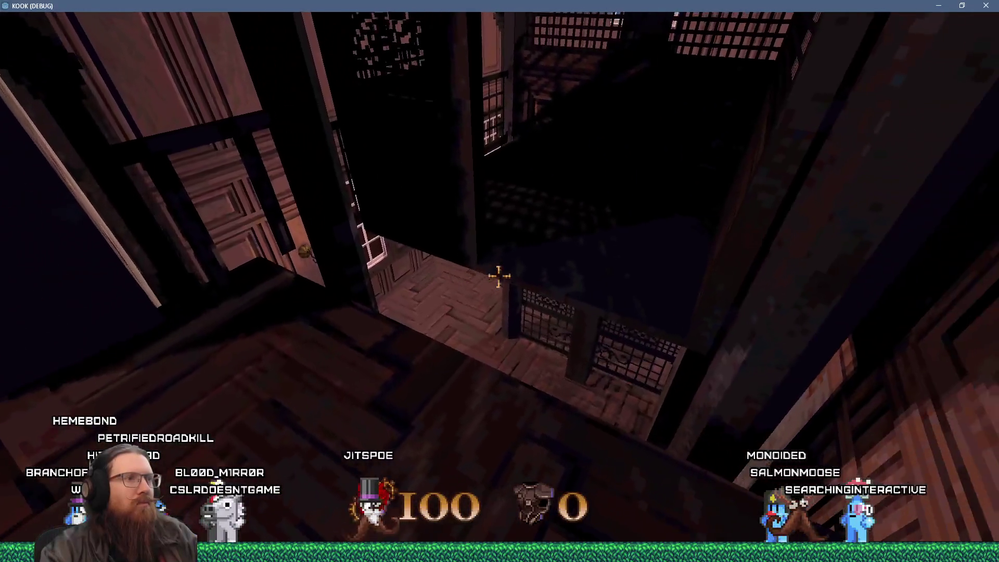
key("grave")
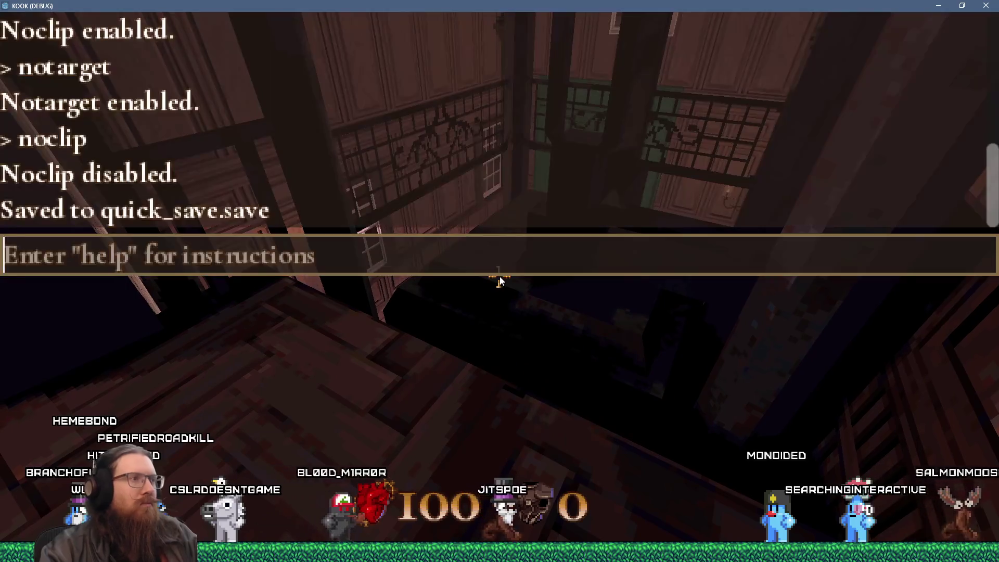
type("quit")
key("Return")
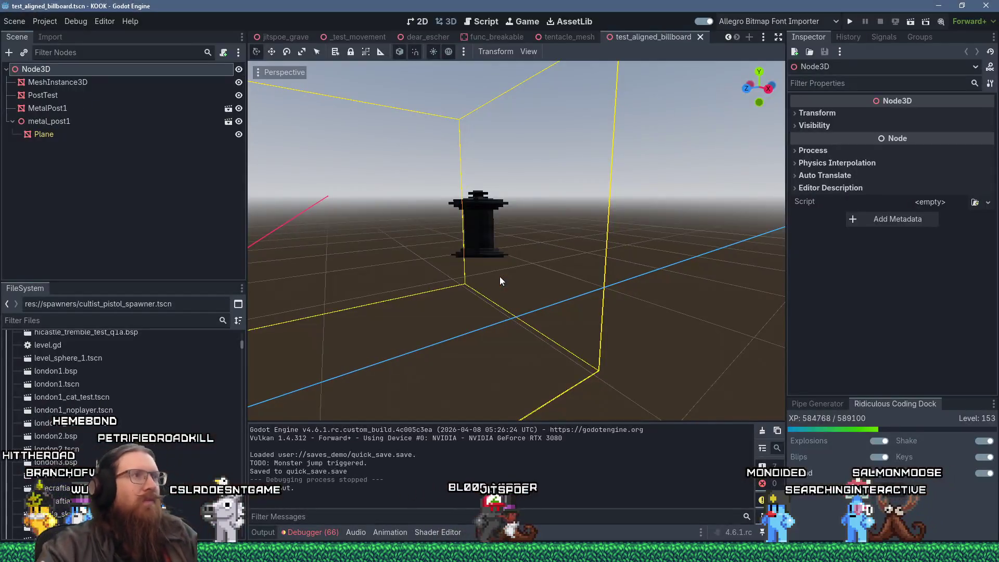
Return to TrenchBroom, turn the 3D view toward the door_sliding lift, and clear the selection.
key("alt+Tab")
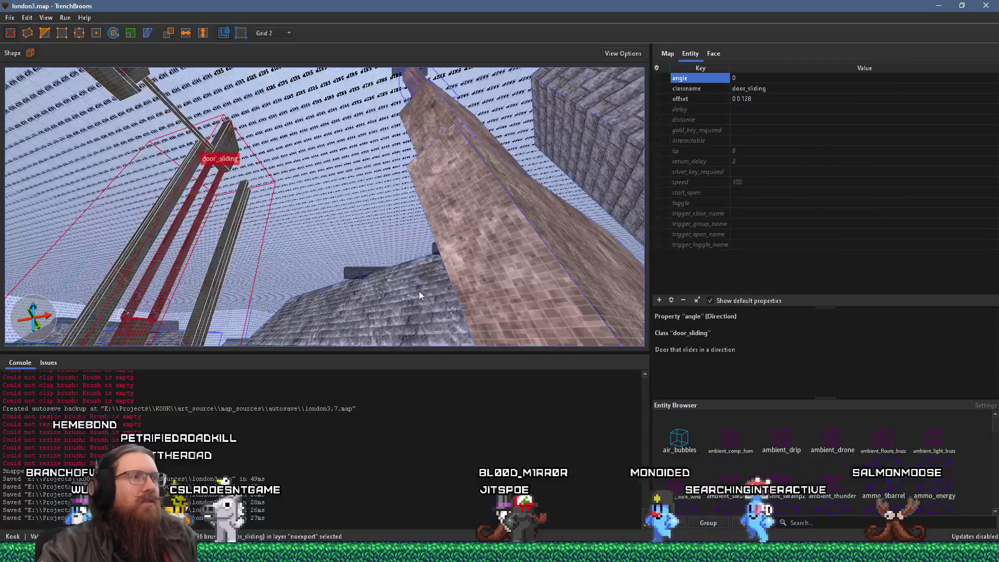
mouse_move(419, 291)
left_mouse_down()
mouse_move(313, 195)
mouse_move(430, 233)
mouse_move(336, 189)
mouse_move(375, 220)
mouse_move(342, 198)
mouse_move(216, 79)
left_mouse_up()
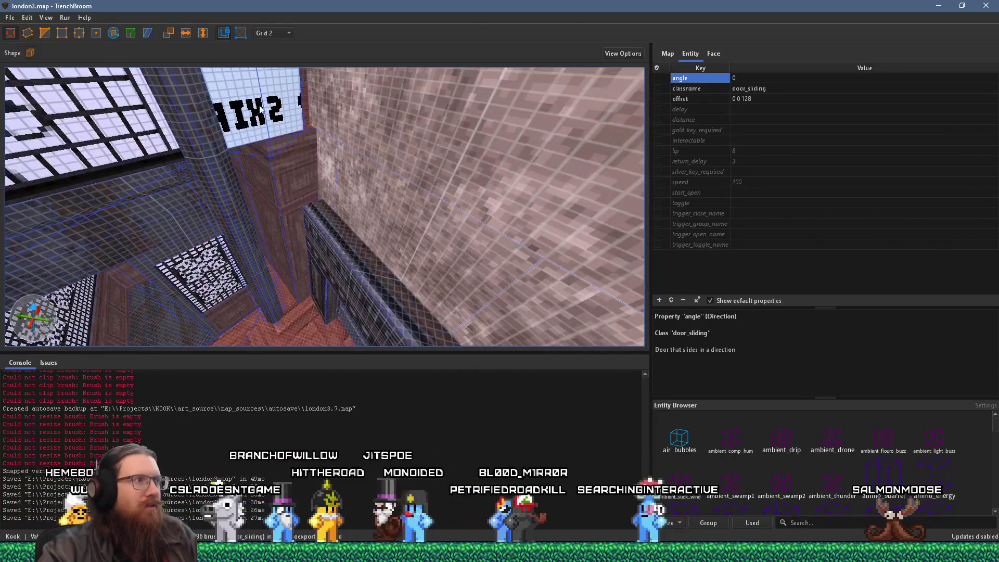
key("Escape")
Select the red wood-panelled wall face and show its Face settings: woodpanels2, X Offset 79.81, X Scale 0.919.
left_click(275, 180)
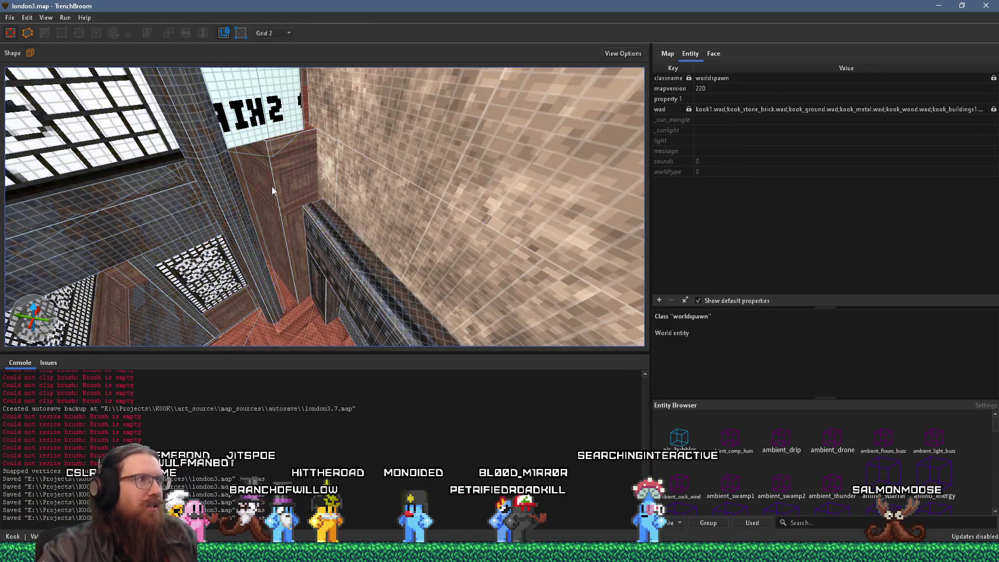
mouse_move(269, 202)
left_mouse_down()
mouse_move(273, 230)
mouse_move(276, 204)
mouse_move(345, 237)
mouse_move(327, 225)
mouse_move(324, 268)
mouse_move(354, 275)
mouse_move(356, 311)
mouse_move(383, 282)
mouse_move(382, 302)
mouse_move(369, 235)
mouse_move(250, 228)
mouse_move(247, 237)
left_mouse_up()
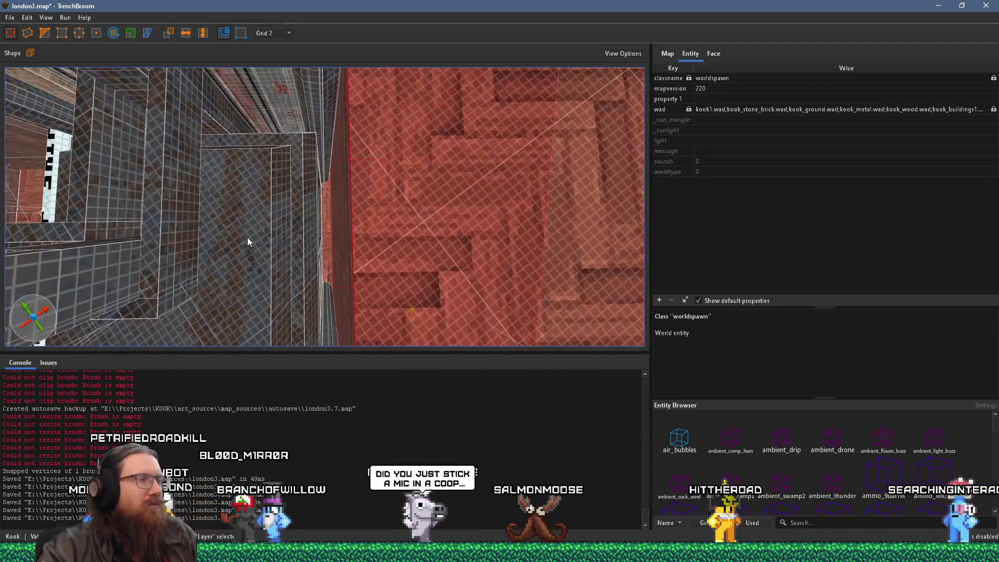
mouse_move(304, 217)
left_mouse_down()
mouse_move(295, 238)
mouse_move(314, 226)
mouse_move(292, 156)
mouse_move(295, 193)
mouse_move(302, 148)
mouse_move(334, 104)
mouse_move(296, 142)
left_mouse_up()
left_click(307, 153)
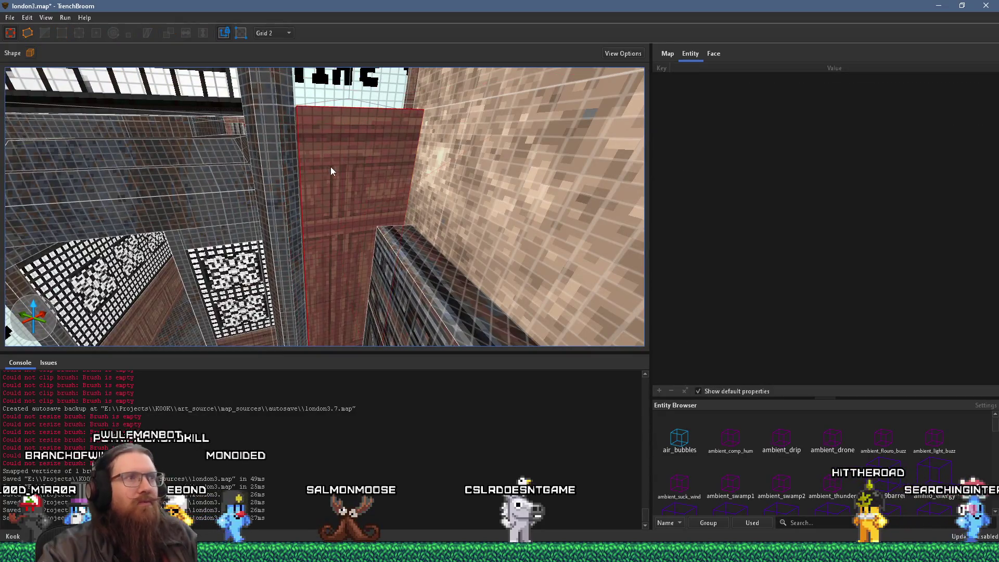
left_click(714, 53)
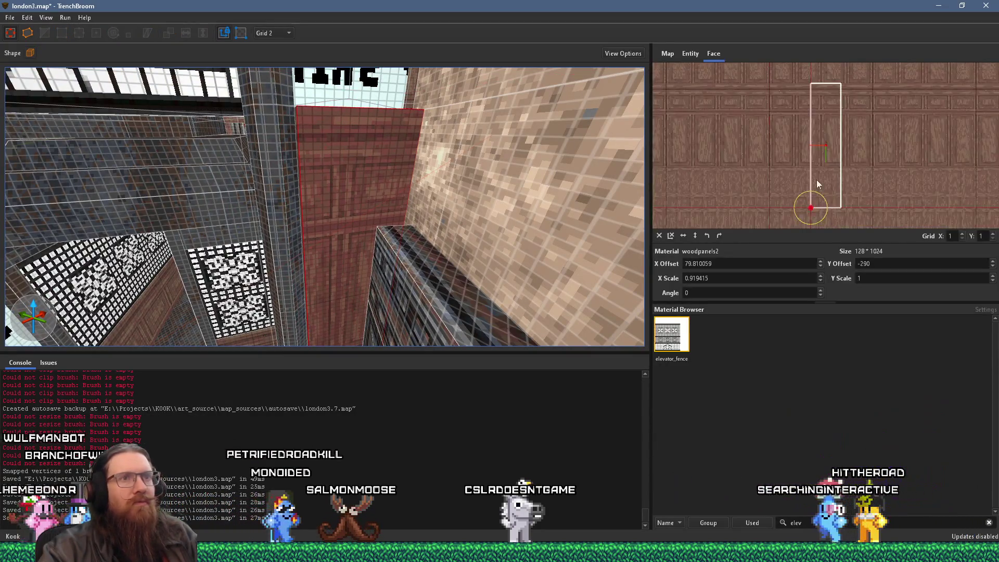
Realign the woodpanels2 wall texture to X Offset -228.92, X Scale 1.117, then select a shaft brush.
mouse_move(823, 147)
left_mouse_down()
mouse_move(806, 148)
mouse_move(857, 161)
mouse_move(804, 107)
left_mouse_up()
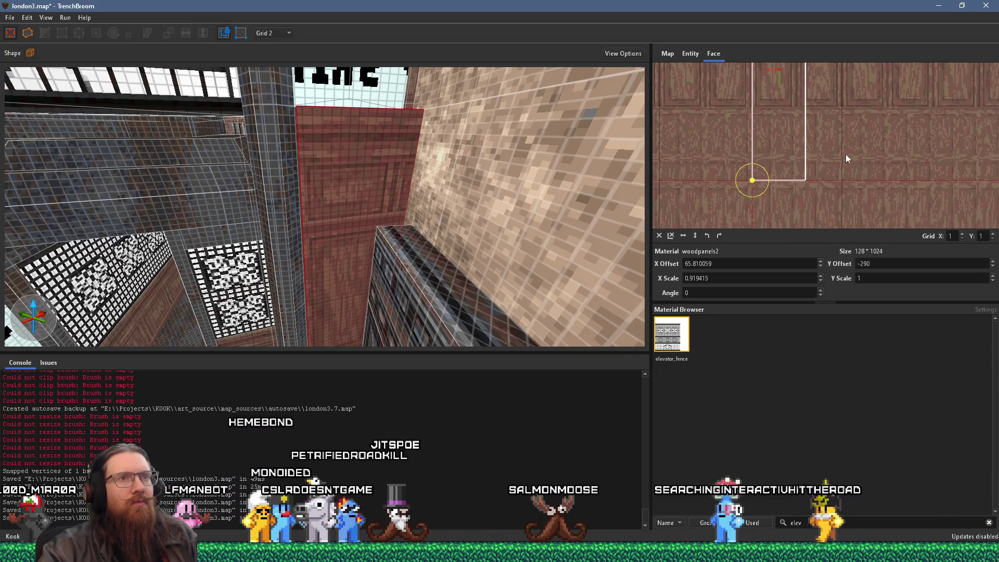
left_click_drag(844, 155, 863, 154)
mouse_move(337, 139)
left_mouse_down()
mouse_move(387, 134)
mouse_move(408, 154)
mouse_move(454, 114)
mouse_move(430, 142)
mouse_move(495, 174)
mouse_move(507, 205)
mouse_move(480, 214)
mouse_move(458, 192)
mouse_move(501, 216)
mouse_move(476, 217)
mouse_move(432, 244)
left_mouse_up()
left_click(416, 256)
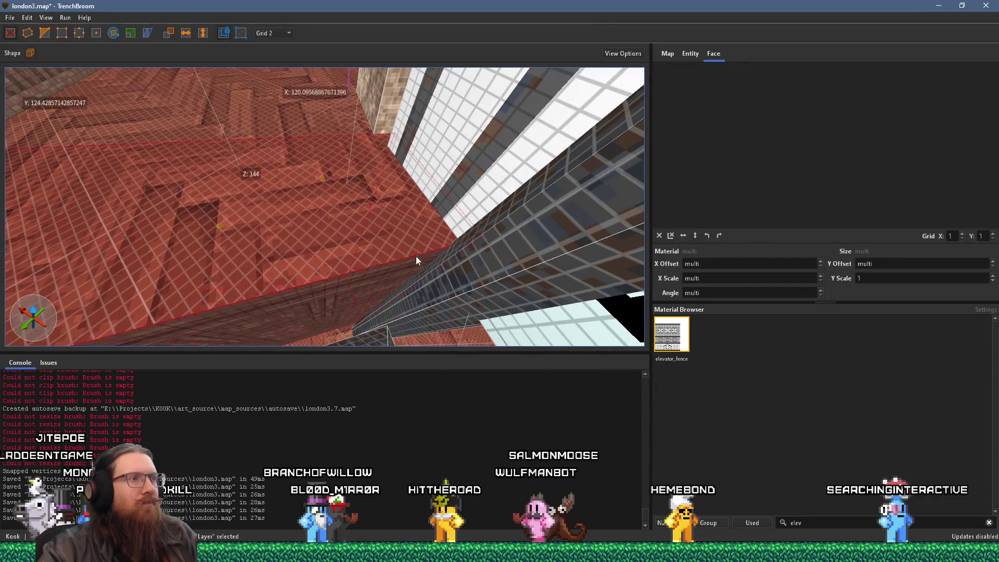
mouse_move(388, 268)
left_mouse_down()
mouse_move(401, 281)
mouse_move(403, 268)
mouse_move(345, 249)
mouse_move(357, 199)
mouse_move(384, 223)
mouse_move(430, 225)
mouse_move(437, 258)
mouse_move(361, 291)
left_mouse_up()
Inspect the shaft's ceiling, metal_01_iron3 and striped metal faces without changing their offsets.
left_click(413, 280, "shift")
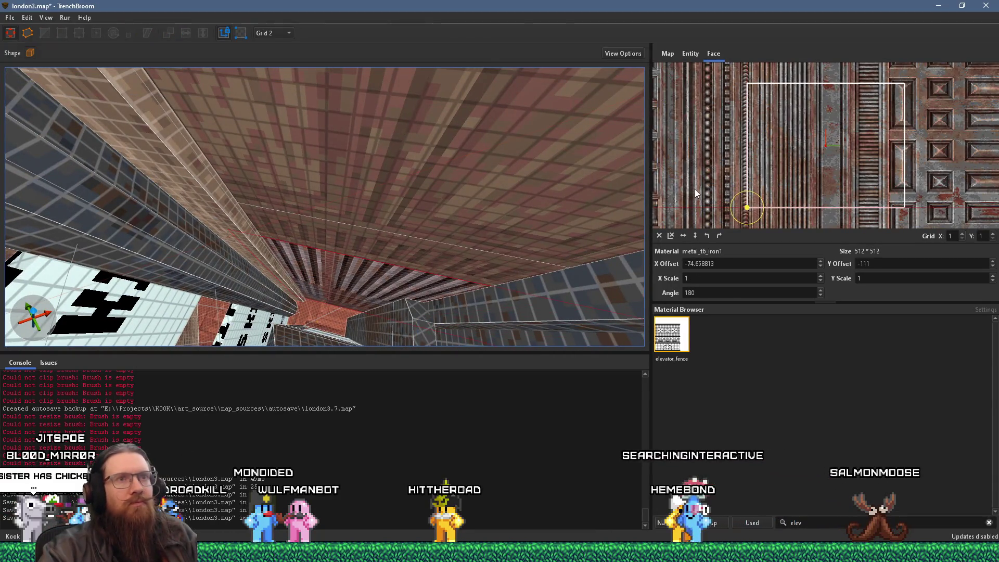
scroll(760, 167, "down", 5)
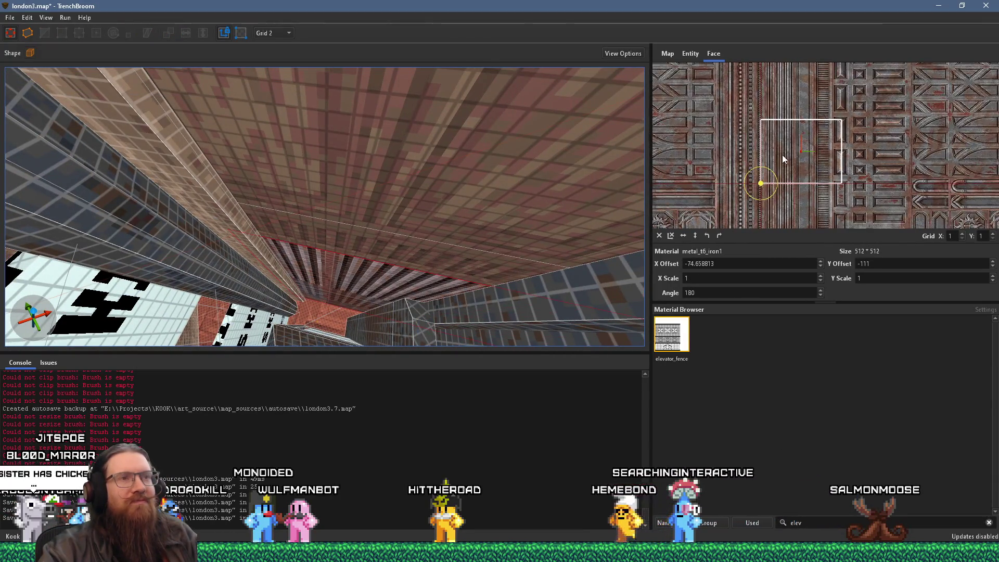
mouse_move(473, 207)
left_mouse_down()
mouse_move(503, 108)
mouse_move(444, 189)
mouse_move(486, 193)
mouse_move(502, 207)
mouse_move(482, 178)
mouse_move(479, 196)
mouse_move(365, 197)
mouse_move(378, 174)
mouse_move(348, 140)
mouse_move(455, 146)
mouse_move(428, 172)
mouse_move(506, 171)
mouse_move(405, 149)
mouse_move(384, 177)
mouse_move(420, 182)
left_mouse_up()
mouse_move(290, 222)
left_mouse_down()
mouse_move(379, 241)
mouse_move(344, 259)
mouse_move(301, 233)
mouse_move(372, 259)
mouse_move(342, 256)
left_mouse_up()
left_click(391, 255, "shift")
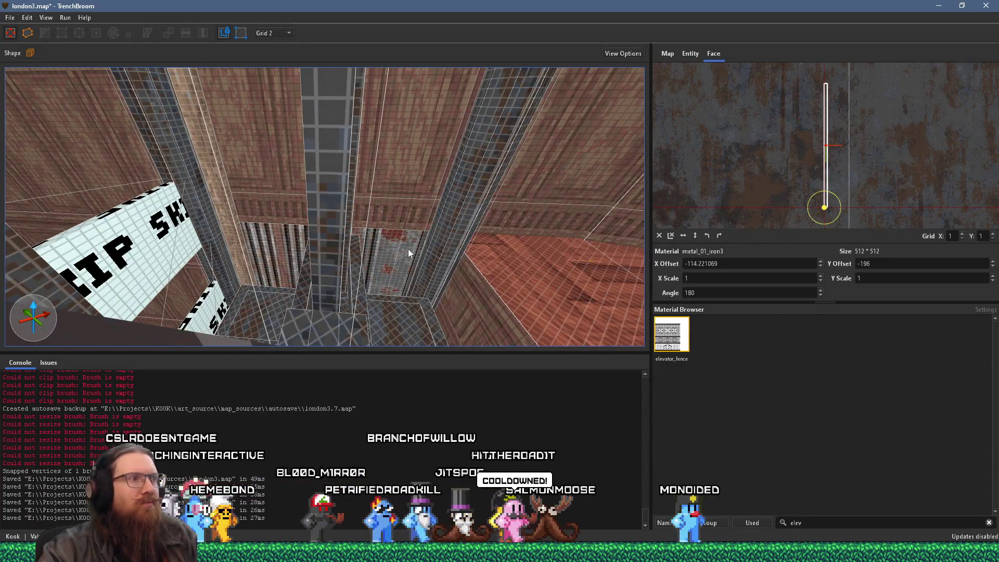
mouse_move(403, 252)
left_mouse_down()
mouse_move(346, 283)
mouse_move(403, 252)
mouse_move(360, 248)
mouse_move(329, 263)
mouse_move(333, 272)
mouse_move(374, 255)
left_mouse_up()
left_click(323, 275, "shift")
Reposition the UV preview of the metal face, view the elevator's top, and show Windows Task View.
mouse_move(442, 190)
left_mouse_down()
mouse_move(557, 172)
mouse_move(442, 176)
mouse_move(478, 194)
mouse_move(396, 209)
mouse_move(648, 166)
left_mouse_up()
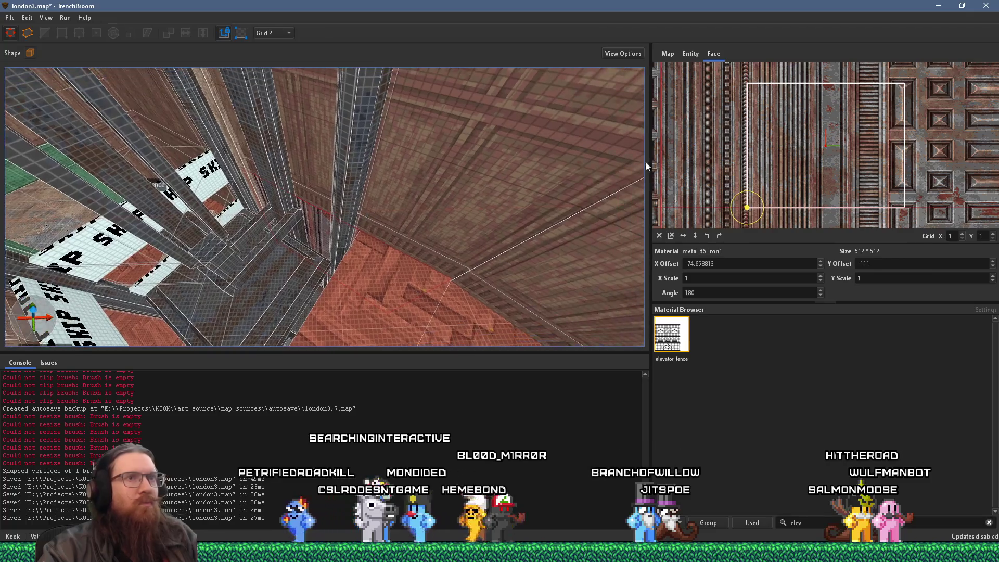
scroll(733, 148, "down", 5)
left_click_drag(757, 183, 919, 107)
mouse_move(269, 272)
left_mouse_down()
mouse_move(323, 231)
mouse_move(413, 207)
mouse_move(327, 123)
left_mouse_up()
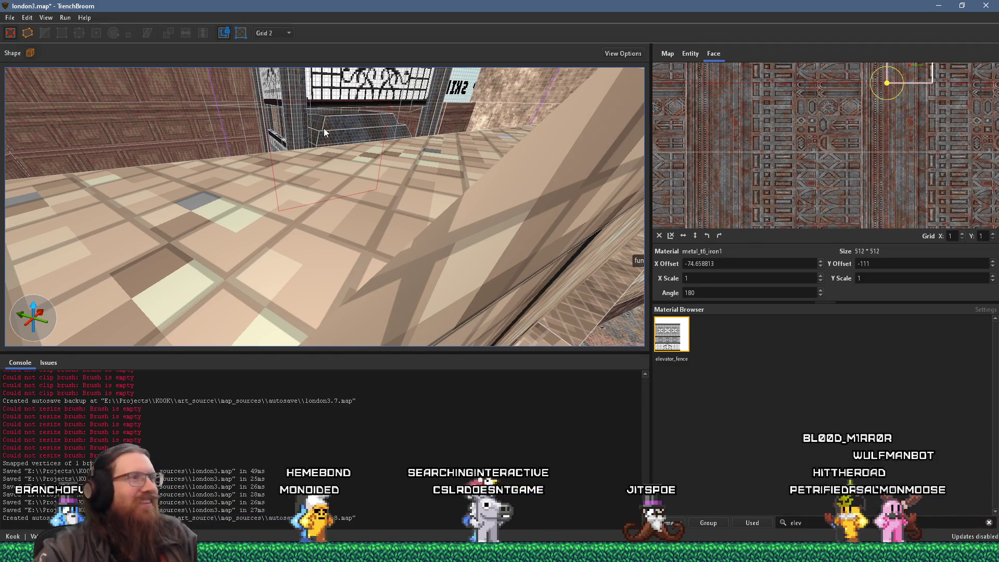
scroll(424, 101, "up", 5)
mouse_move(346, 171)
left_mouse_down()
mouse_move(360, 99)
mouse_move(354, 113)
left_mouse_up()
key("super+Tab")
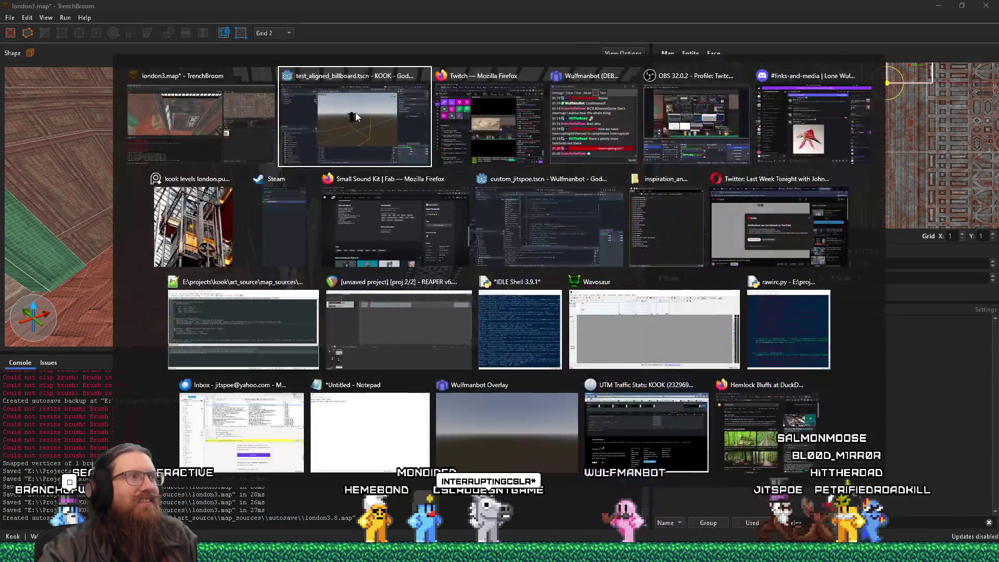